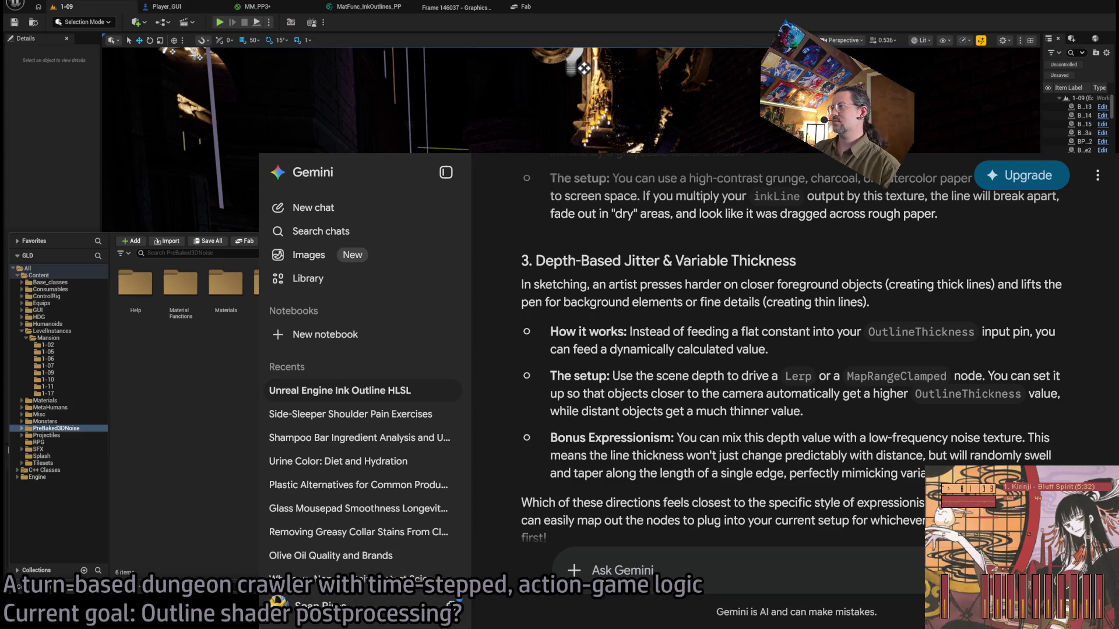
Reread section 2 of Gemini's ink-outline answer, then switch back to the Unreal editor.
scroll(792, 352, "up", 5)
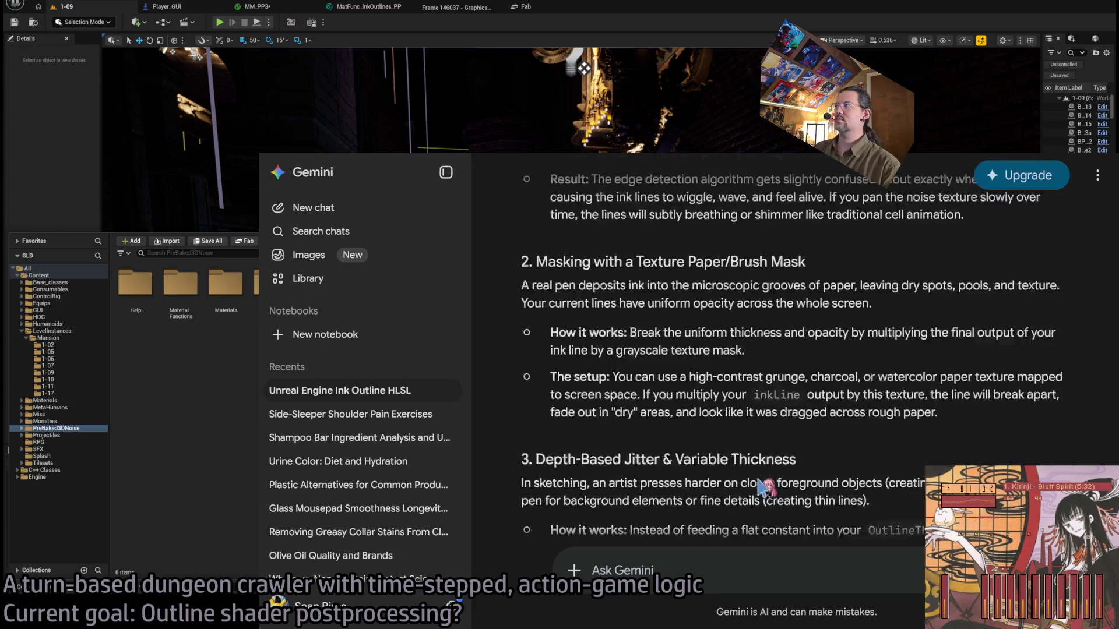
scroll(792, 352, "down", 2)
scroll(792, 352, "up", 3)
key("alt+Tab")
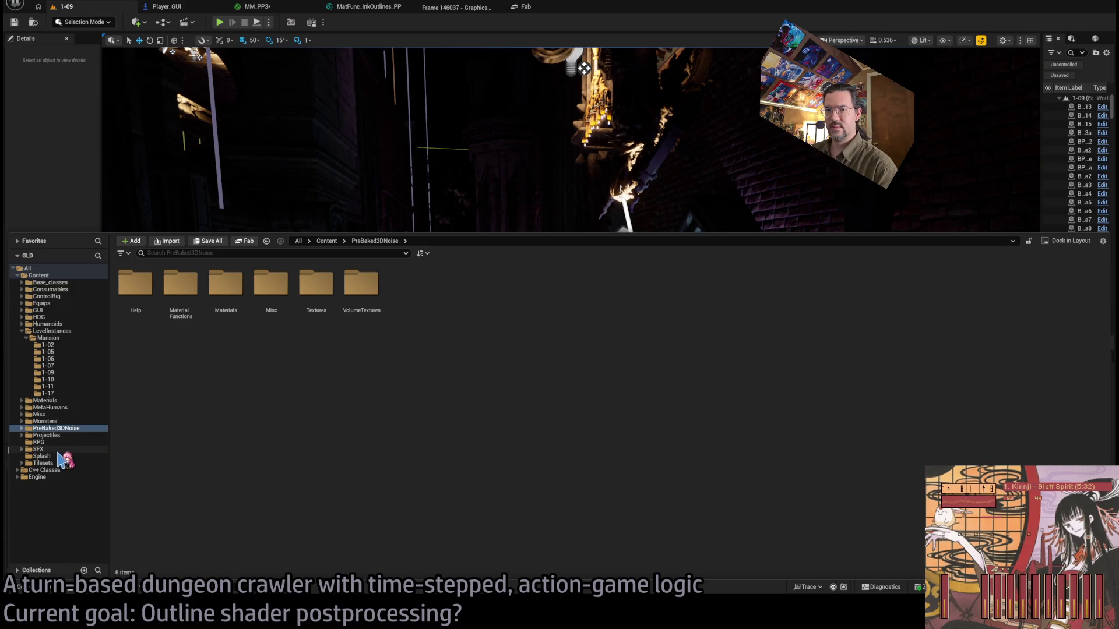
Open Misc/PreBaked3DNoise and delete the T_/VT_Cell_256 noise pair.
left_click(75, 414)
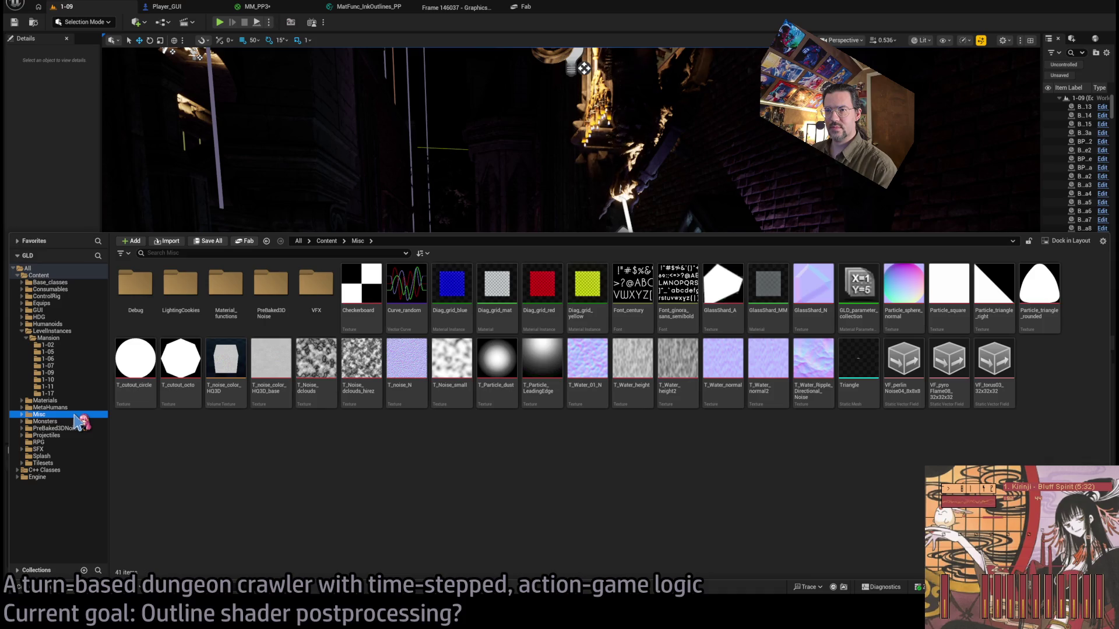
double_click(271, 286)
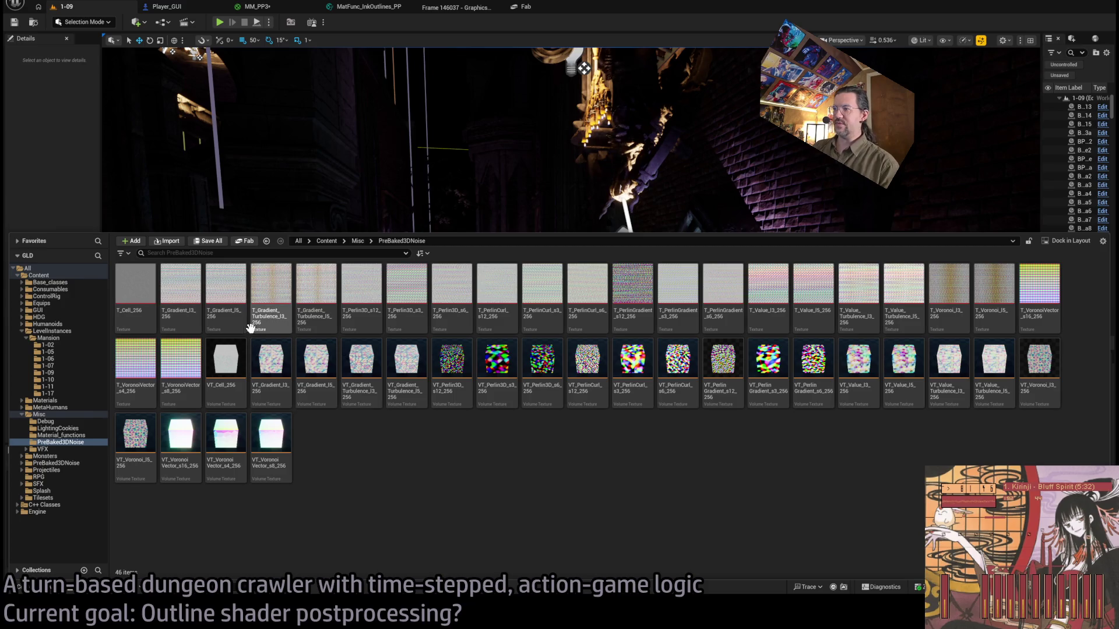
left_click(134, 301)
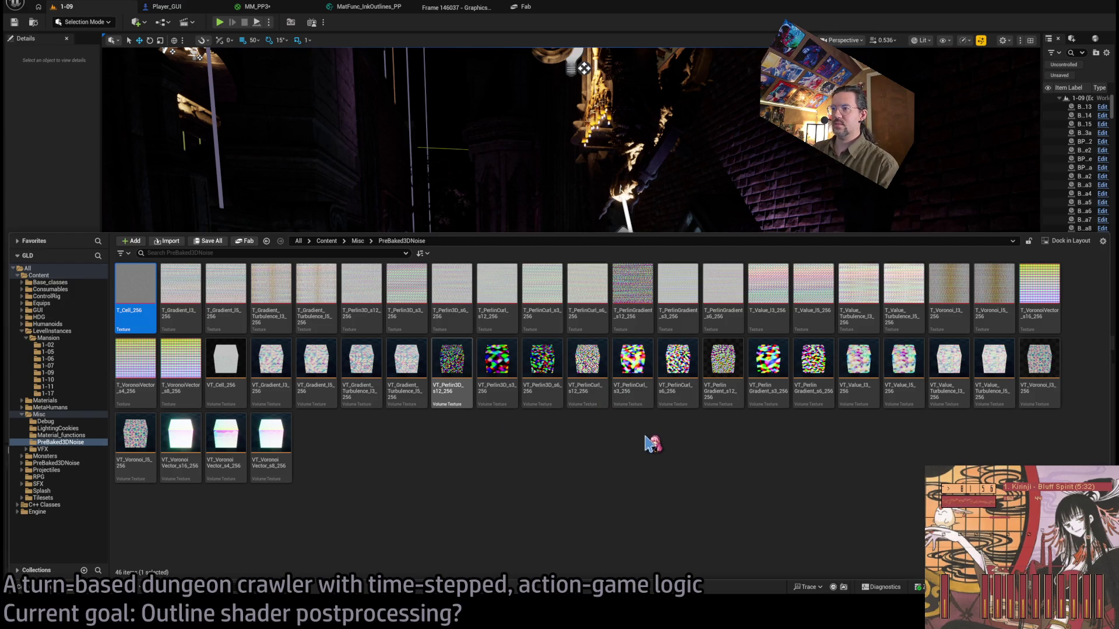
left_click(226, 373, "ctrl")
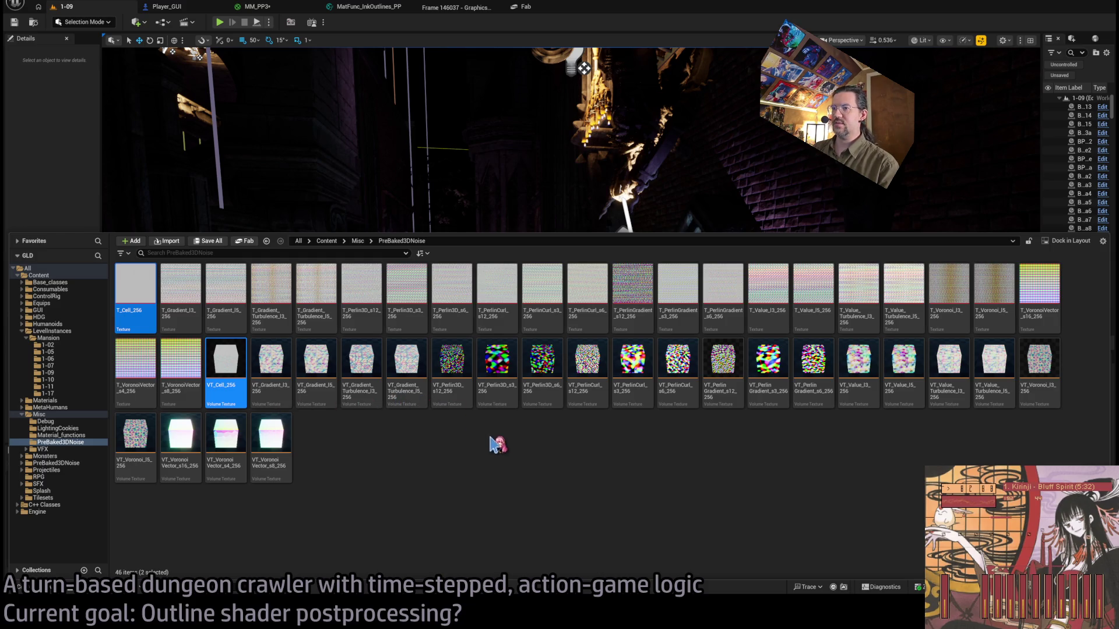
key("Delete")
Delete the Gradient_I3 and Gradient_I5 texture pairs.
left_click(184, 358)
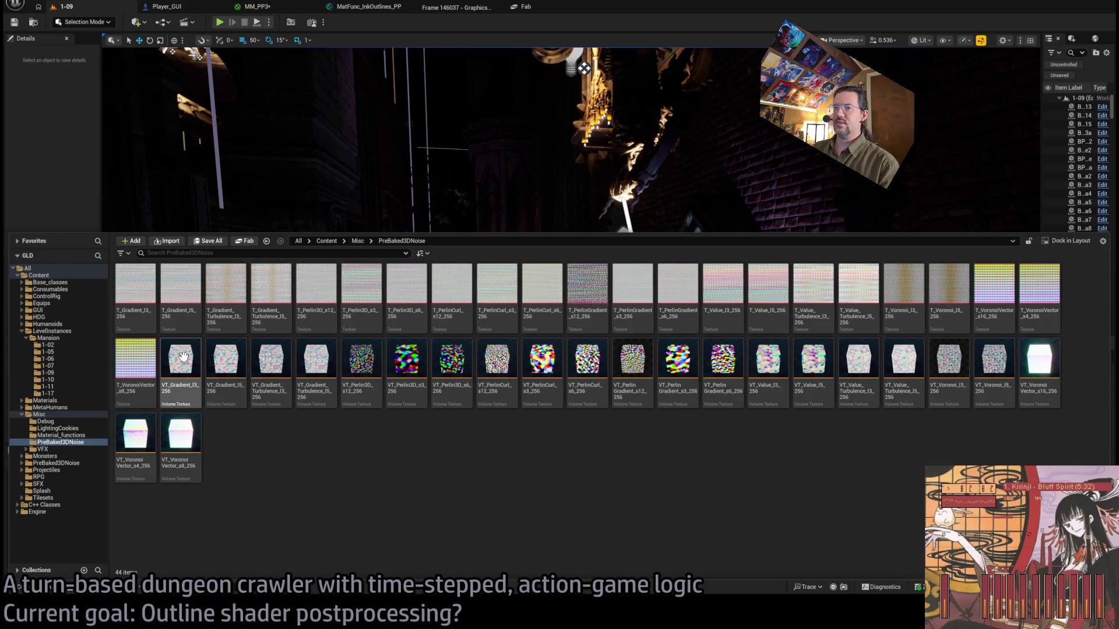
left_click(146, 300, "ctrl")
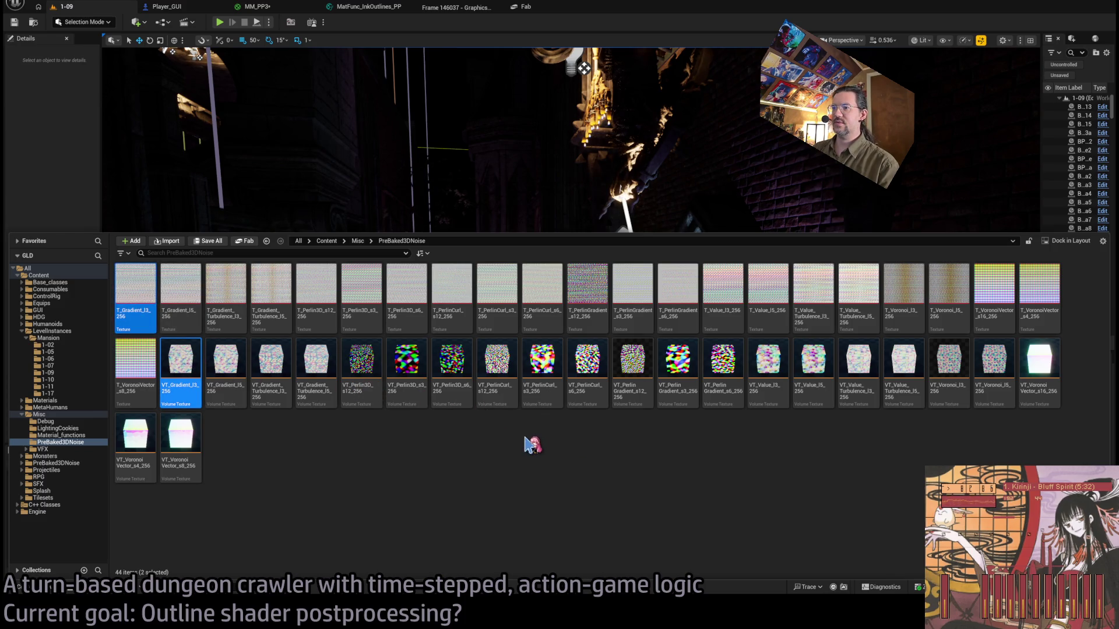
key("Delete")
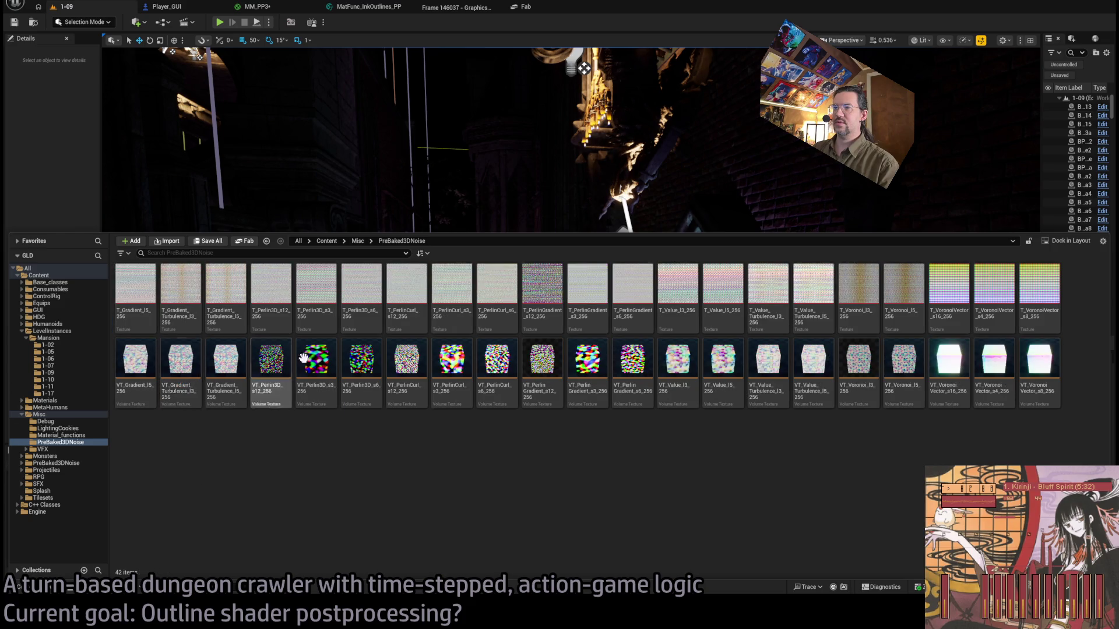
left_click(135, 362)
left_click(135, 286, "ctrl")
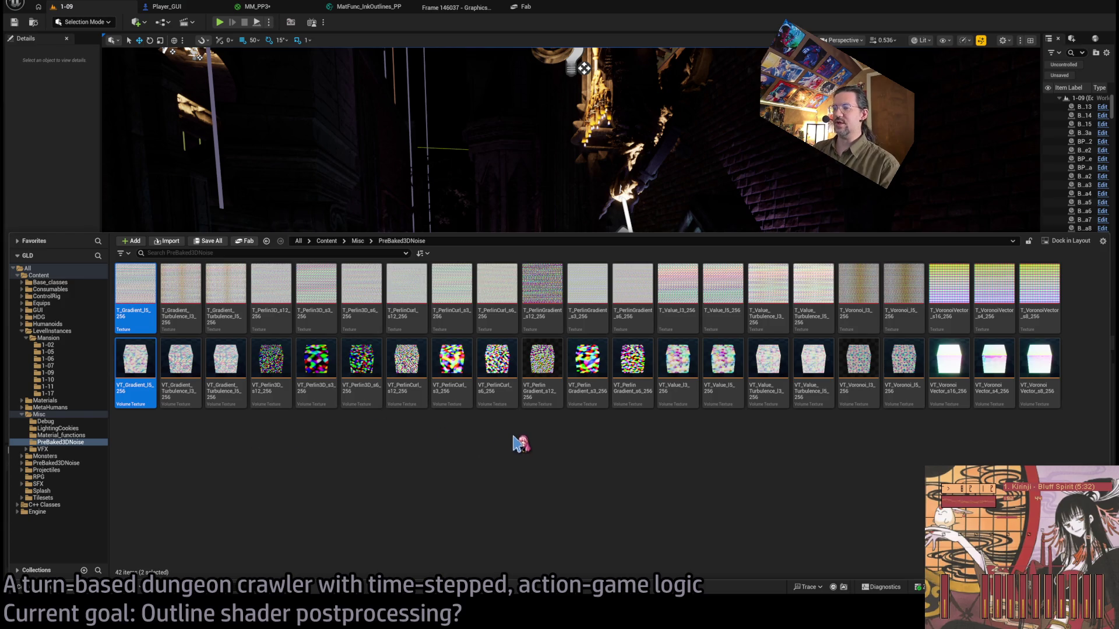
key("Delete")
Delete the Gradient_Turbulence I3 and I5 texture pairs.
left_click(1029, 302)
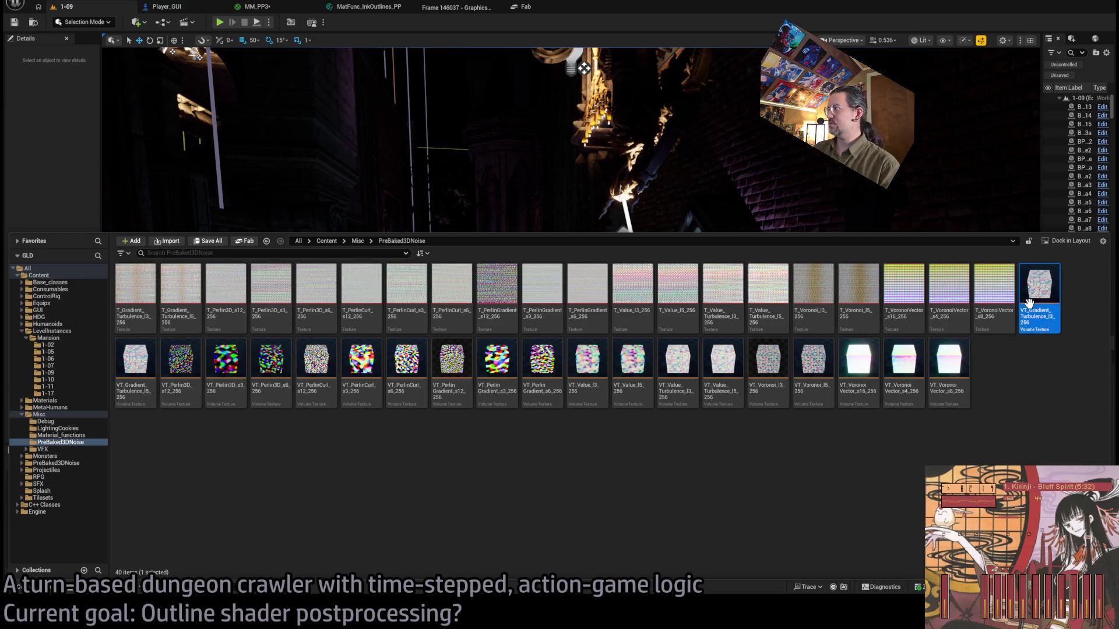
left_click(135, 292, "ctrl")
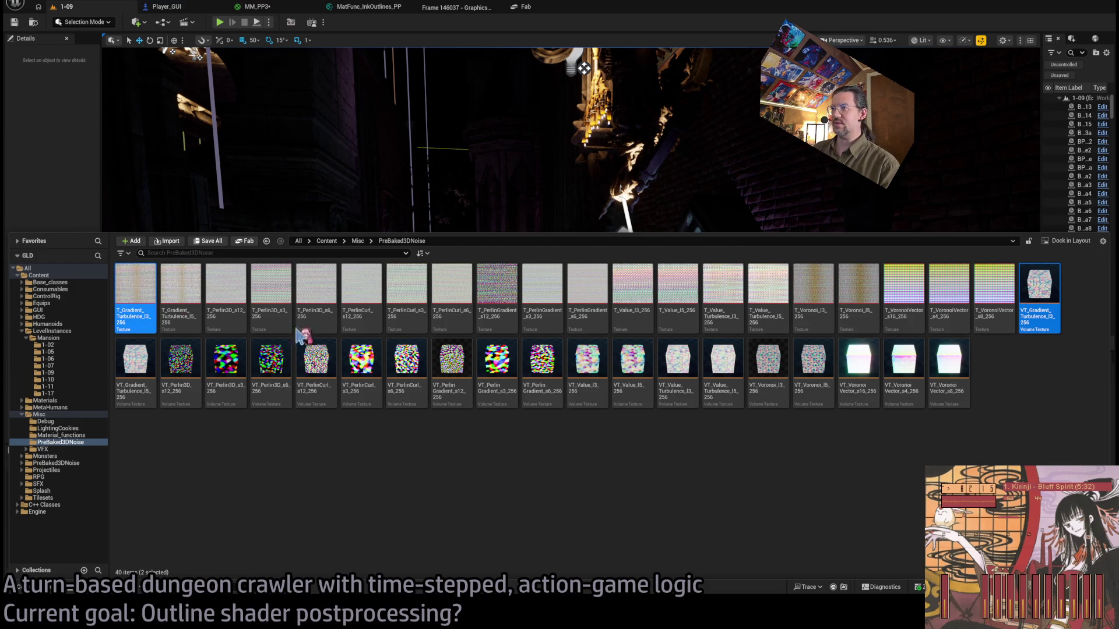
key("Delete")
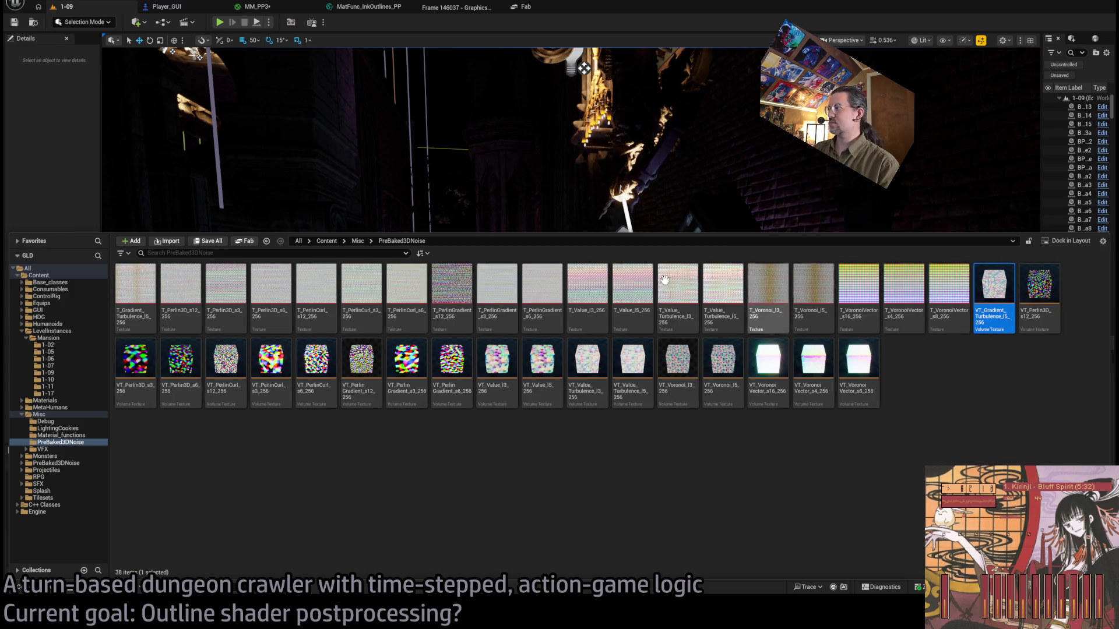
left_click(135, 292, "ctrl")
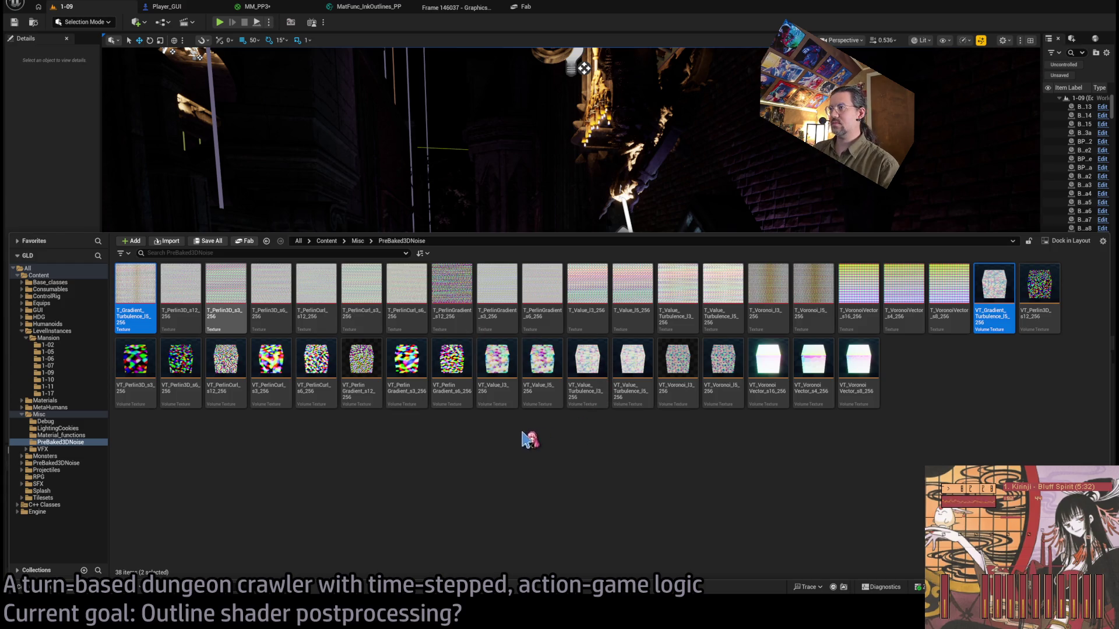
key("Delete")
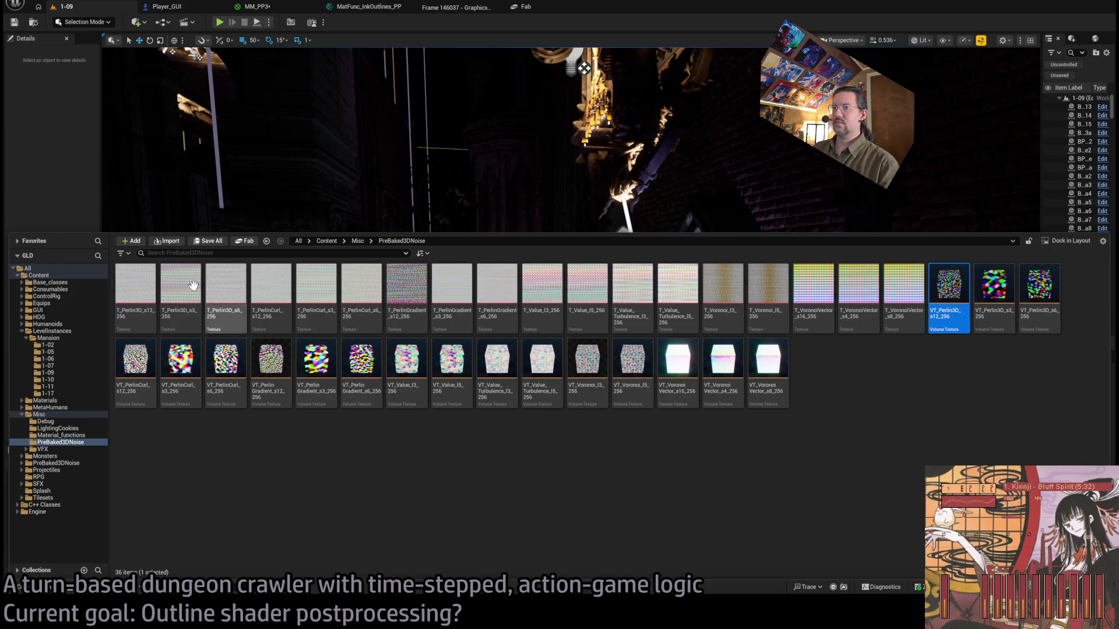
Delete the Perlin3D s12, s3 and s6 texture pairs.
left_click(143, 280, "ctrl")
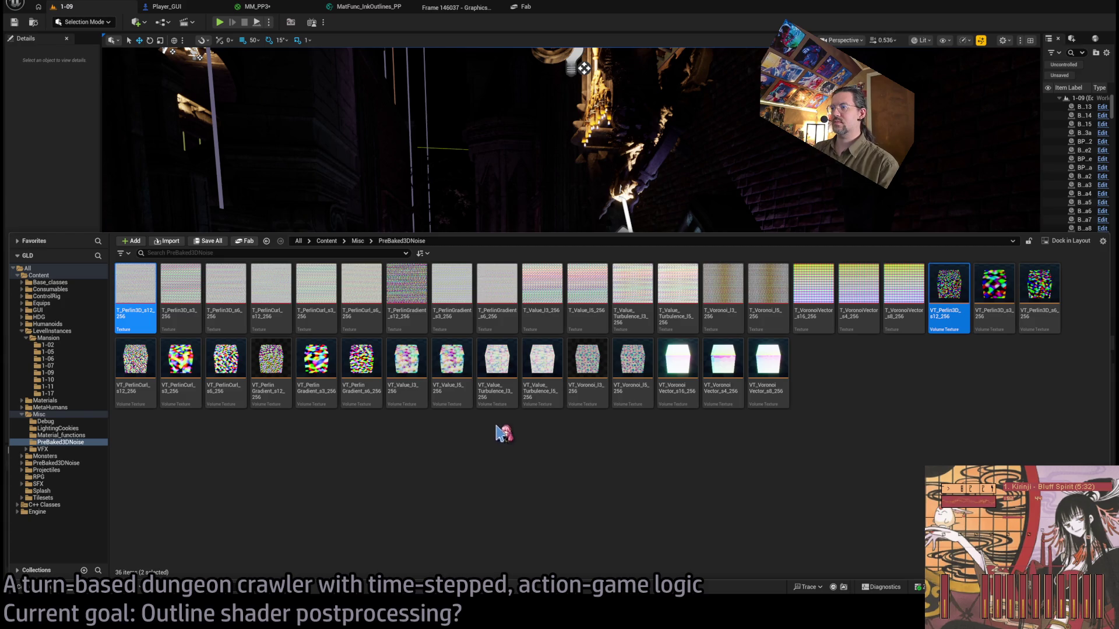
key("Delete")
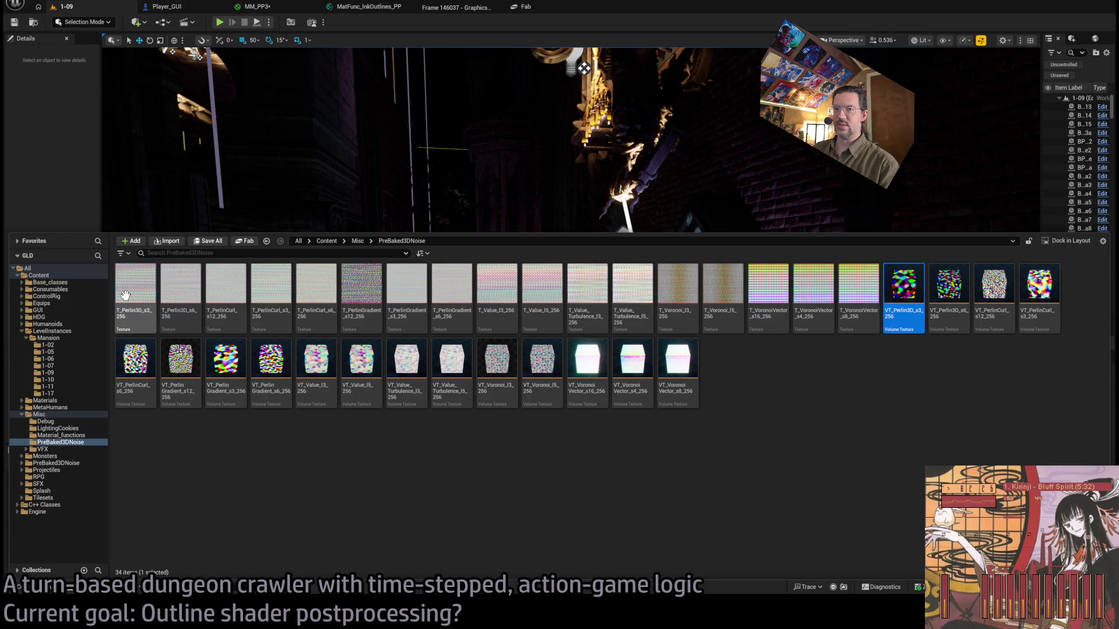
left_click(133, 294, "ctrl")
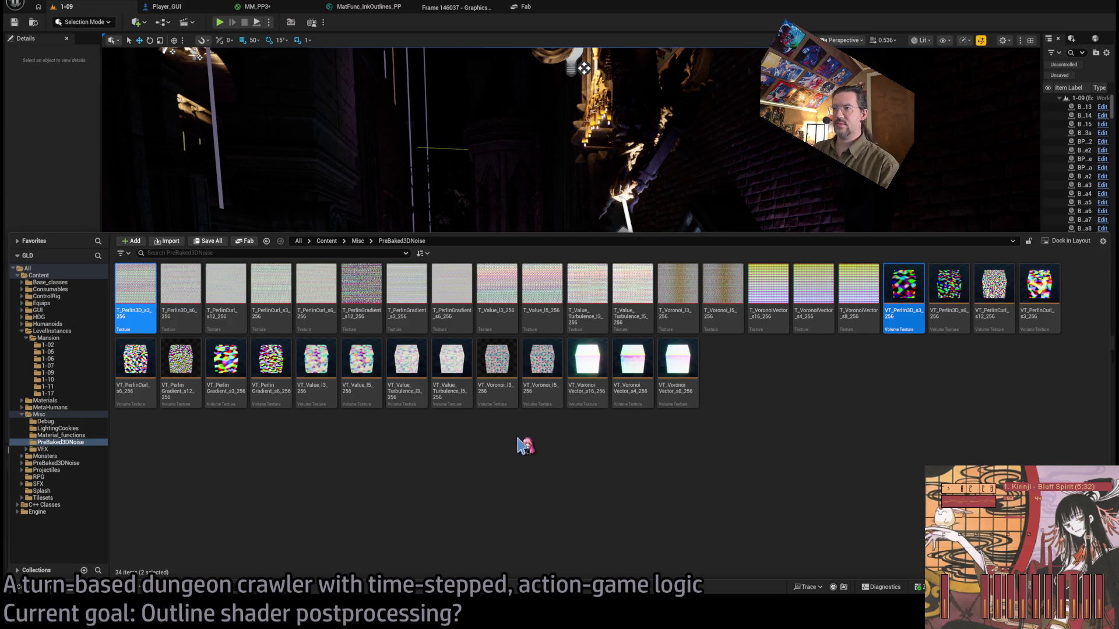
key("Delete")
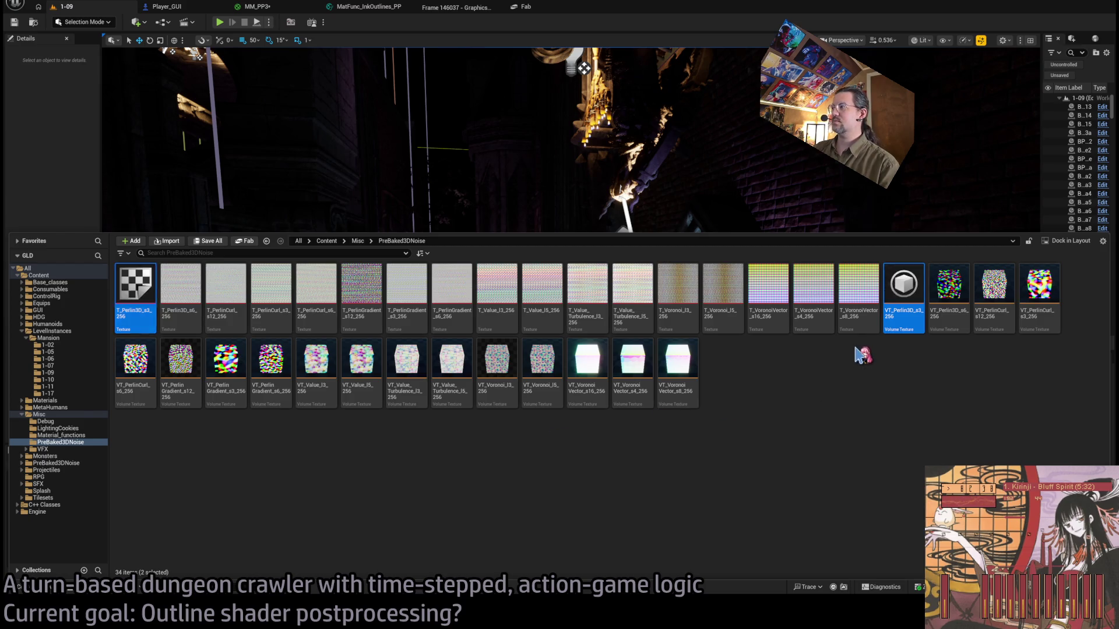
left_click(147, 293, "ctrl")
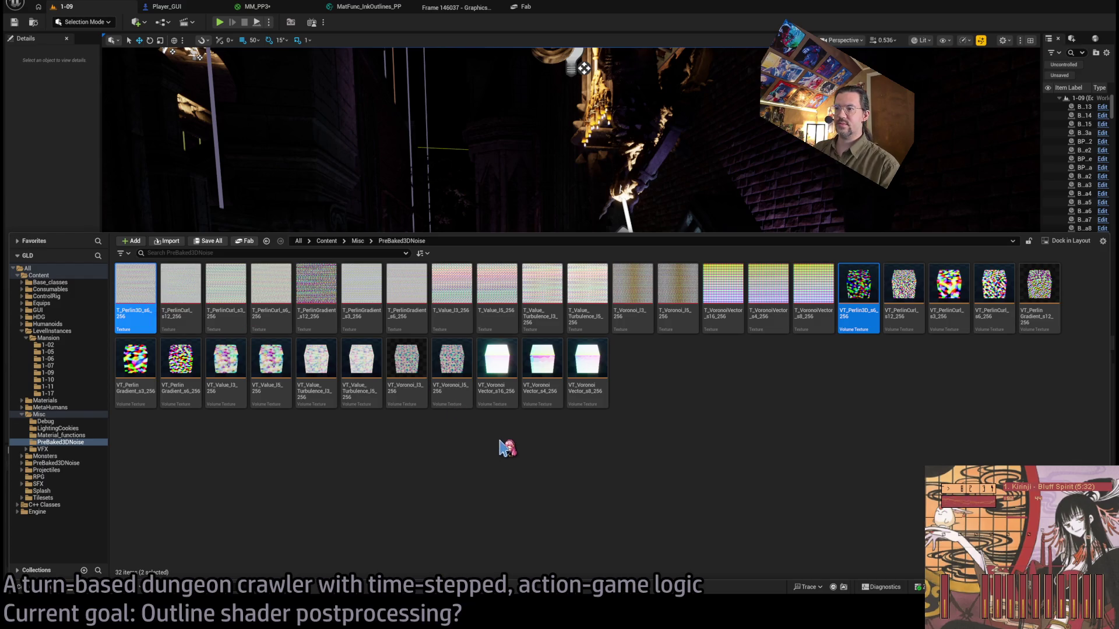
key("Delete")
Delete the PerlinCurl s12, s3 and s6 texture pairs.
left_click(813, 288)
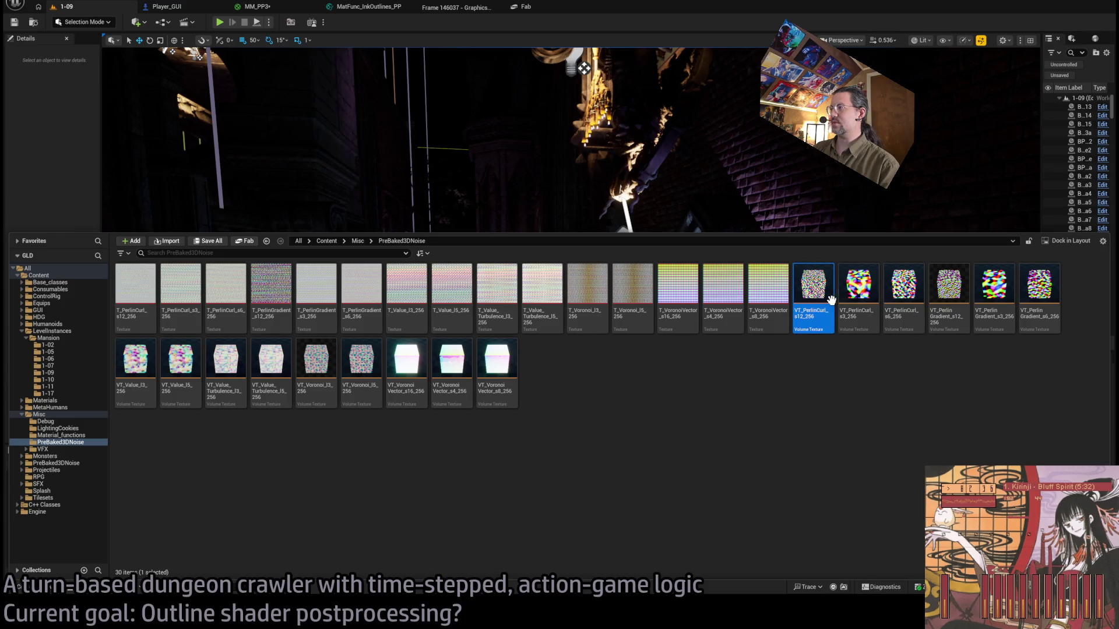
left_click(124, 284, "ctrl")
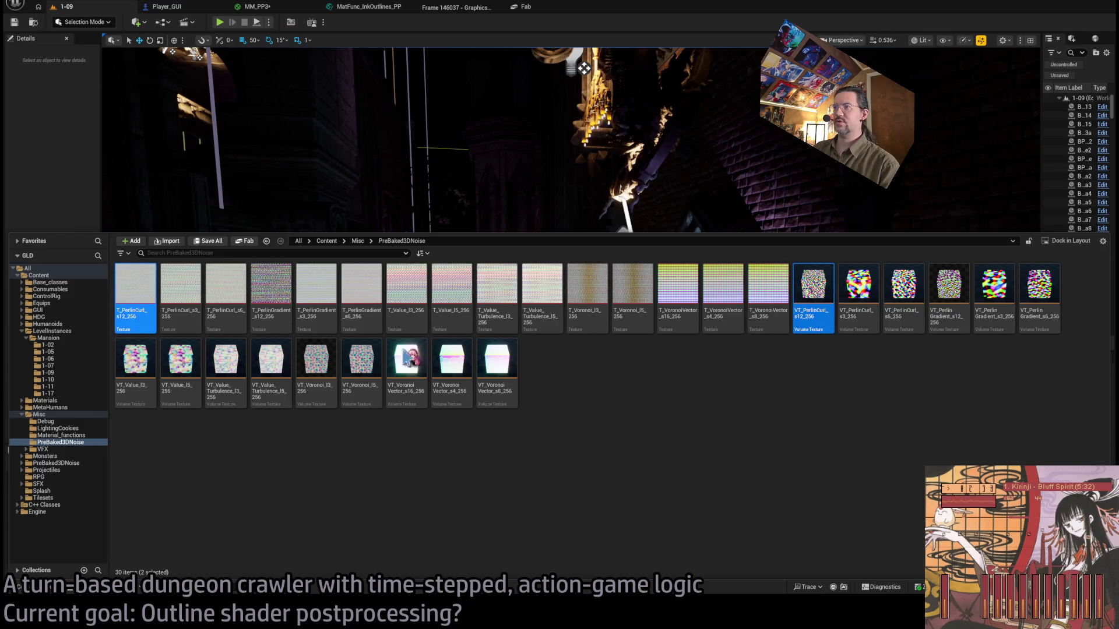
key("Delete")
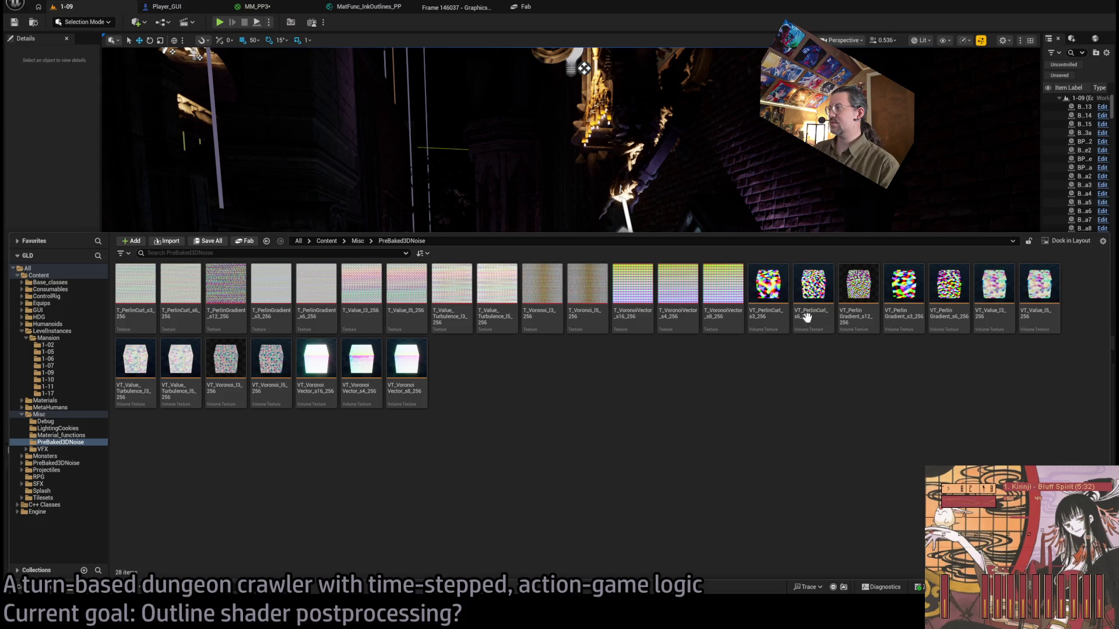
left_click(768, 292)
left_click(135, 302, "ctrl")
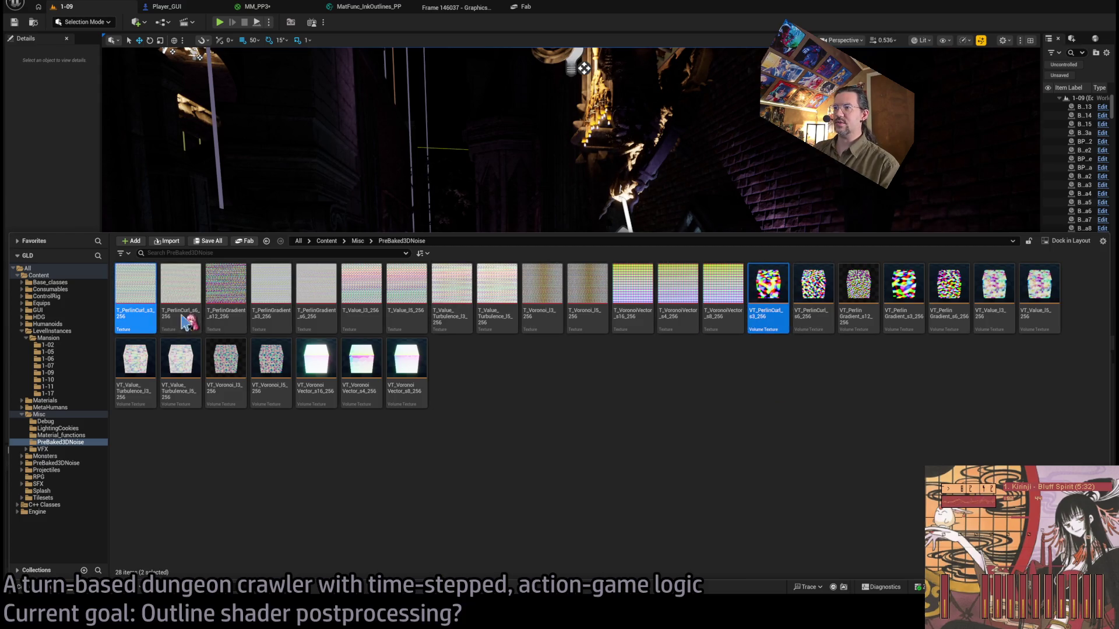
key("Delete")
left_click(737, 300)
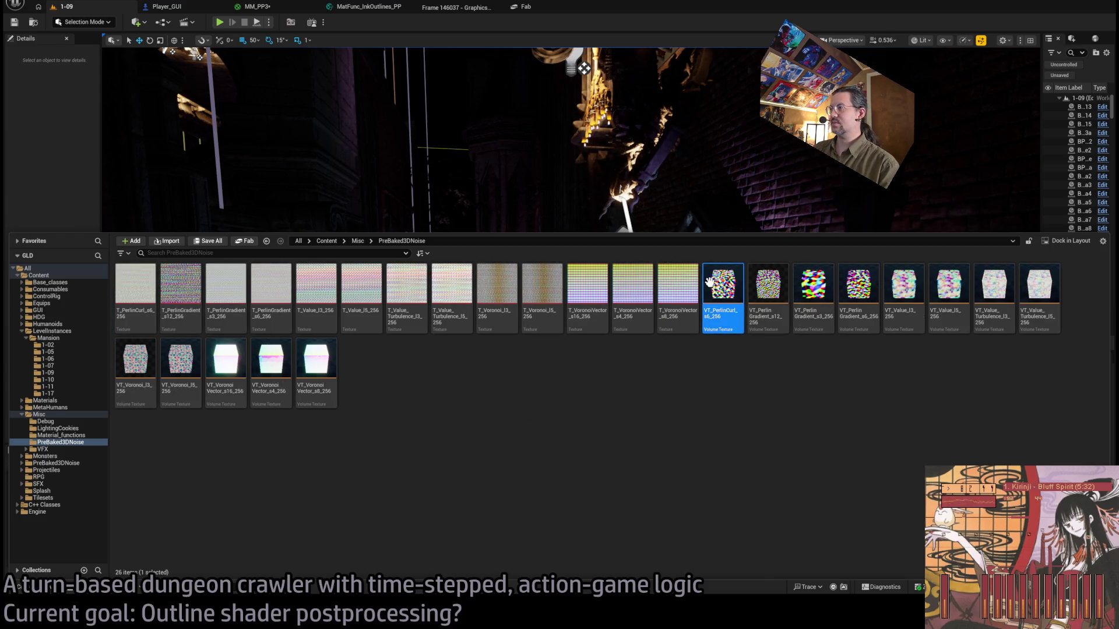
left_click(125, 292, "ctrl")
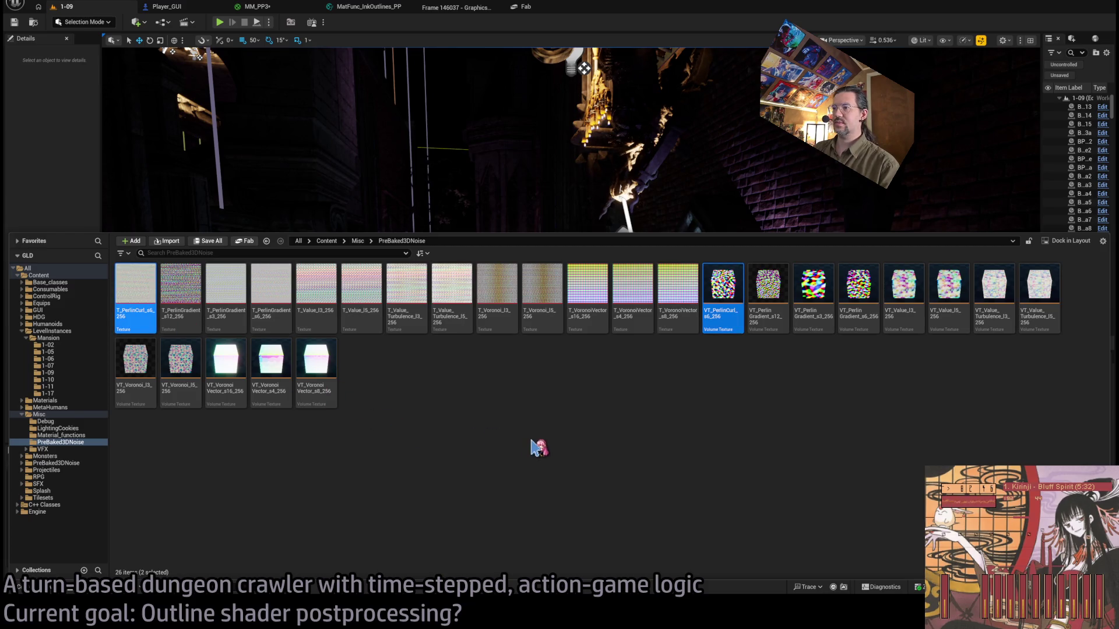
key("Delete")
Leave only T_PerlinGradient_s12_256 selected.
left_click(676, 303)
left_click(135, 291, "ctrl")
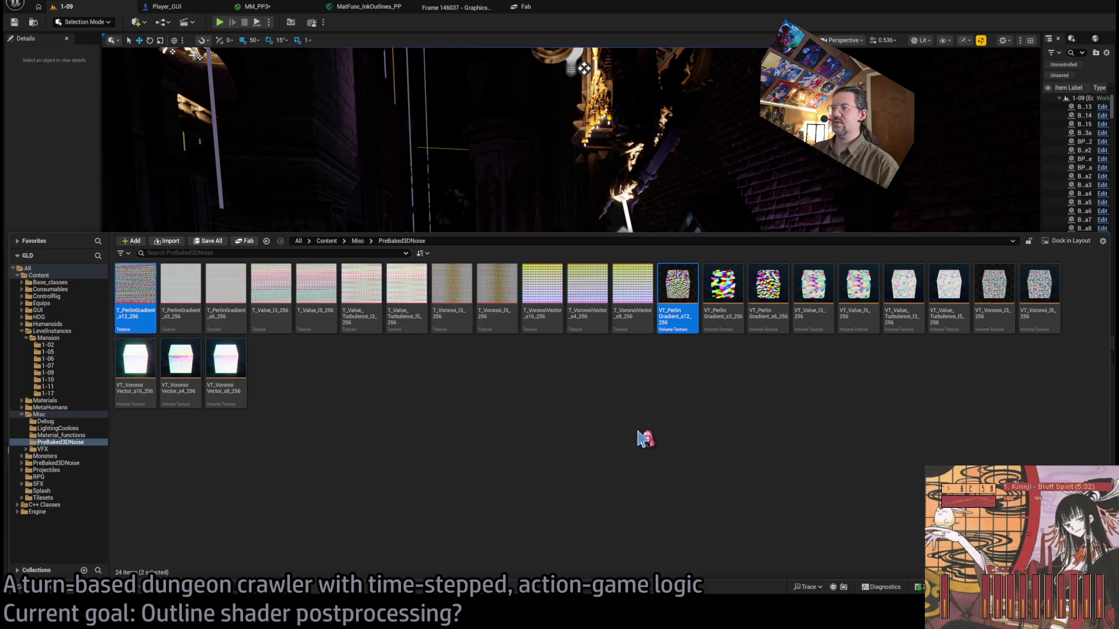
left_click(138, 286, "ctrl")
left_click(138, 286)
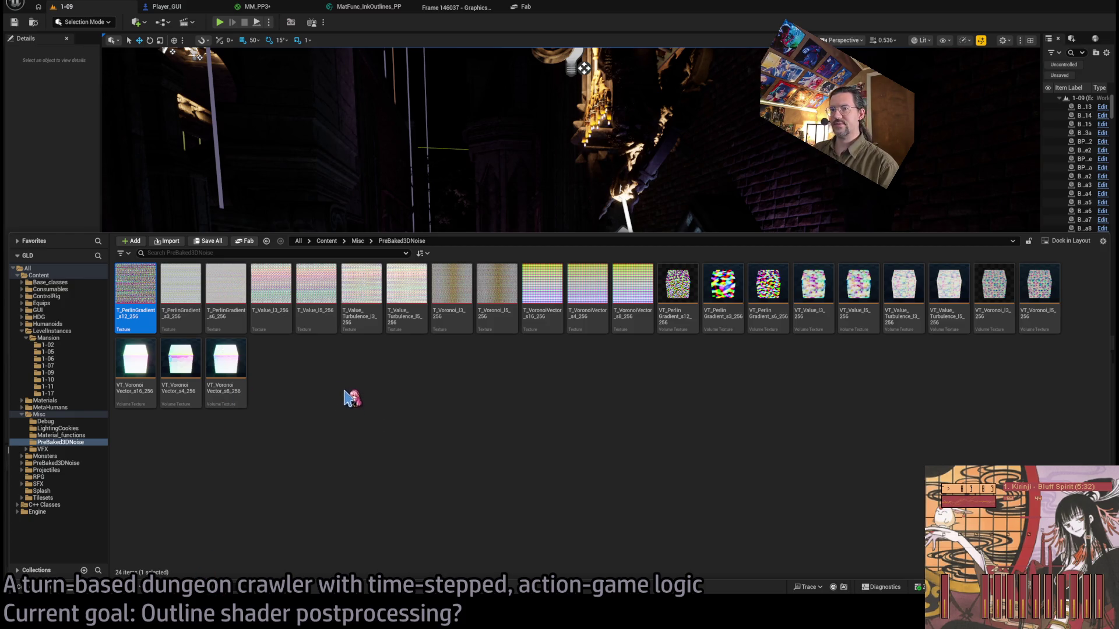
Inspect the T_PerlinGradient_s12_256 and VT_PerlinGradient_s12_256 textures.
double_click(134, 279)
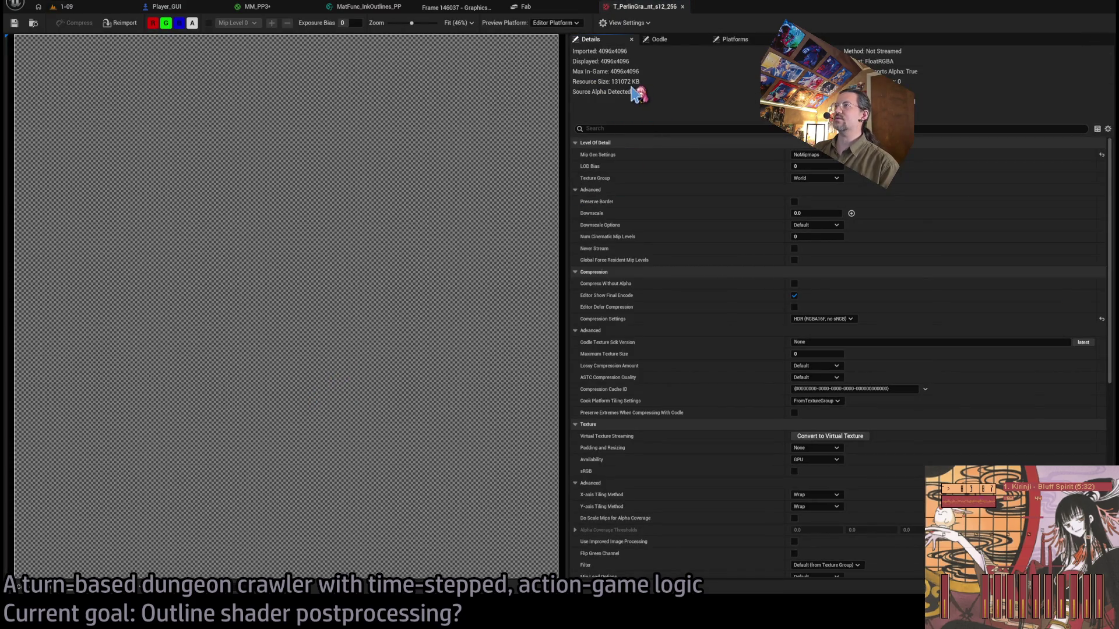
middle_click(641, 7)
left_click(58, 7)
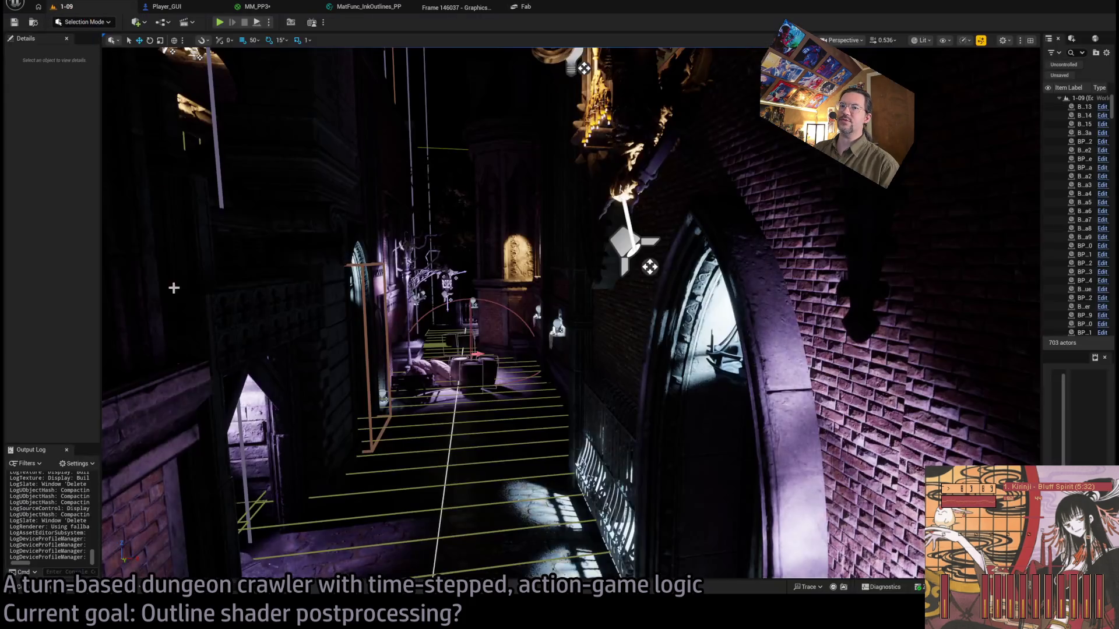
left_click(58, 588)
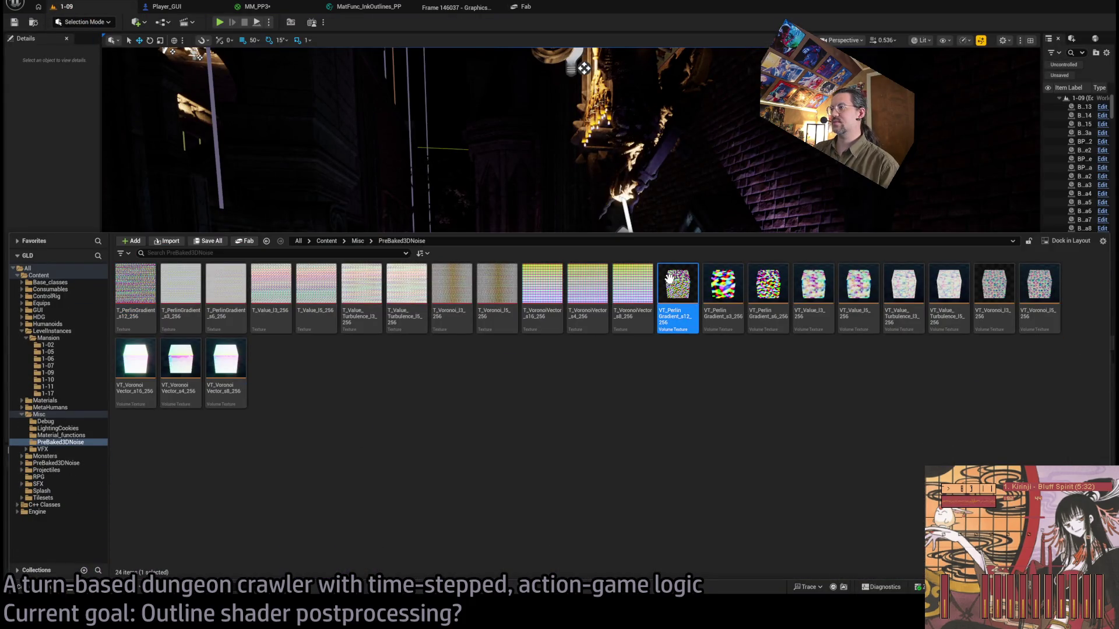
double_click(677, 321)
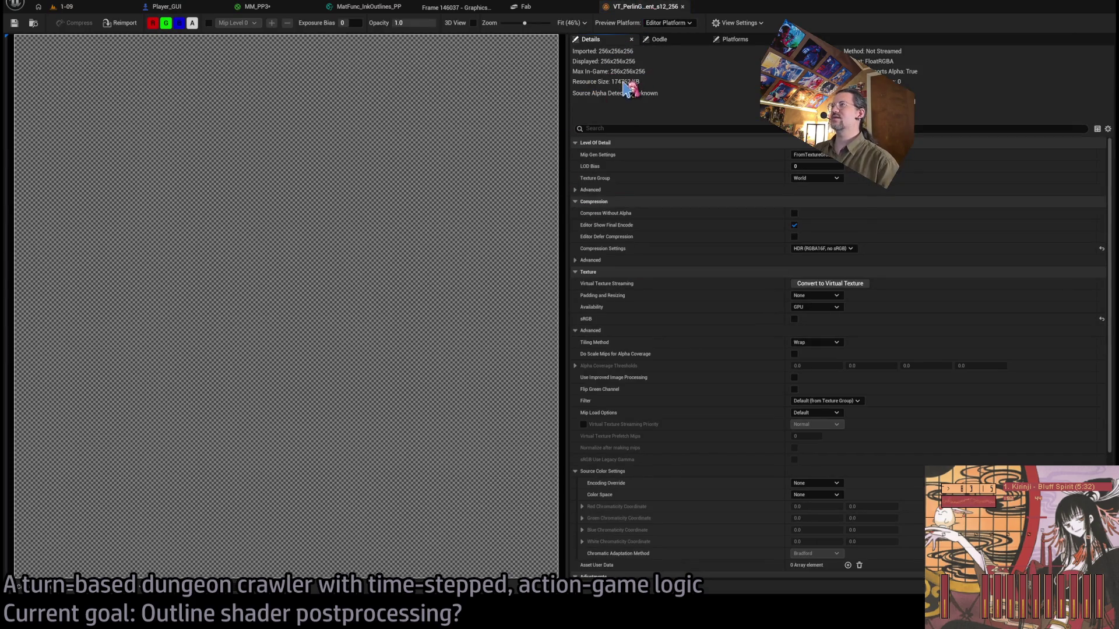
Close the Perlin gradient texture, Fab product page and frame profiler tabs.
middle_click(652, 8)
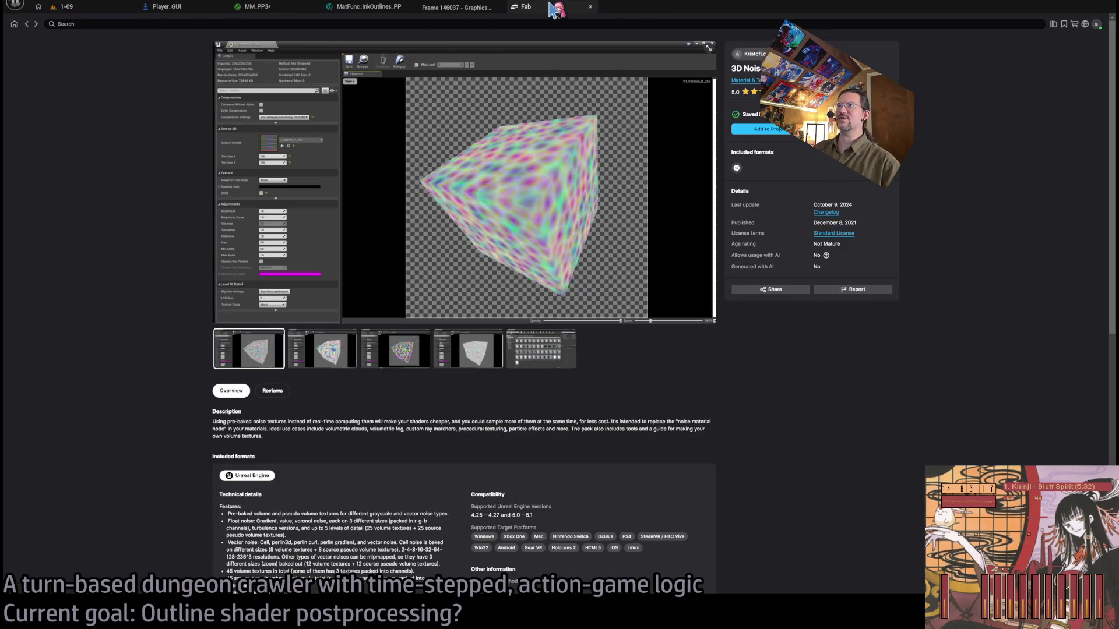
middle_click(558, 8)
middle_click(449, 8)
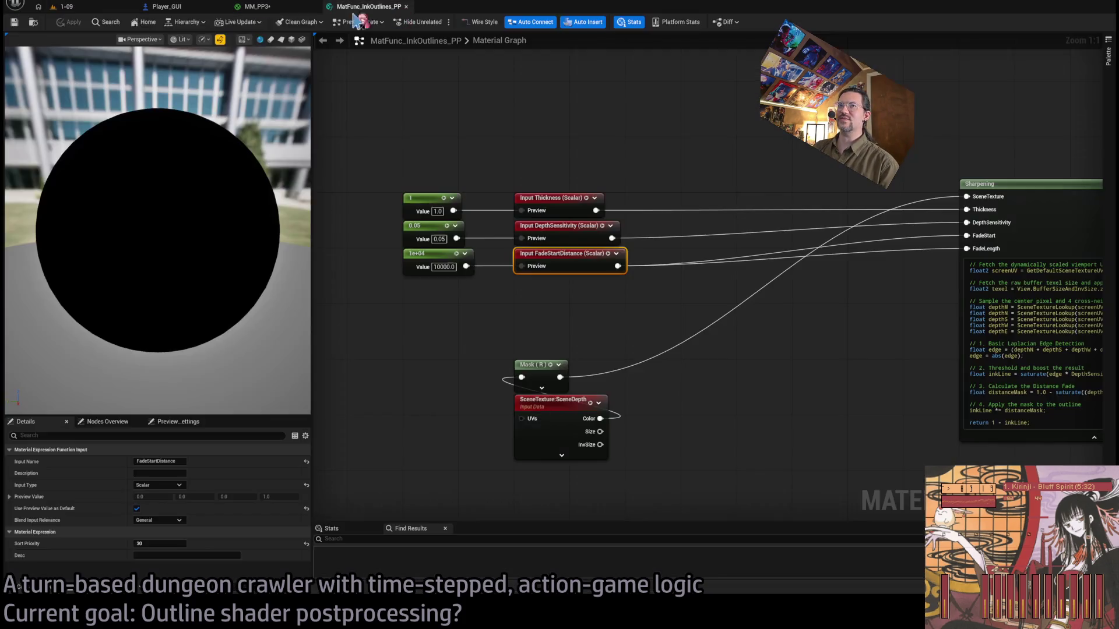
Back on the 1-09 level, delete the PerlinGradient s3 and s6 texture pairs.
left_click(86, 8)
key("ctrl+space")
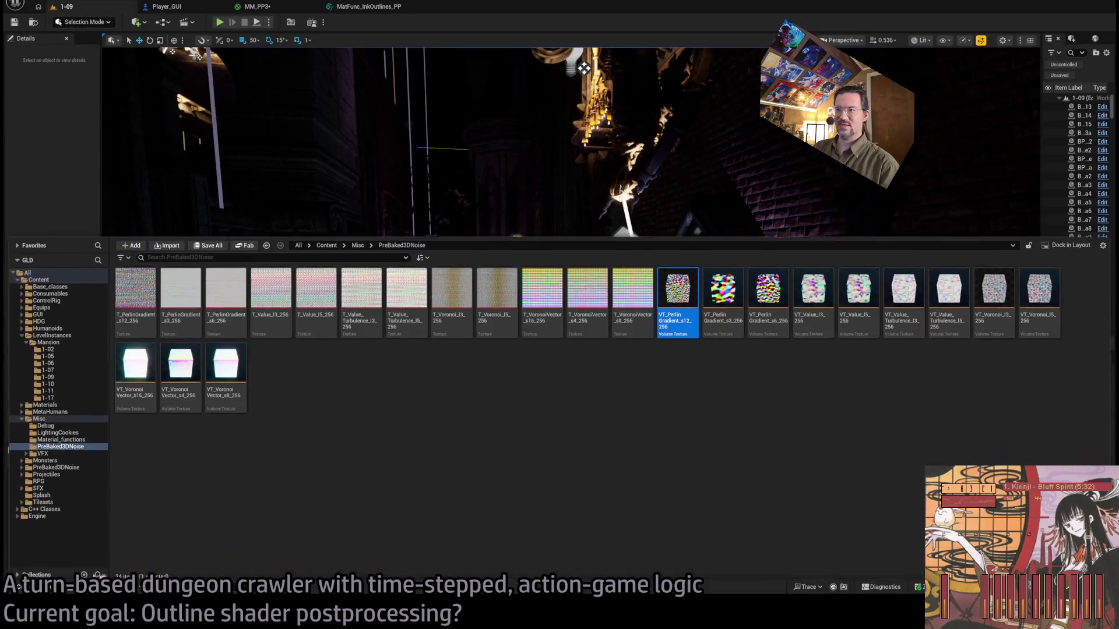
left_click(730, 285)
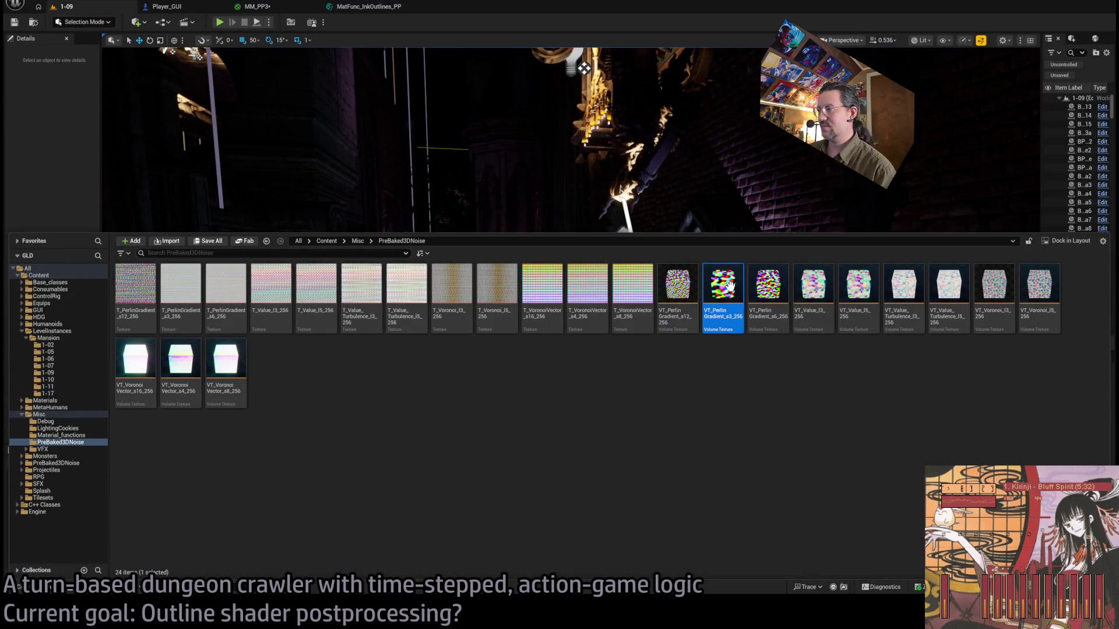
left_click(185, 288, "ctrl")
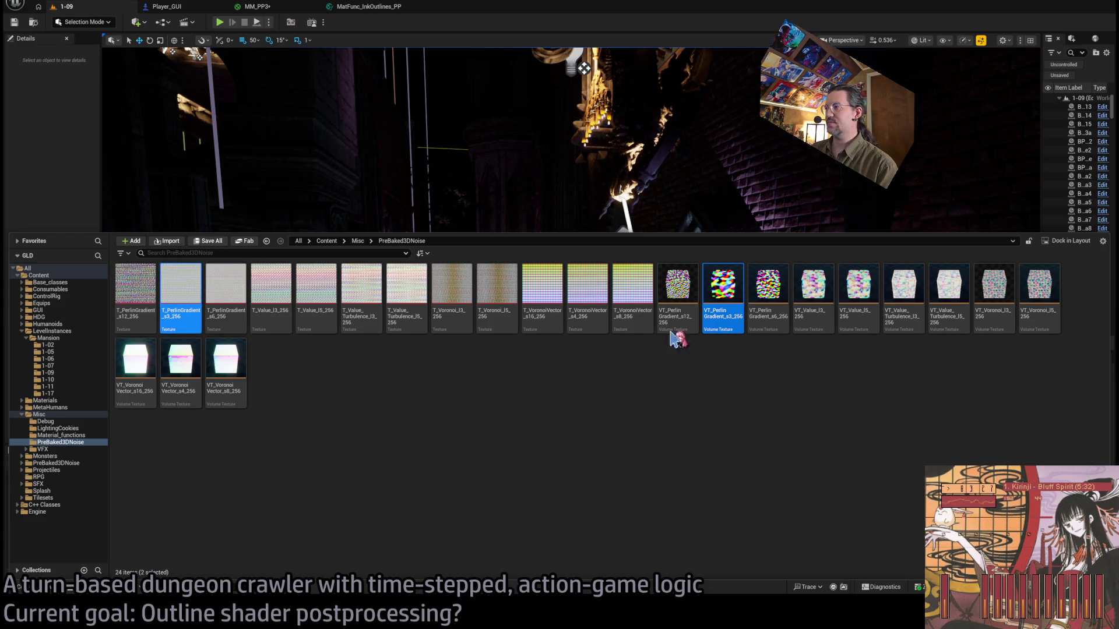
key("Delete")
left_click(681, 286)
left_click(185, 285, "ctrl")
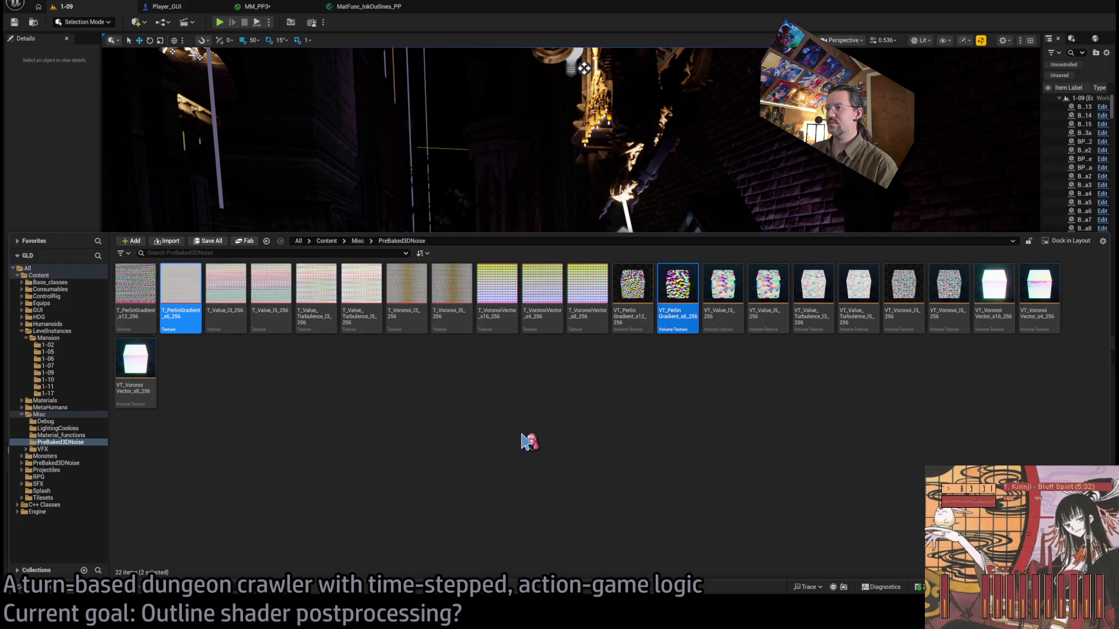
key("Delete")
Delete the Value_I5 texture pair, keeping Value_I3.
left_click(625, 300)
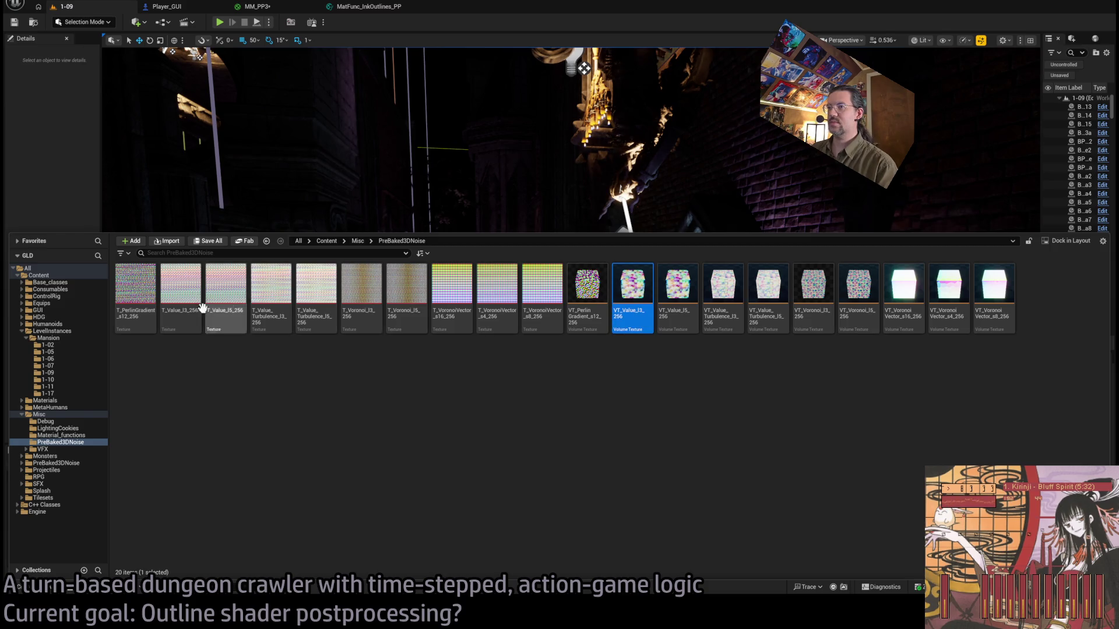
left_click(184, 284, "ctrl")
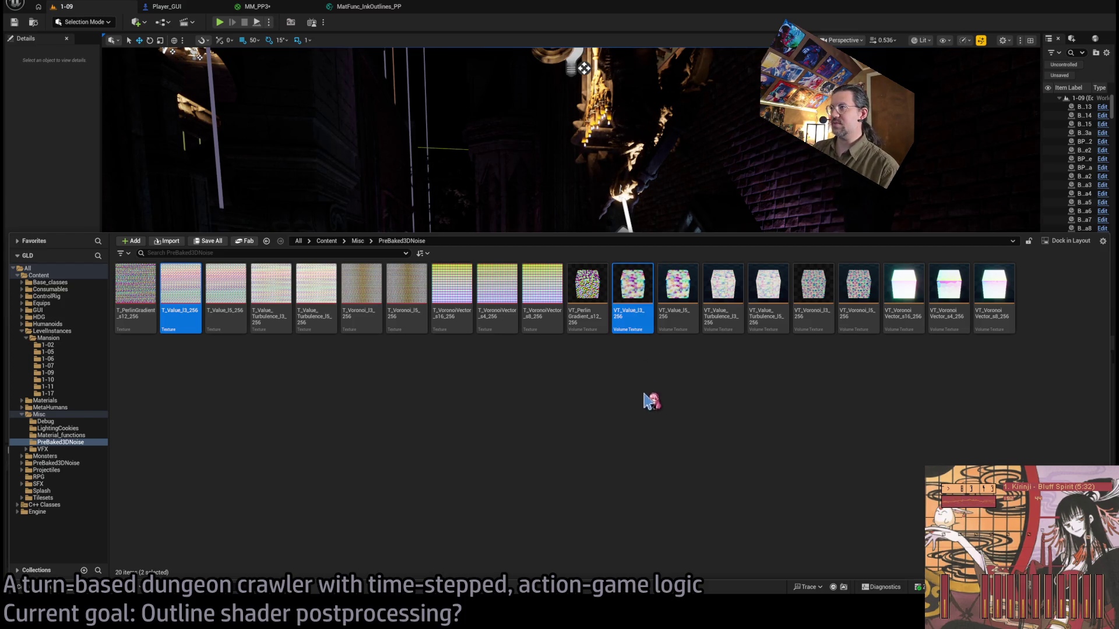
left_click(669, 291)
left_click(223, 281, "ctrl")
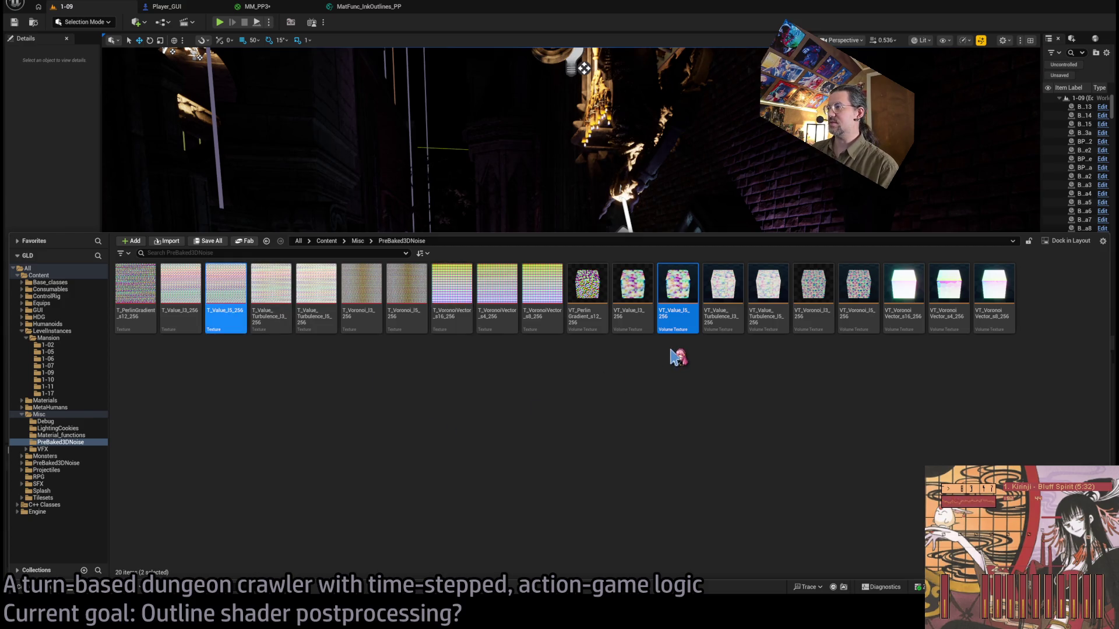
key("Delete")
Delete the Value_Turbulence I3 and I5 texture pairs.
left_click(670, 291)
left_click(226, 289, "ctrl")
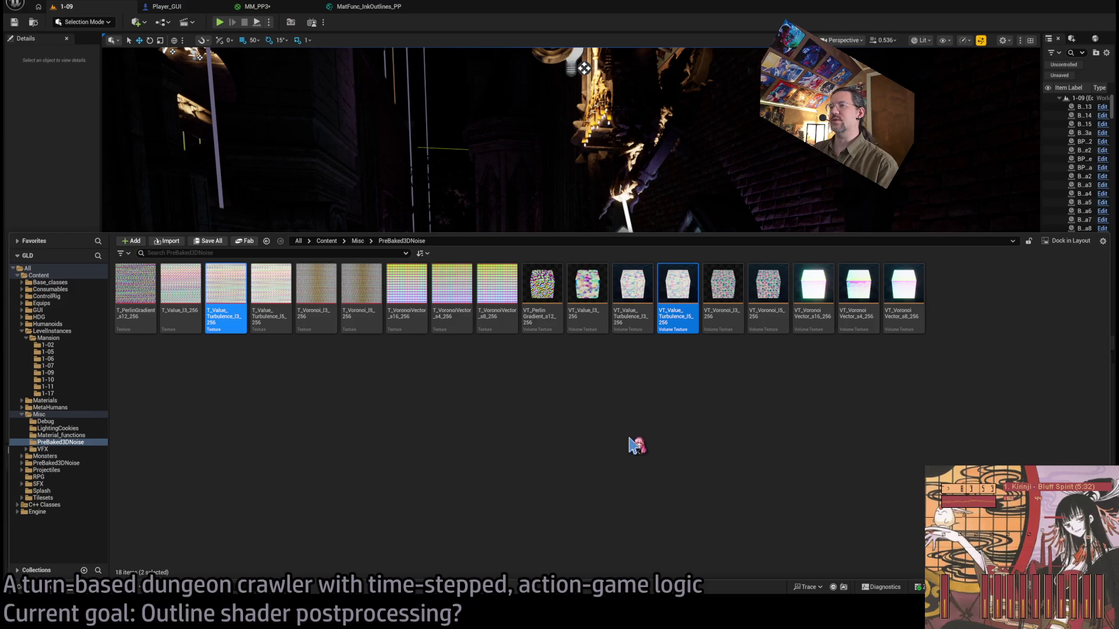
left_click(656, 392)
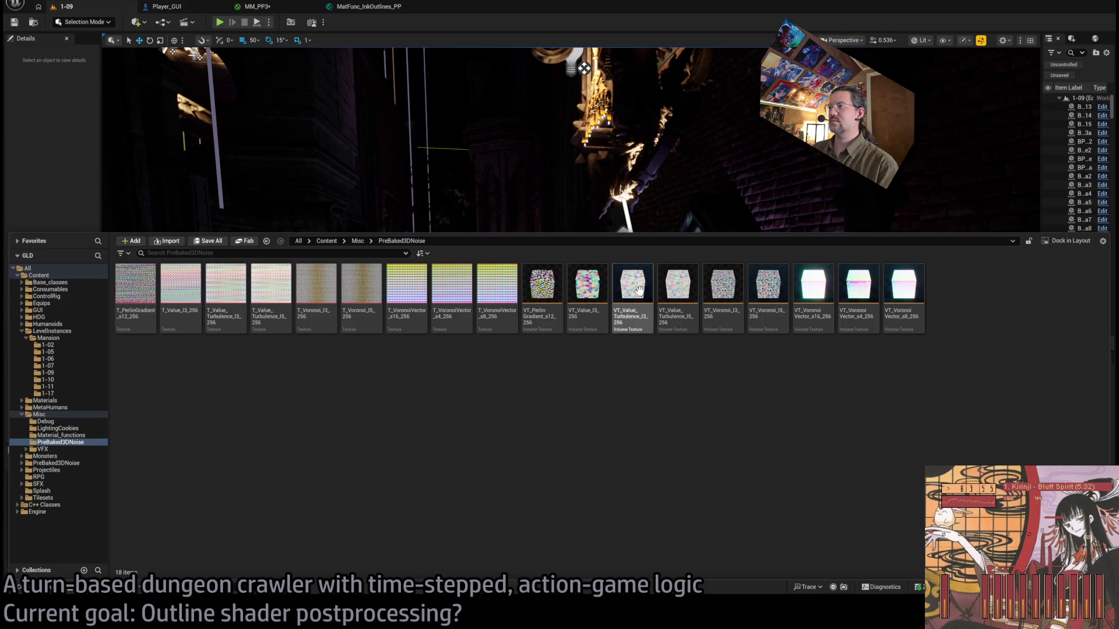
left_click(632, 285)
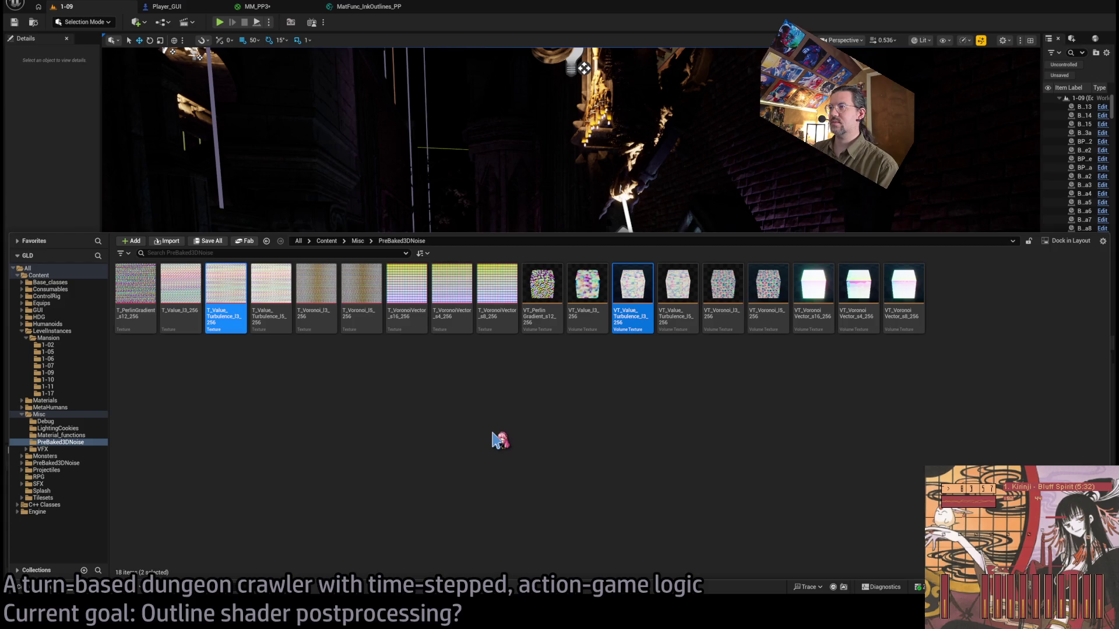
key("Delete")
left_click(588, 286)
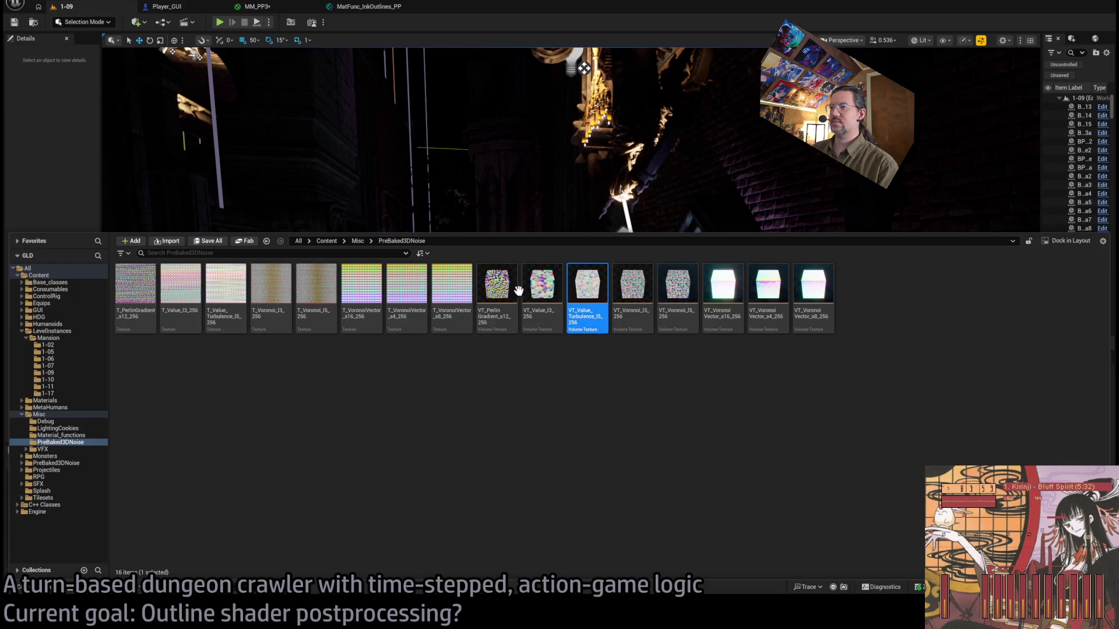
left_click(213, 281, "ctrl")
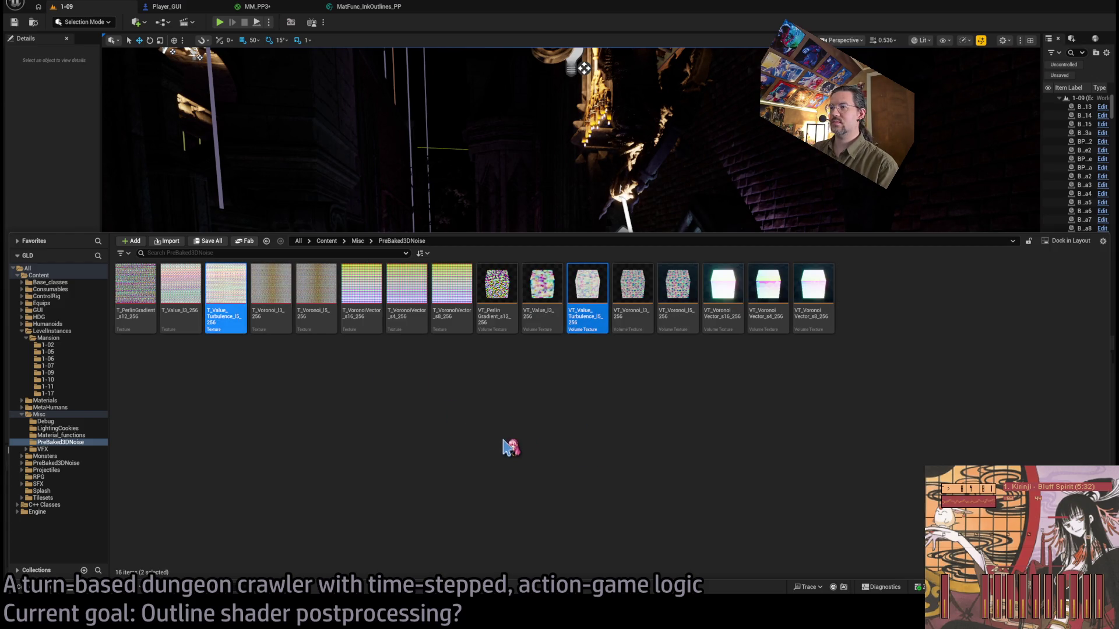
key("Delete")
Delete the Voronoi_I5 pair and the VoronoiVector s16, s4 and s8 pairs.
left_click(542, 289)
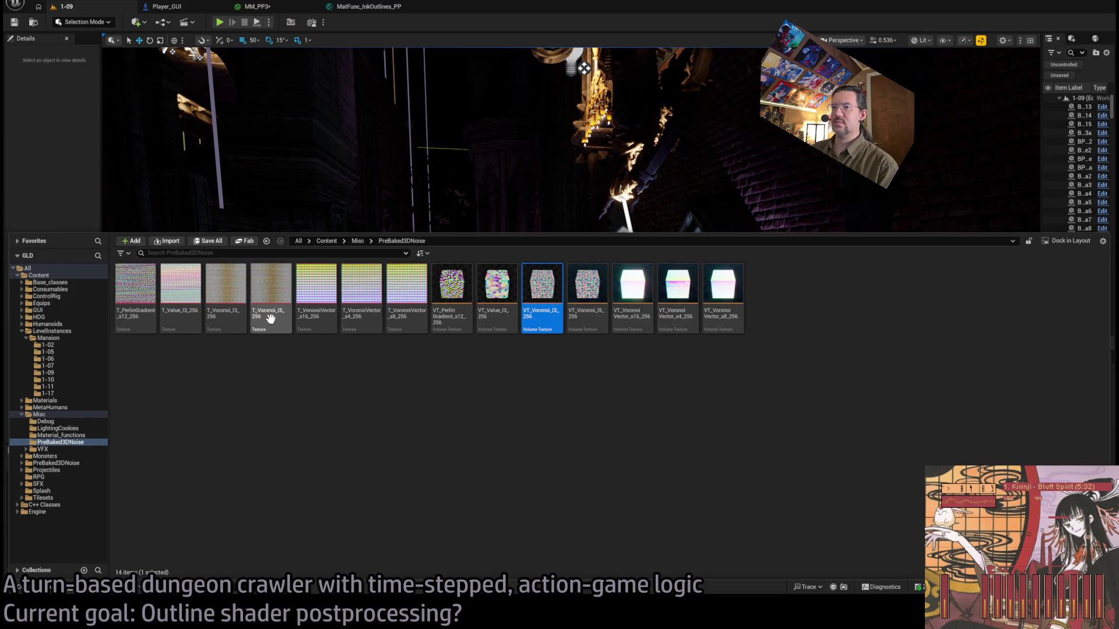
left_click(225, 286, "ctrl")
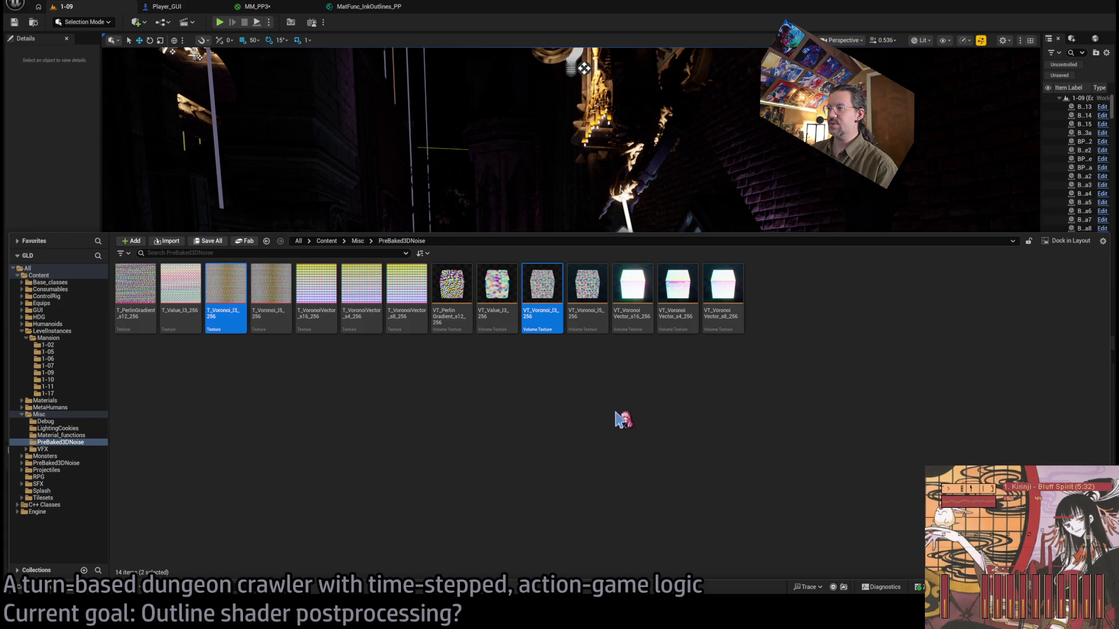
left_click(580, 309)
left_click(271, 289, "ctrl")
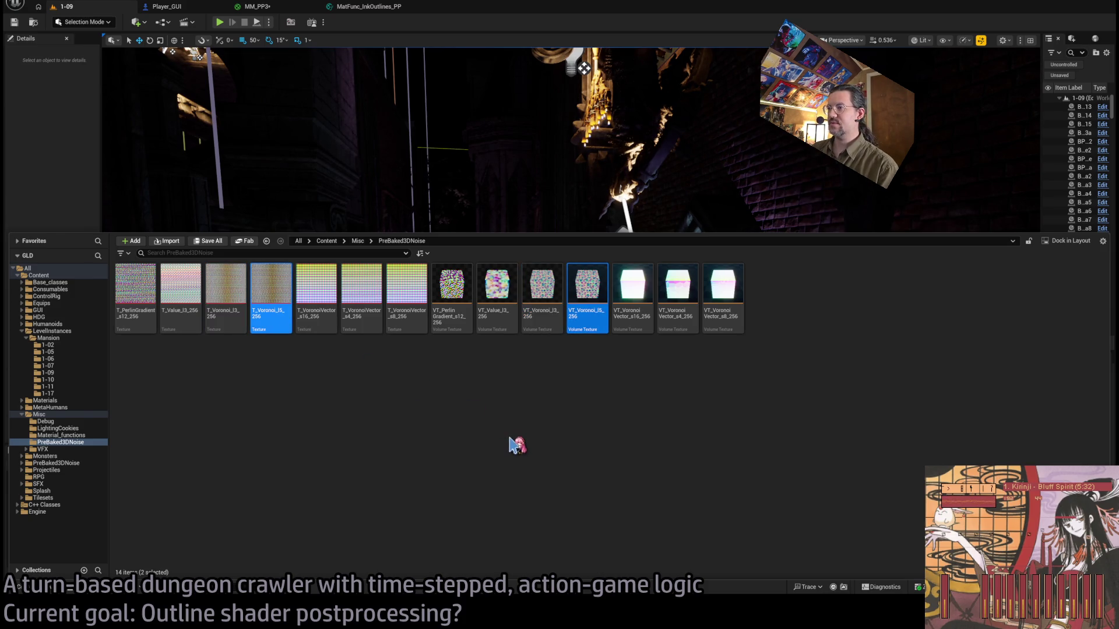
key("Delete")
left_click(542, 291)
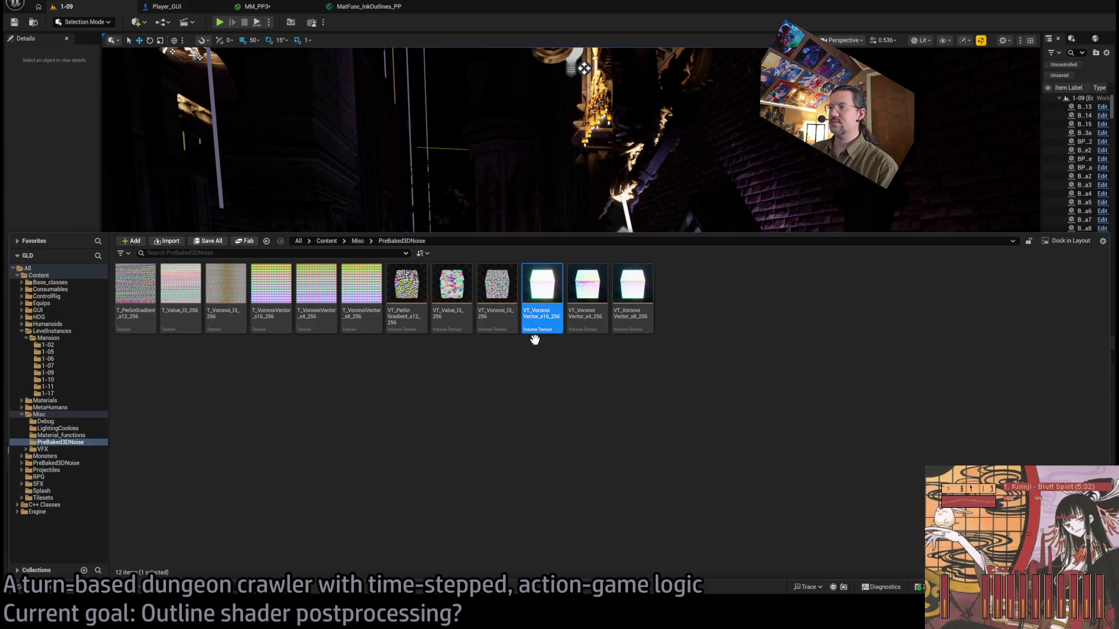
left_click(276, 294, "ctrl")
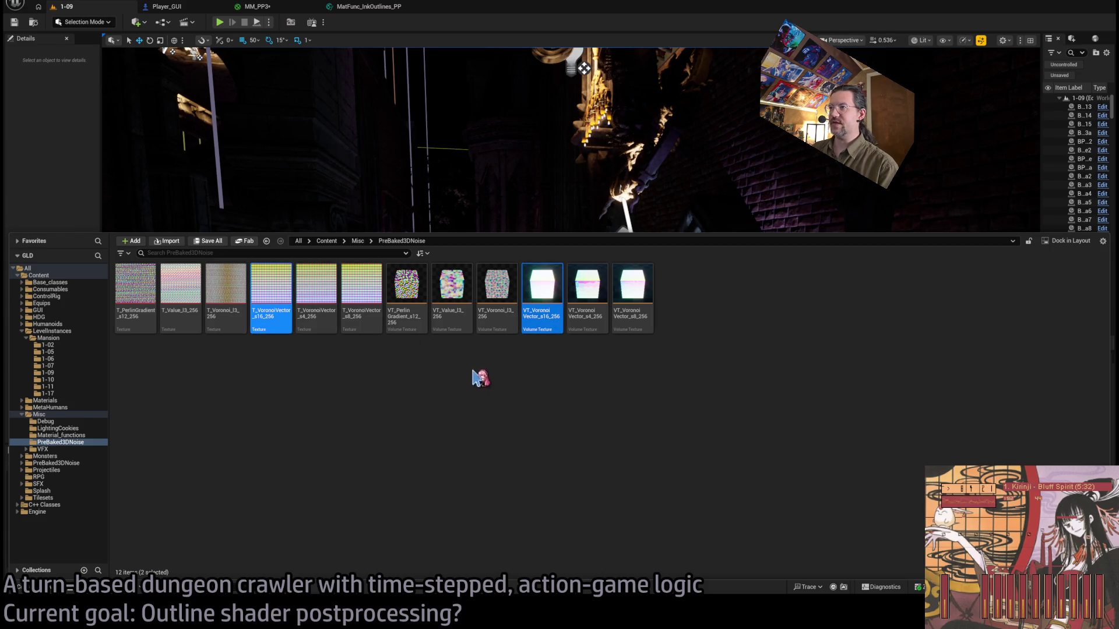
key("Delete")
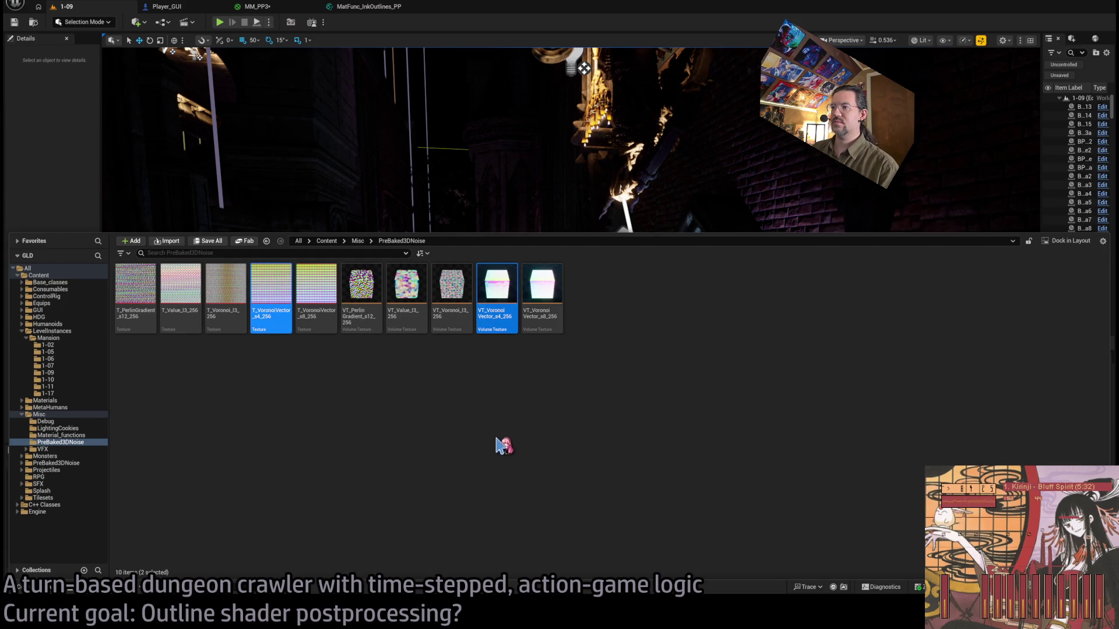
key("Delete")
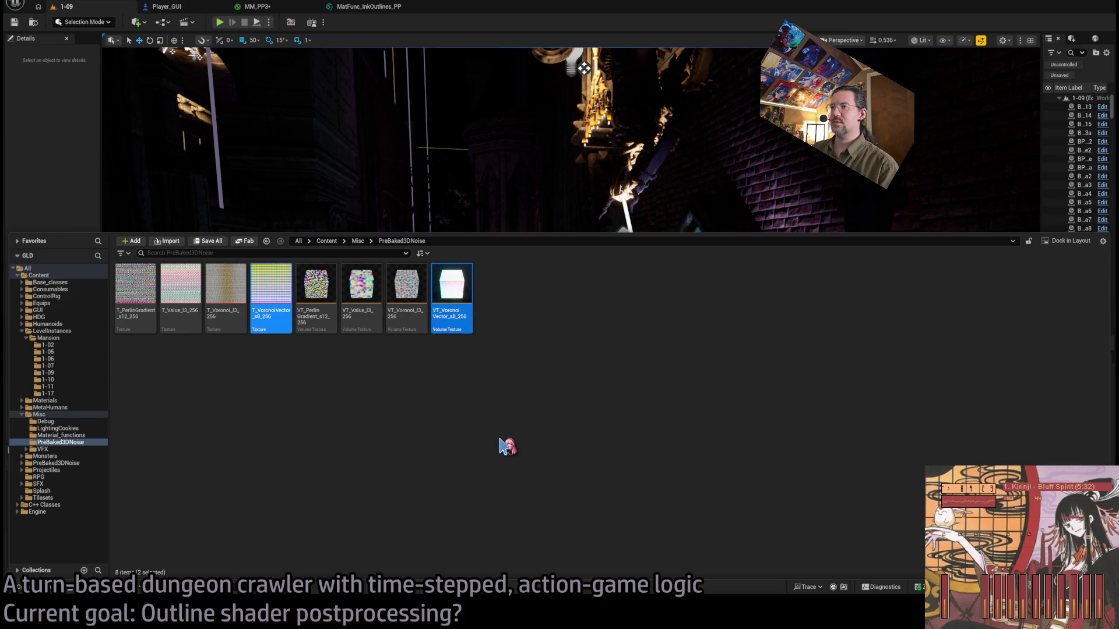
key("Delete")
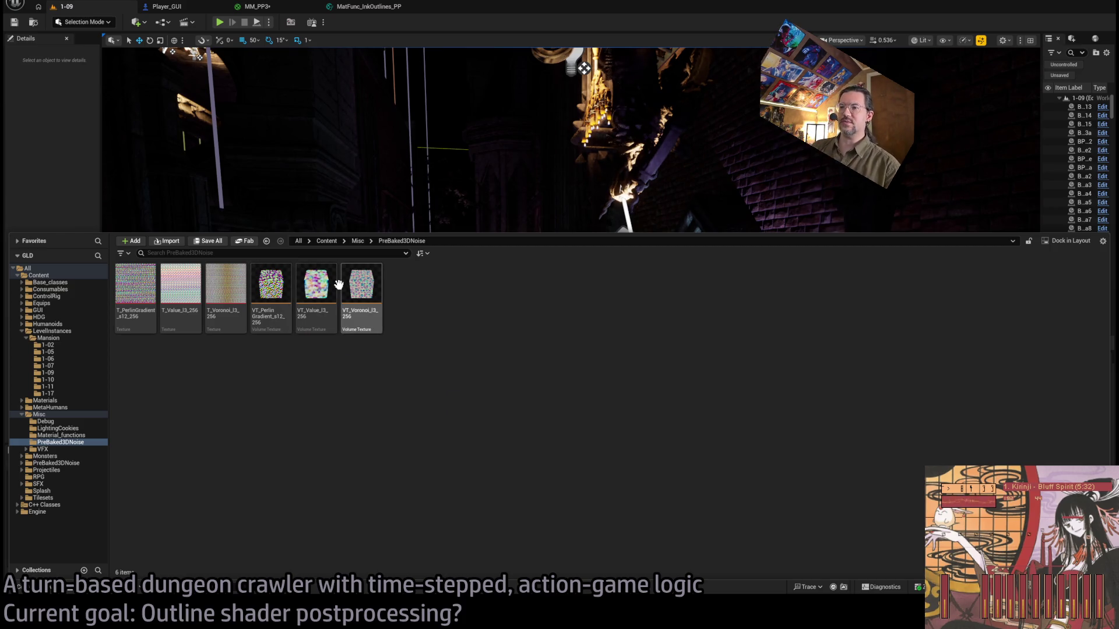
Check the kept VT_Value_I3, VT_Voronoi_I3 and VT_PerlinGradient_s12 volume textures.
double_click(308, 285)
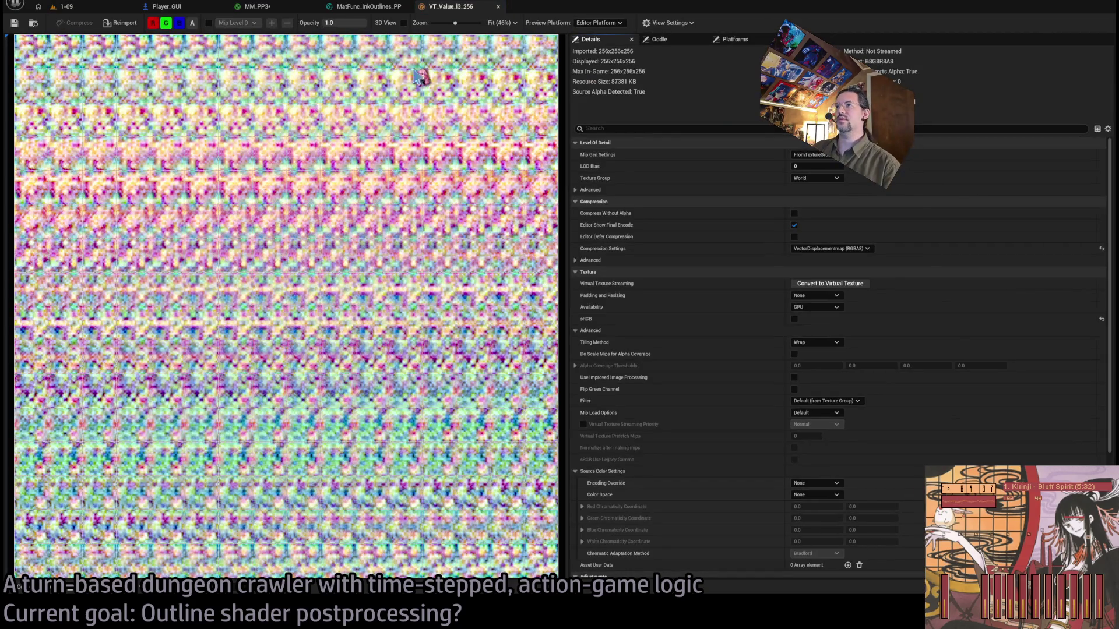
middle_click(446, 13)
left_click(76, 544)
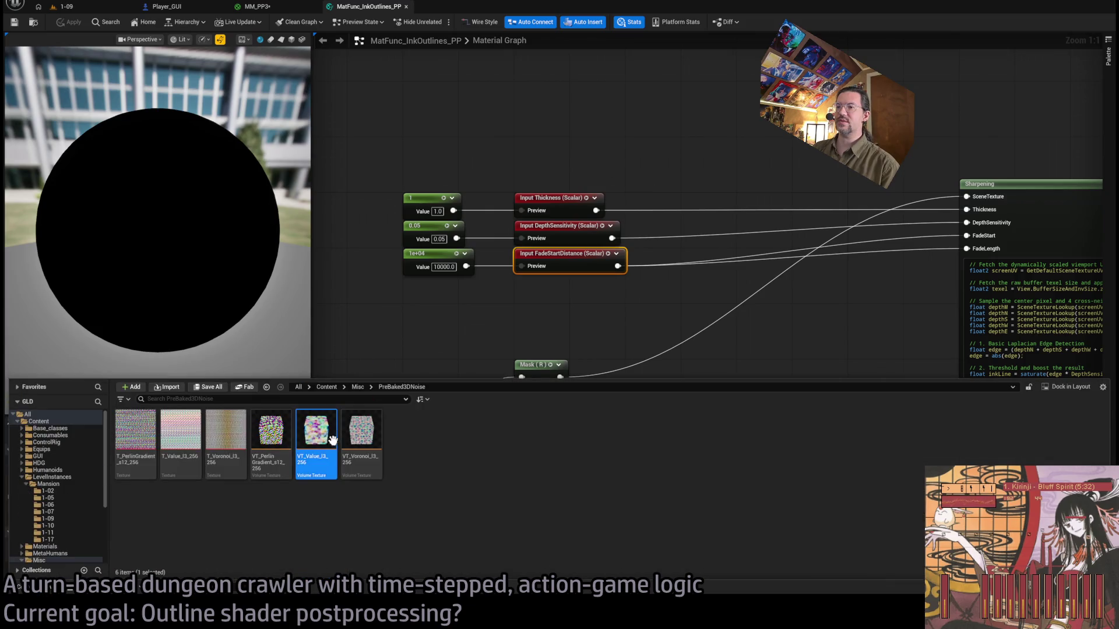
double_click(361, 434)
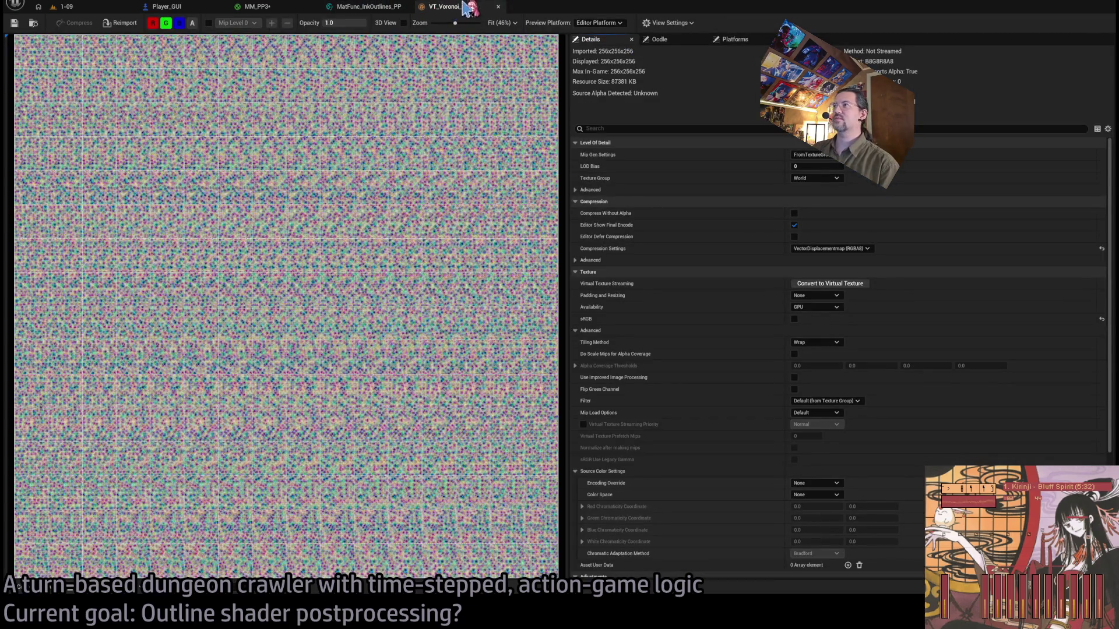
middle_click(477, 8)
left_click(75, 543)
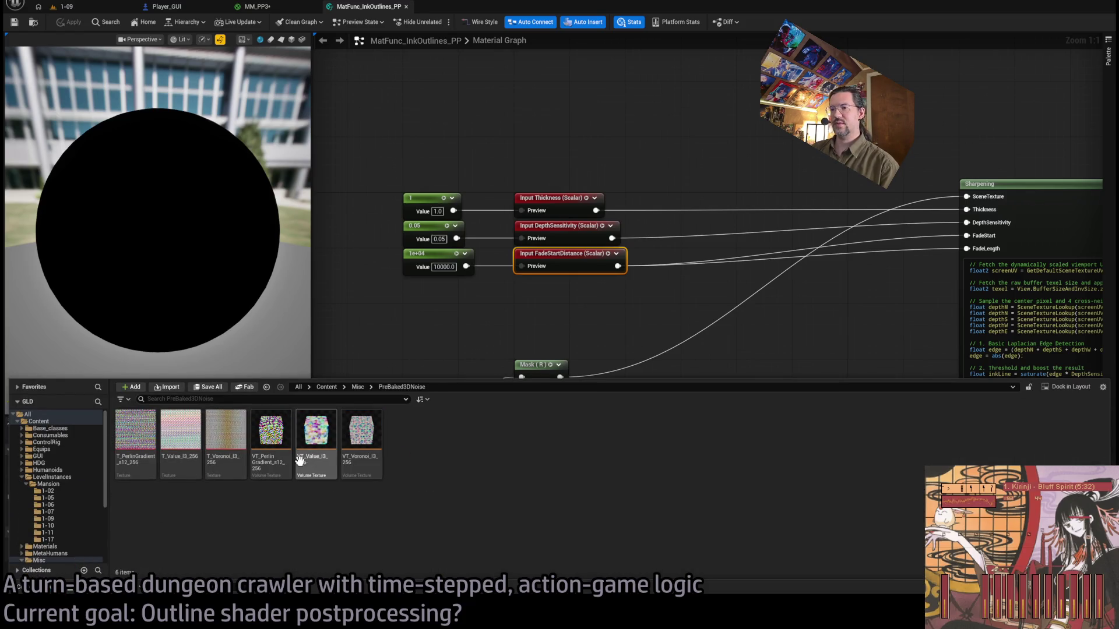
left_click(268, 434)
double_click(268, 435)
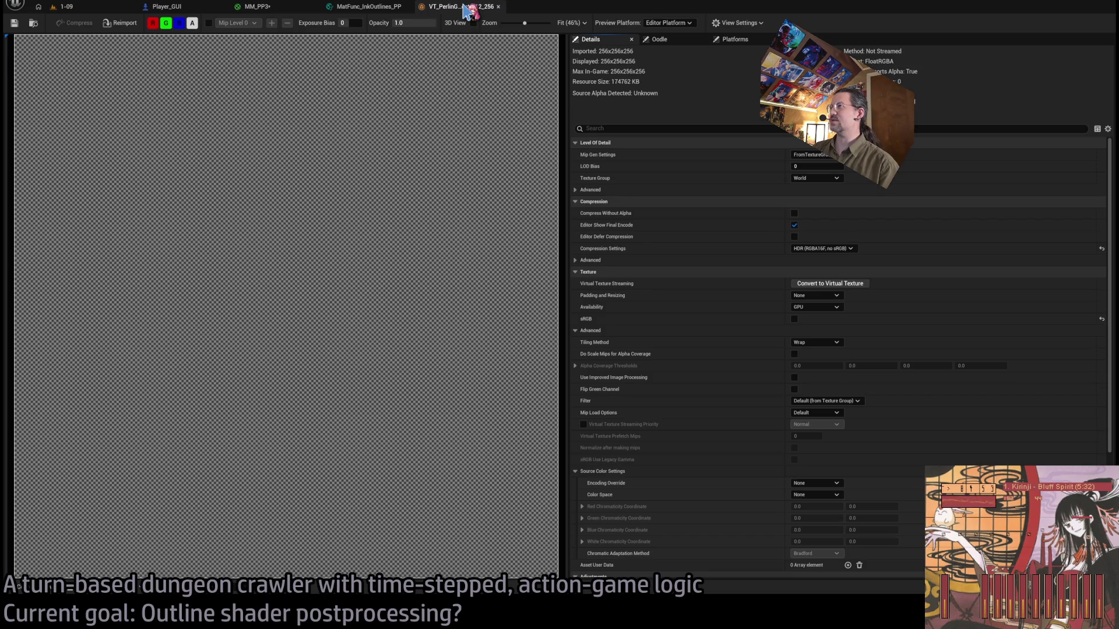
middle_click(467, 8)
Return to the 1-09 level with the Content Drawer showing PreBaked3DNoise.
left_click(49, 587)
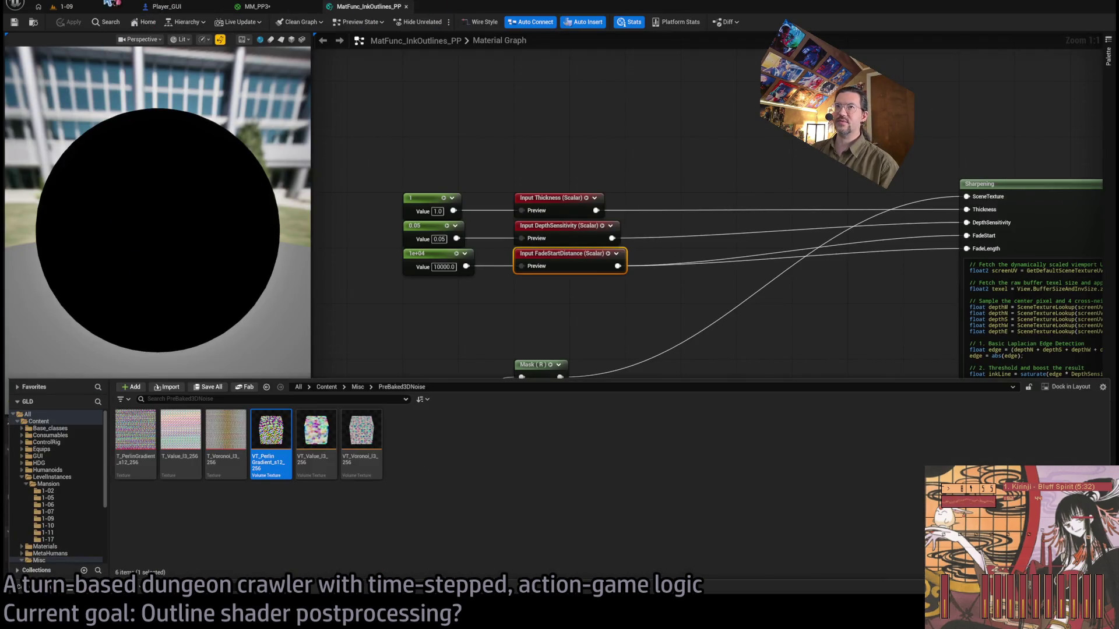
left_click(109, 4)
left_click(49, 587)
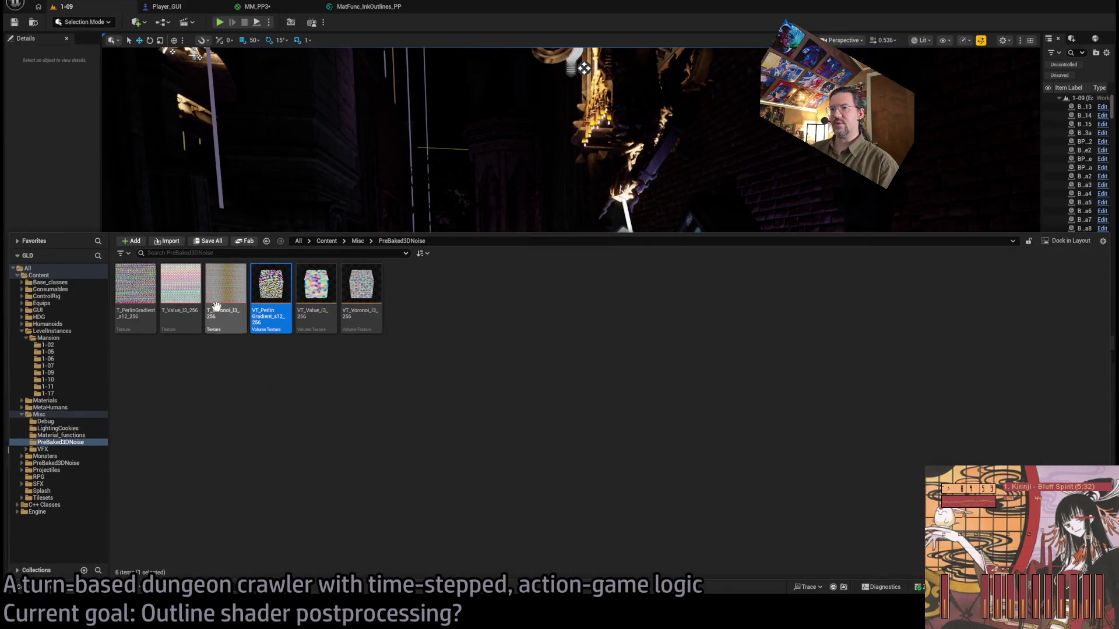
View T_PerlinGradient_s12_256 with raised Exposure Bias and zoomed preview, then go back to 1-09.
left_click(149, 307)
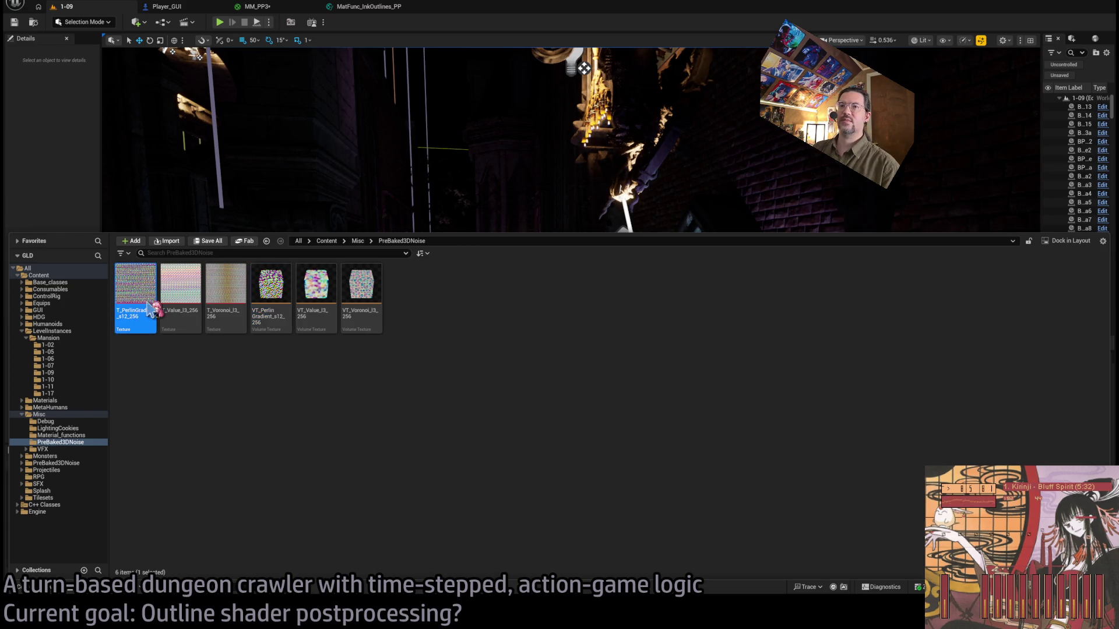
double_click(150, 308)
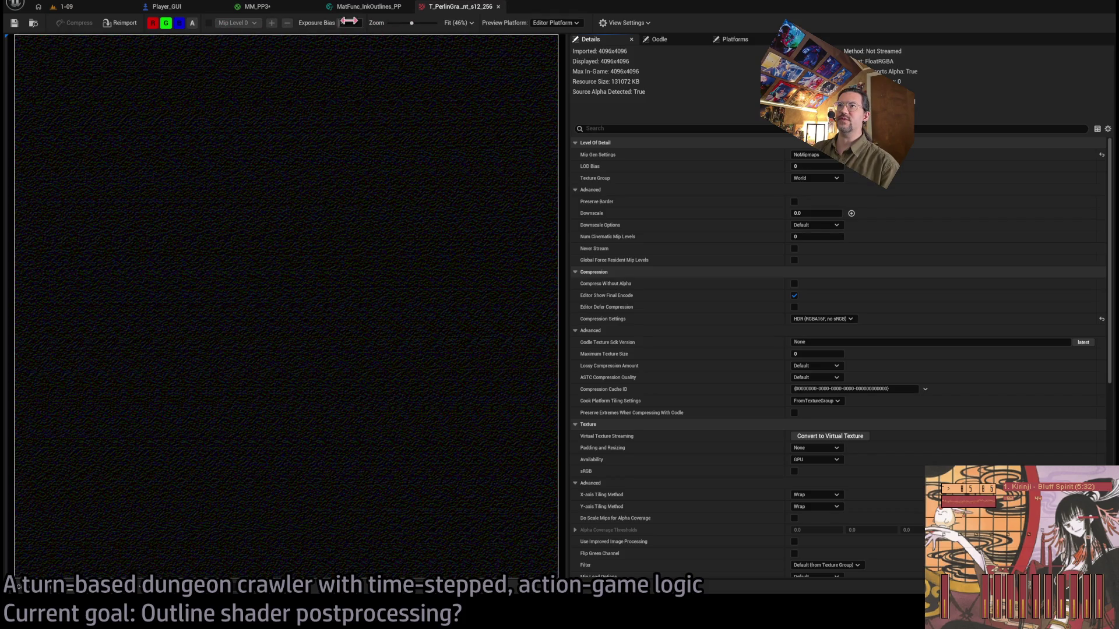
left_click_drag(349, 23, 353, 23)
scroll(334, 259, "up", 8)
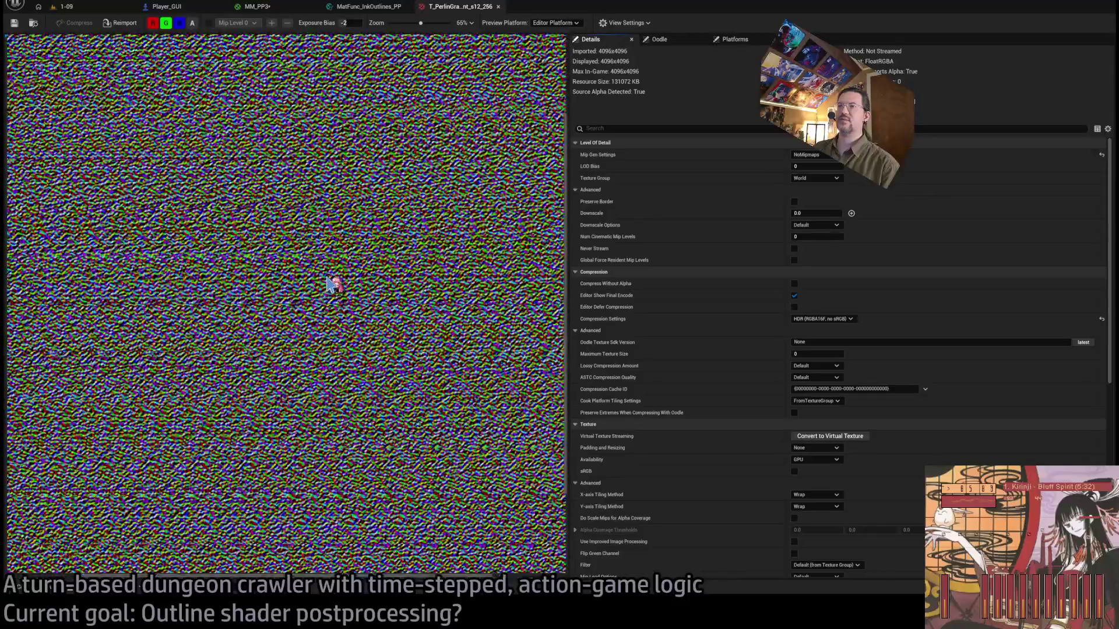
scroll(327, 258, "down", 10)
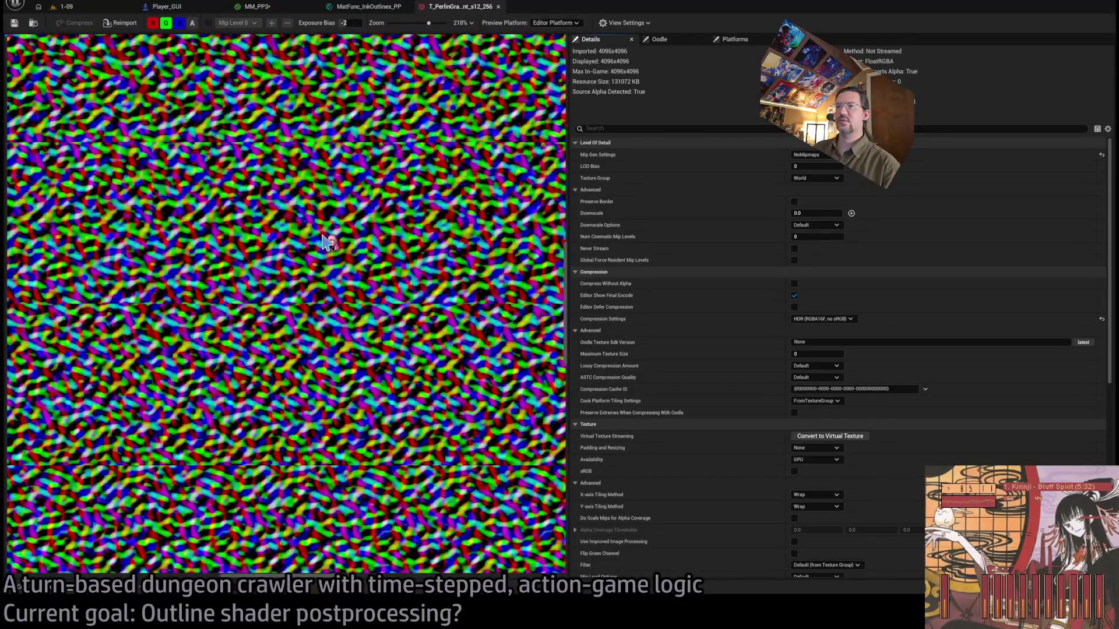
scroll(324, 241, "up", 2)
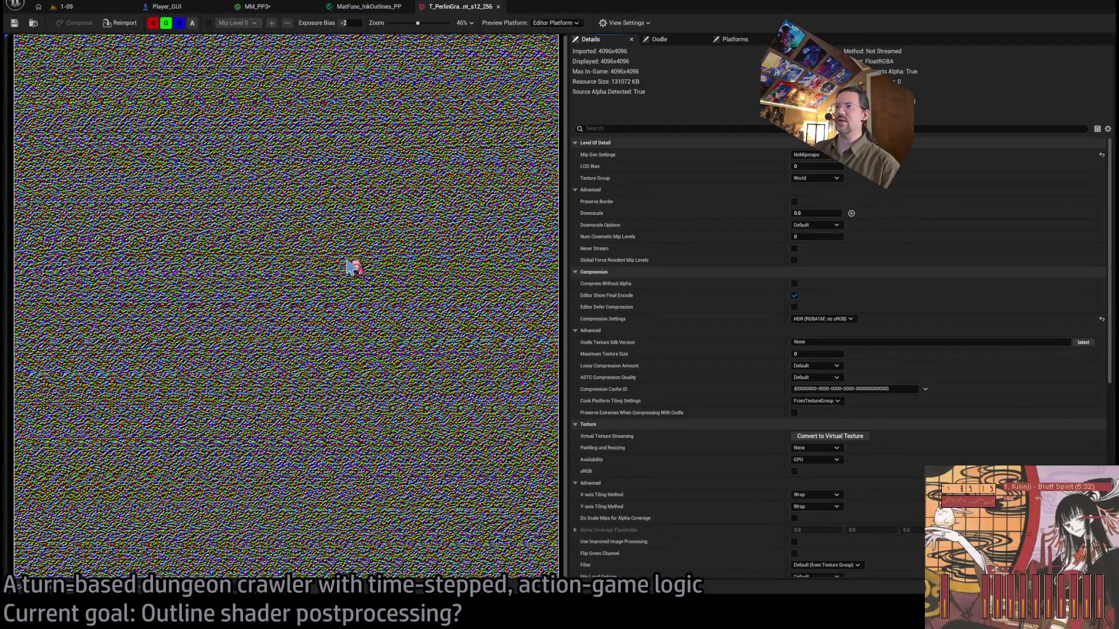
scroll(353, 265, "up", 5)
scroll(335, 239, "down", 4)
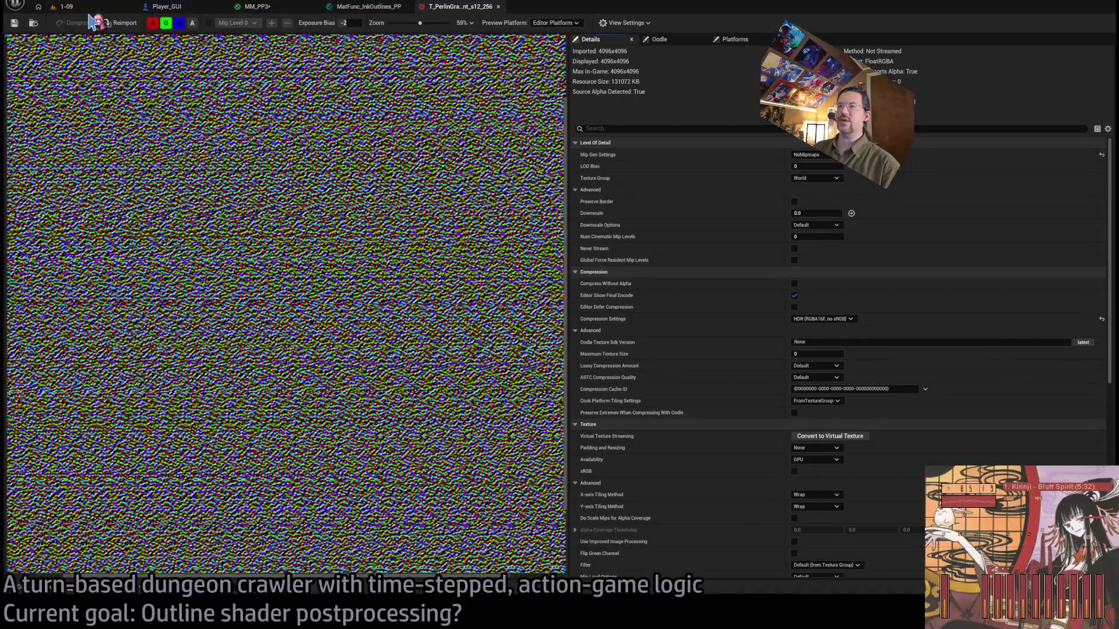
left_click(55, 9)
left_click(48, 590)
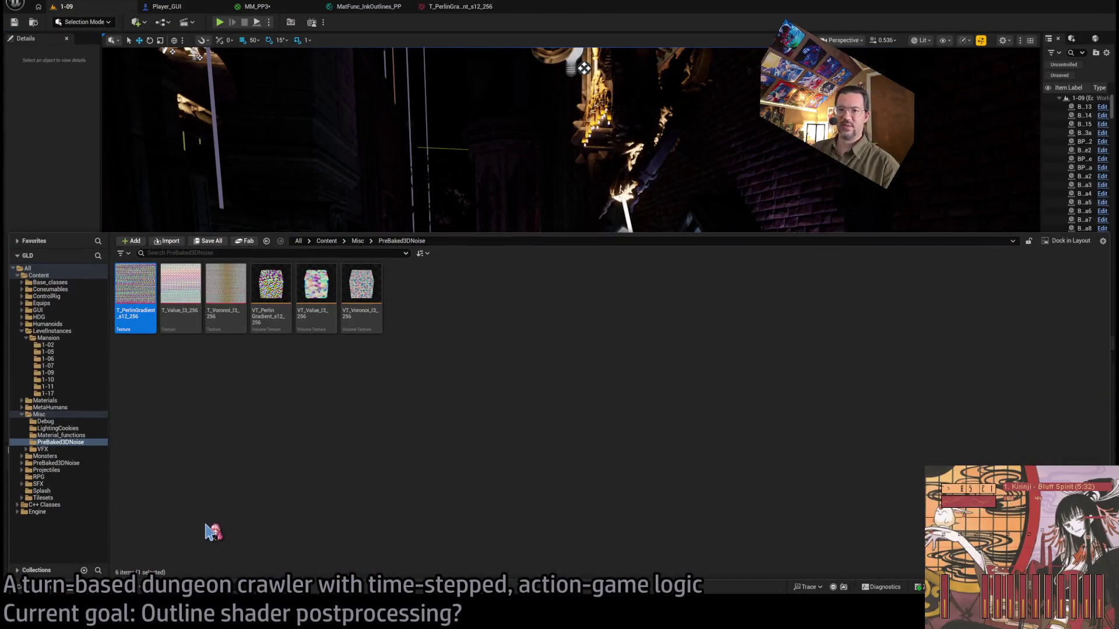
Browse PreBaked3DNoise's Materials, SamplingExamples, Help, MaterialFunctions, Misc and Textures folders.
mouse_move(75, 438)
left_mouse_down()
mouse_move(81, 461)
mouse_move(82, 428)
mouse_move(79, 444)
left_mouse_up()
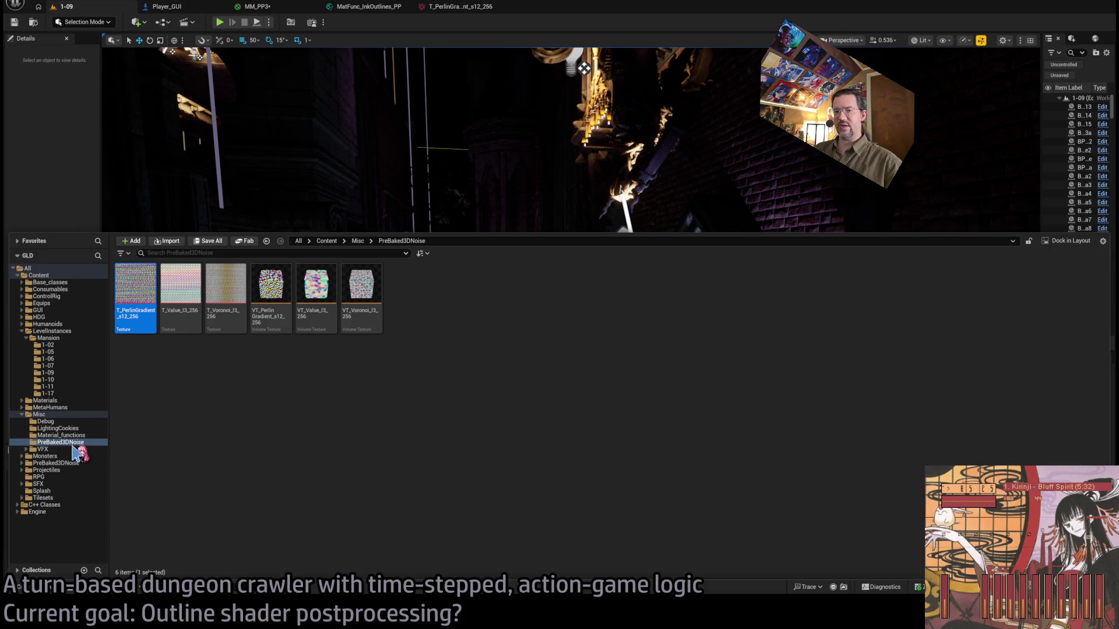
left_click(82, 463)
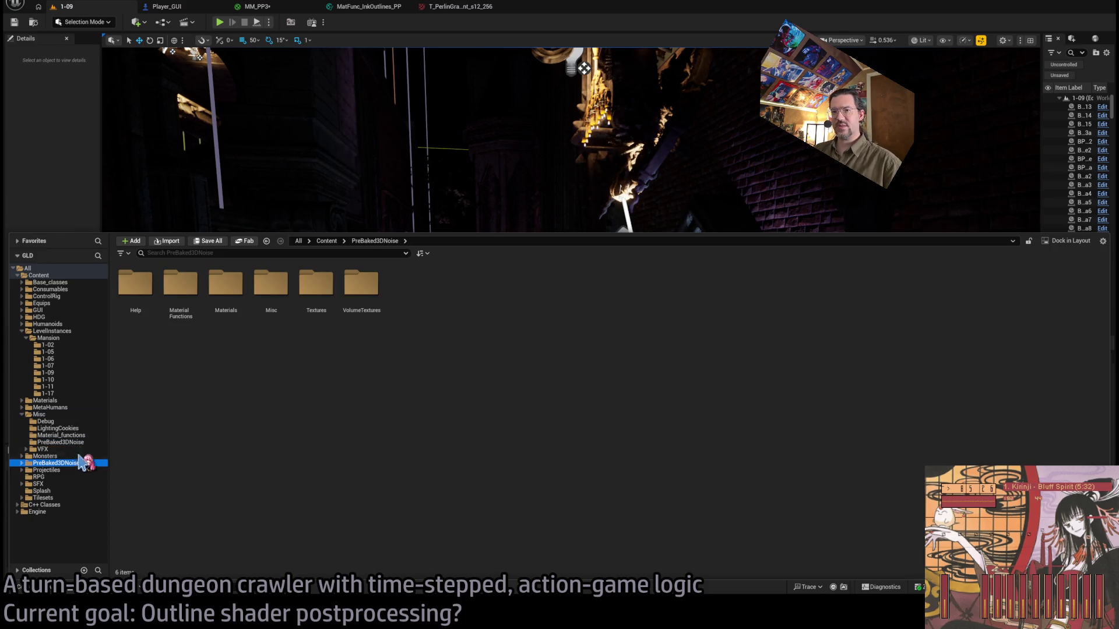
double_click(223, 291)
double_click(125, 299)
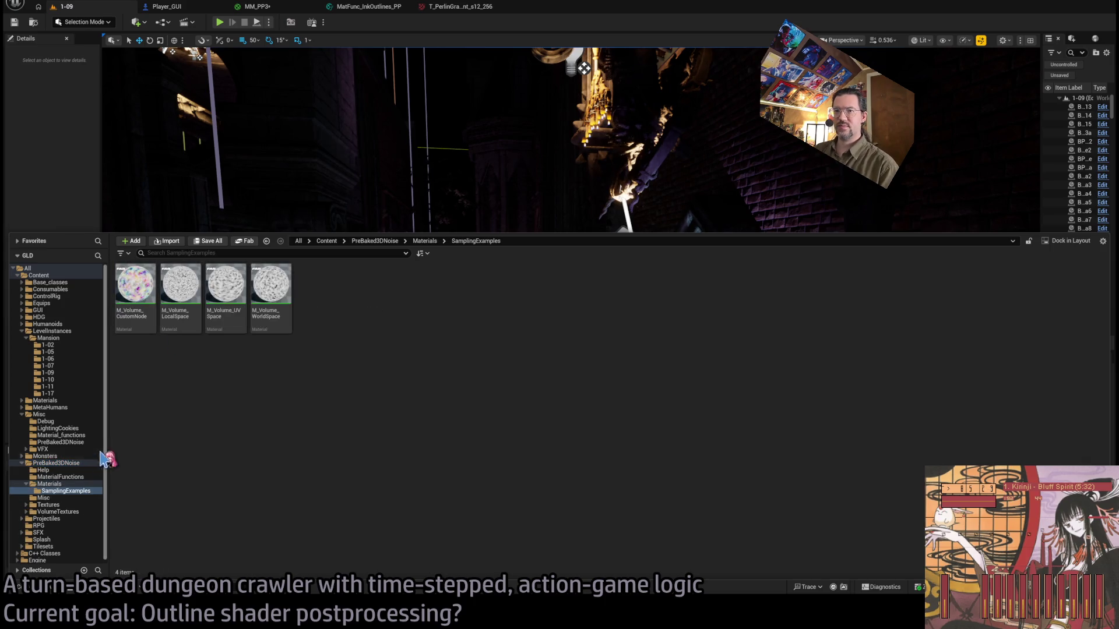
left_click(72, 470)
left_click(65, 477)
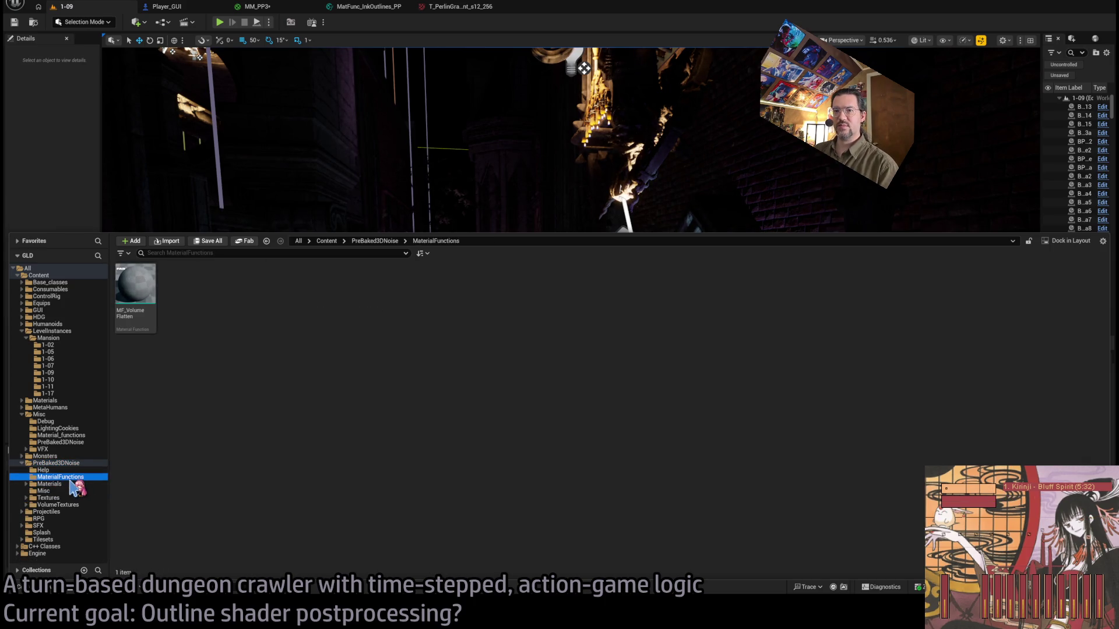
left_click(64, 492)
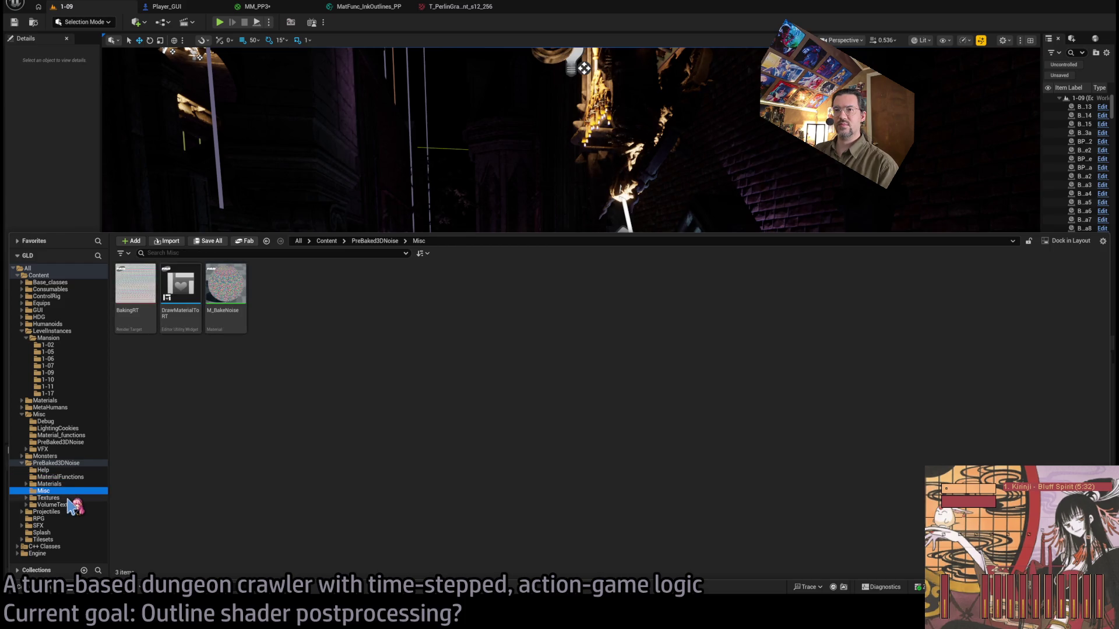
left_click(58, 498)
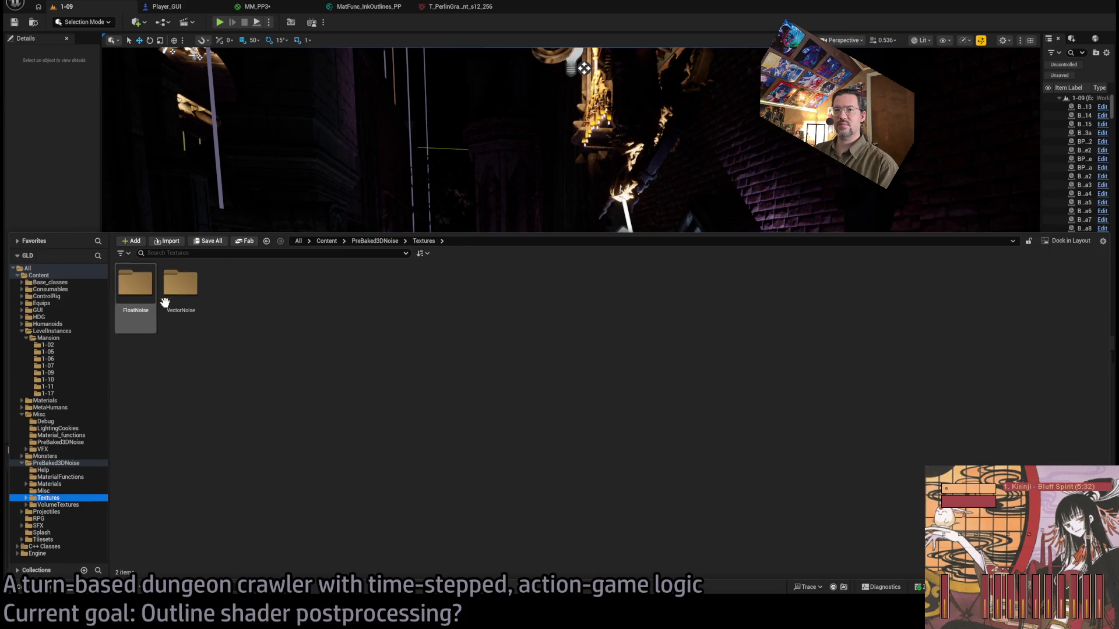
Open the FloatNoise and Gradient folders, then return to the top-level PreBaked3DNoise folder.
left_click(133, 288)
double_click(133, 288)
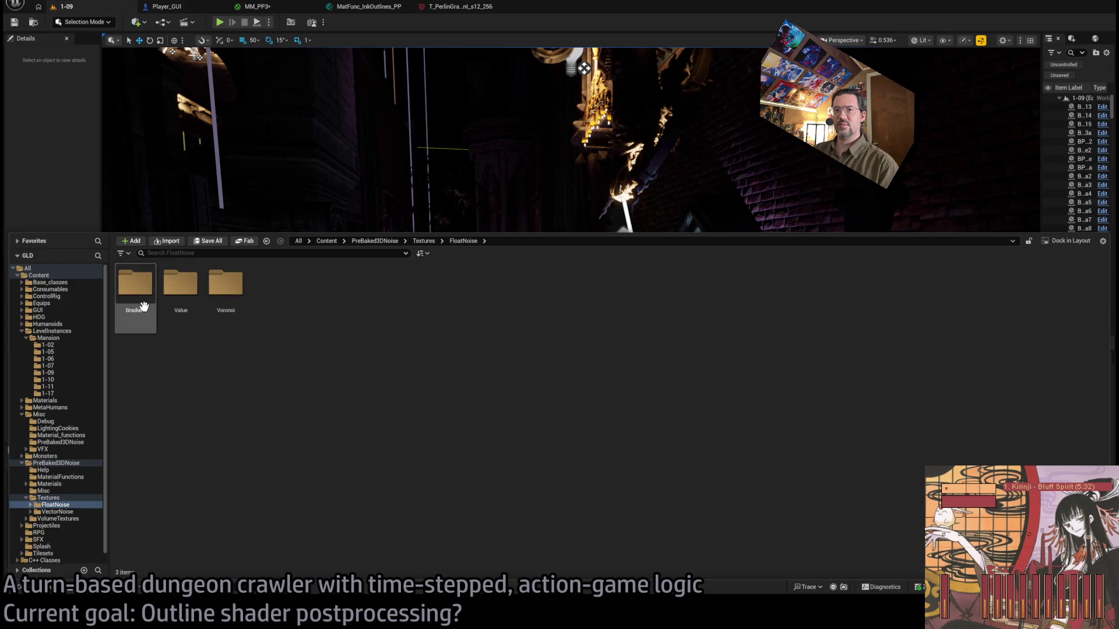
double_click(134, 285)
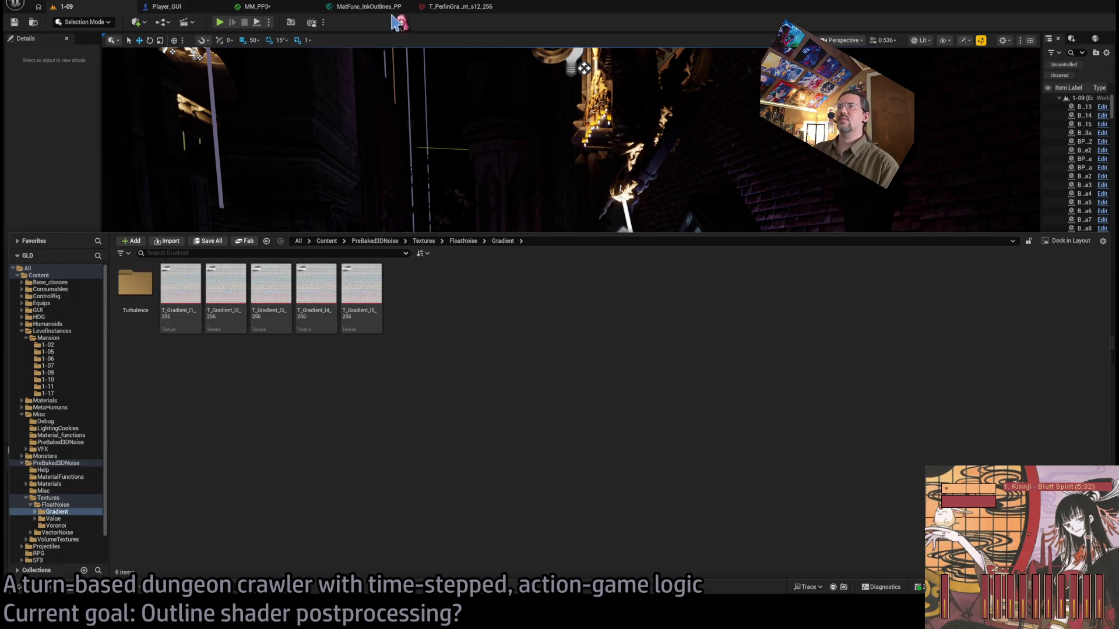
left_click(460, 9)
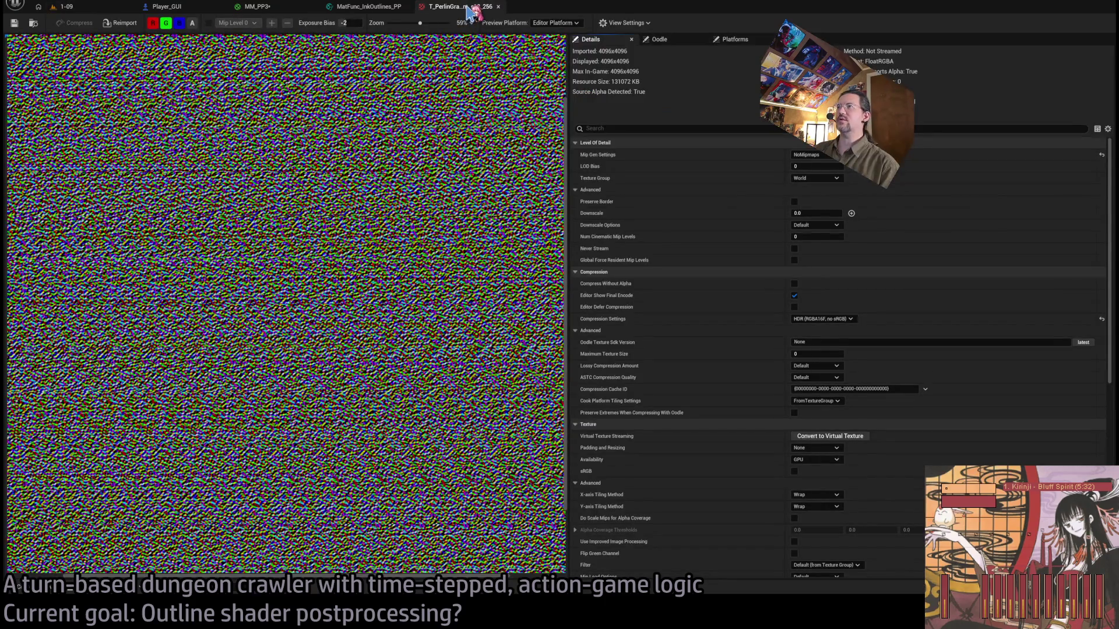
left_click(96, 7)
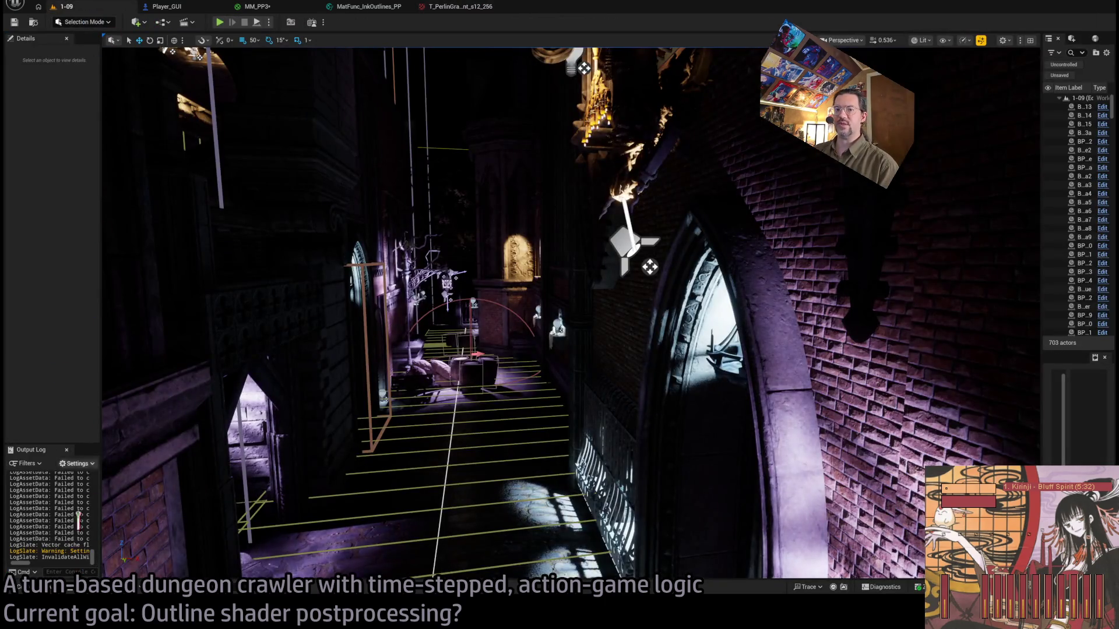
left_click(26, 586)
left_click(59, 463)
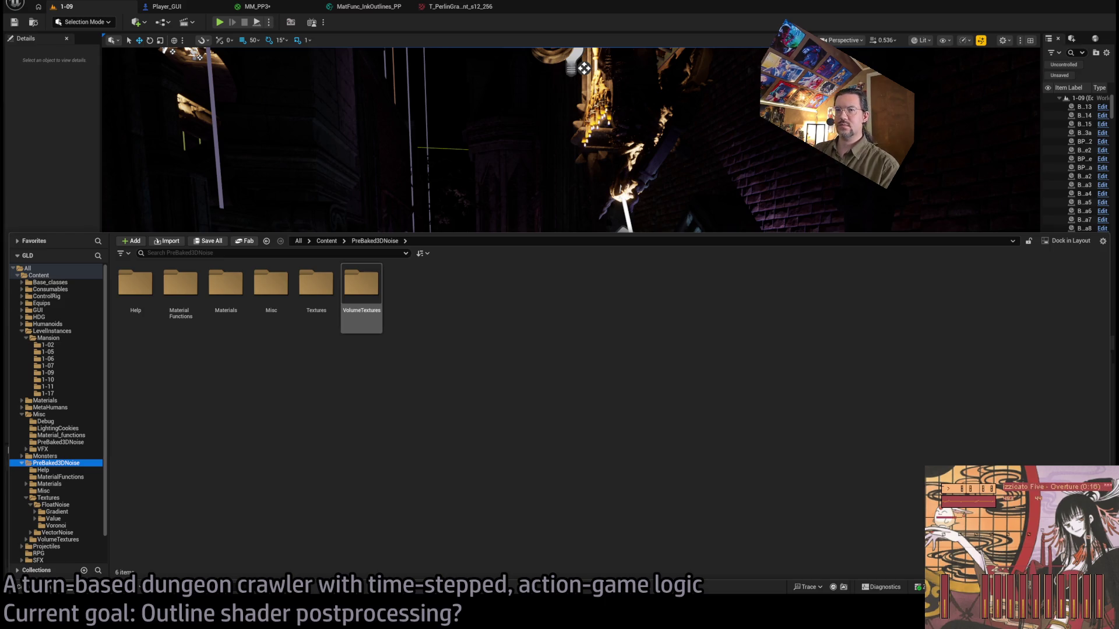
Search PreBaked3DNoise for 'perlingra' and compare the VT_PerlinGradient s12, s6 and s3 volume textures.
left_click(212, 253)
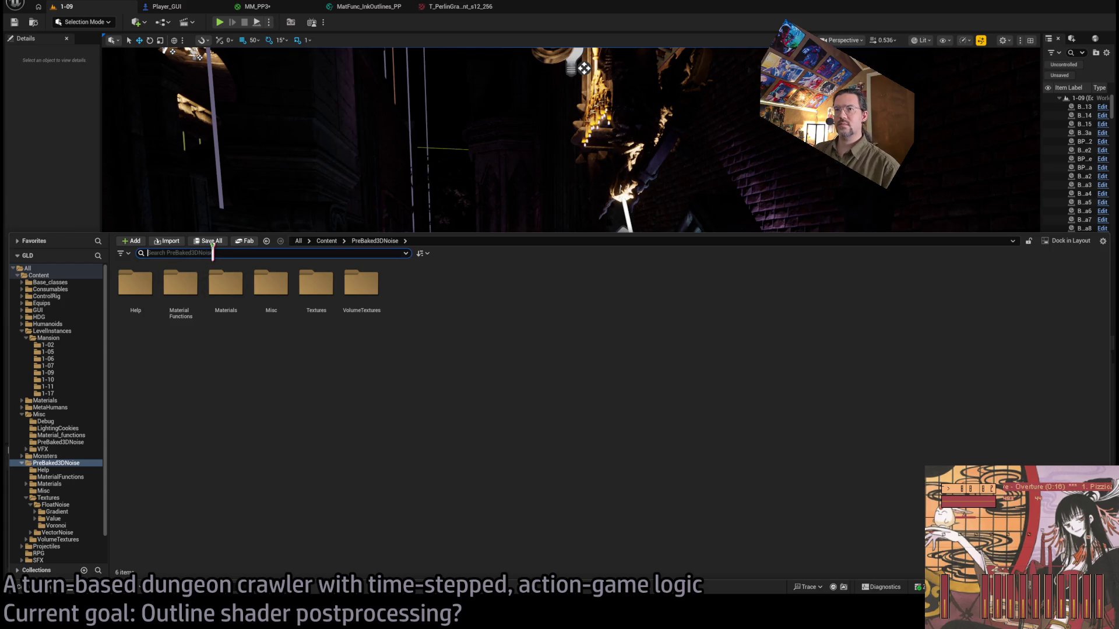
type("pizz")
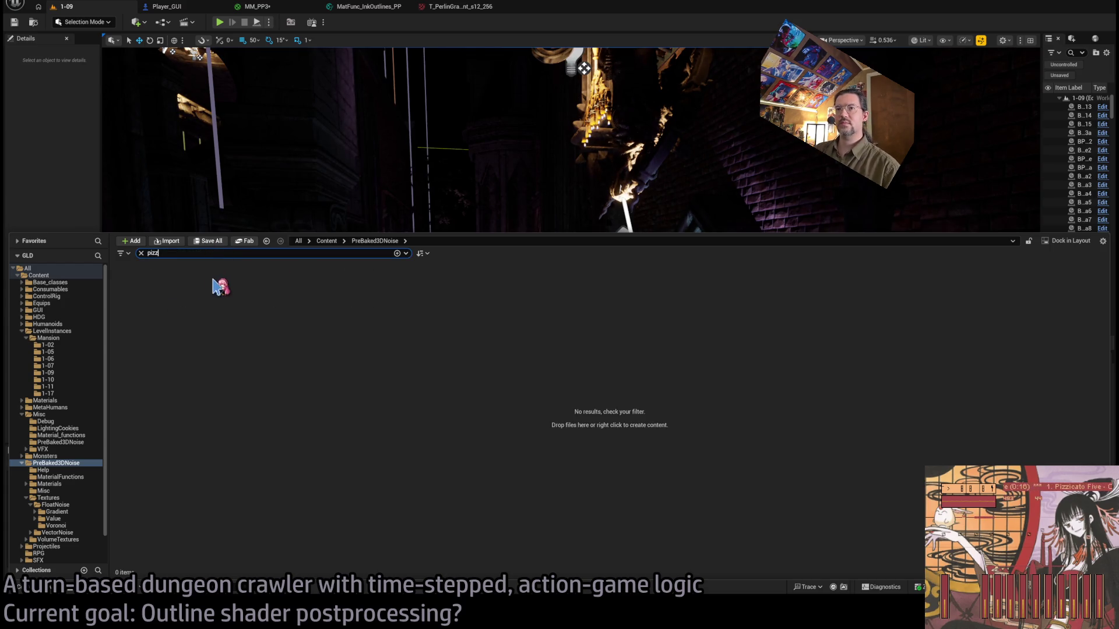
key("BackSpace")
key("BackSpace")
key("BackSpace")
type("perlingra")
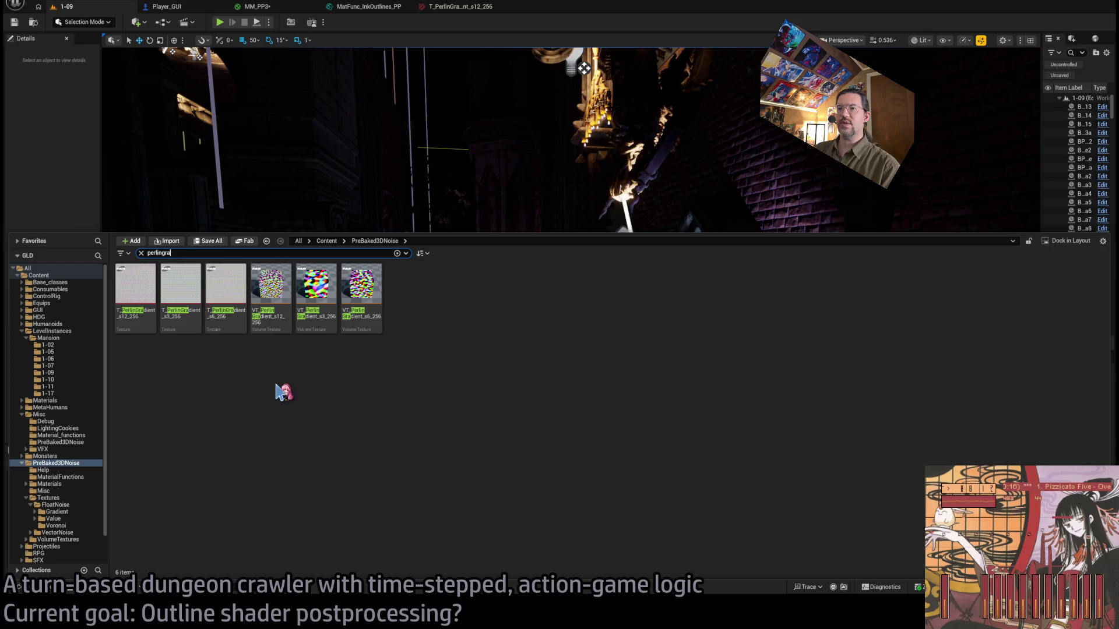
left_click(273, 300)
left_click(368, 299)
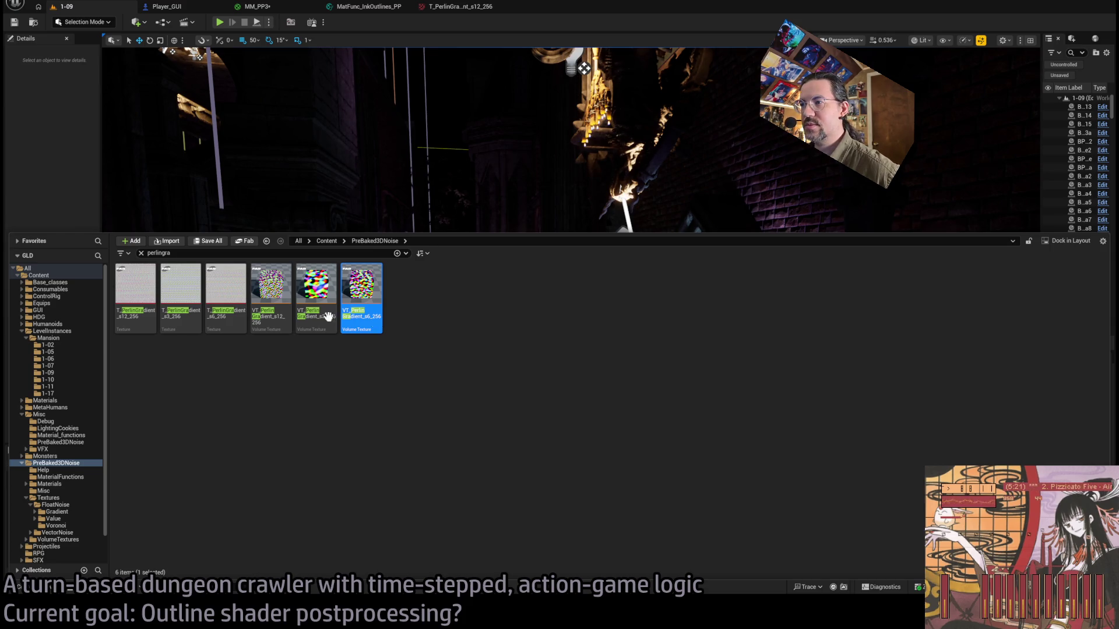
left_click(412, 460)
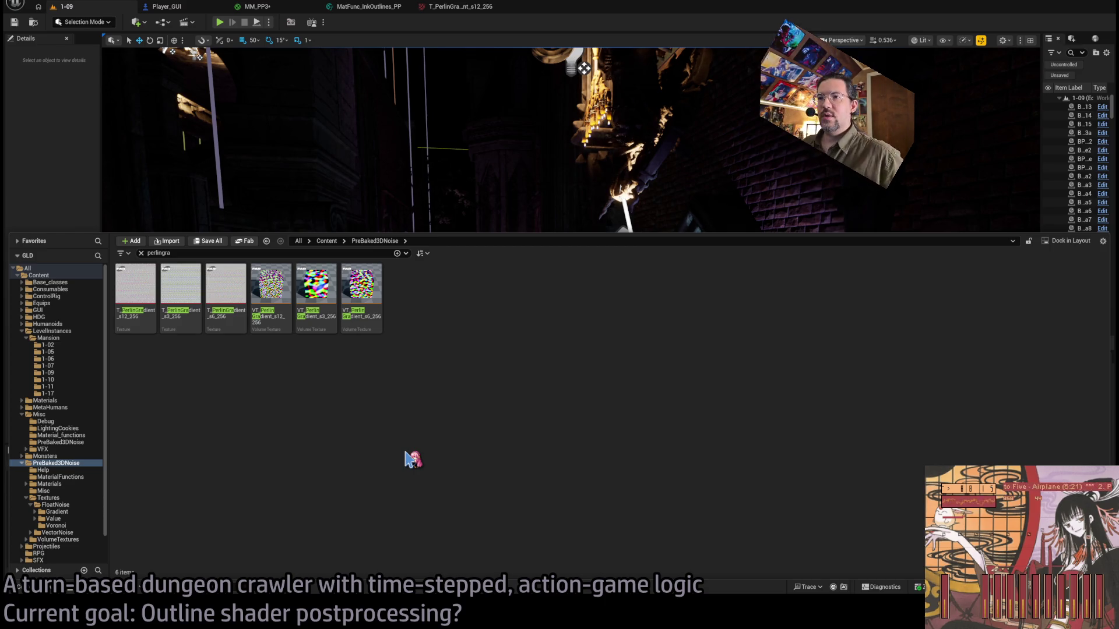
left_click(315, 279)
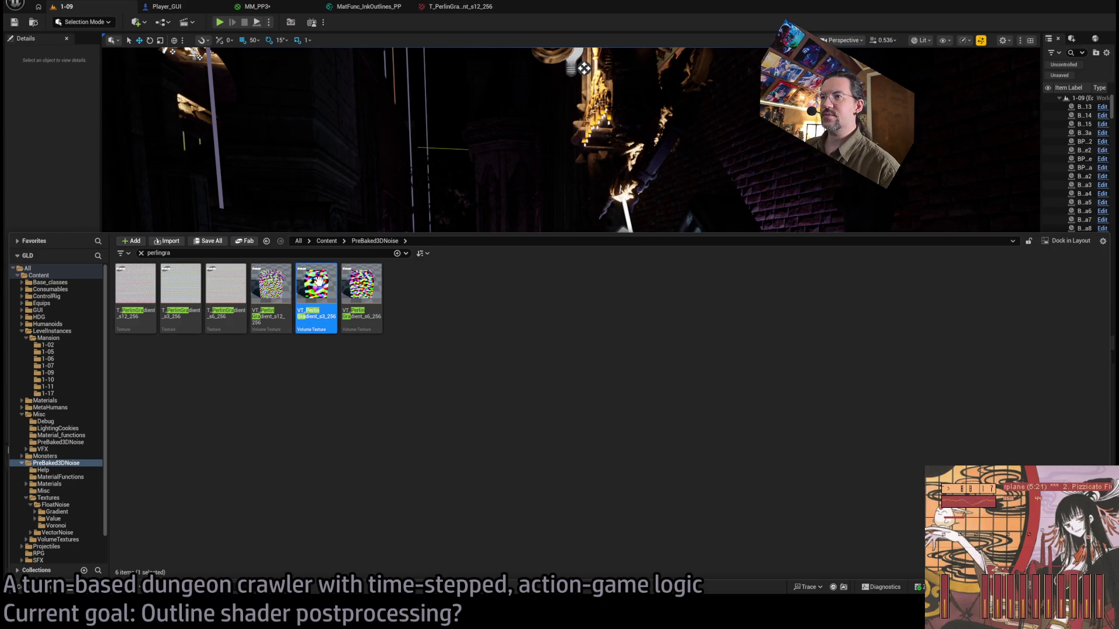
Open VT_PerlinGradient_s3_256 and pan and zoom its preview to inspect the tiles.
double_click(329, 290)
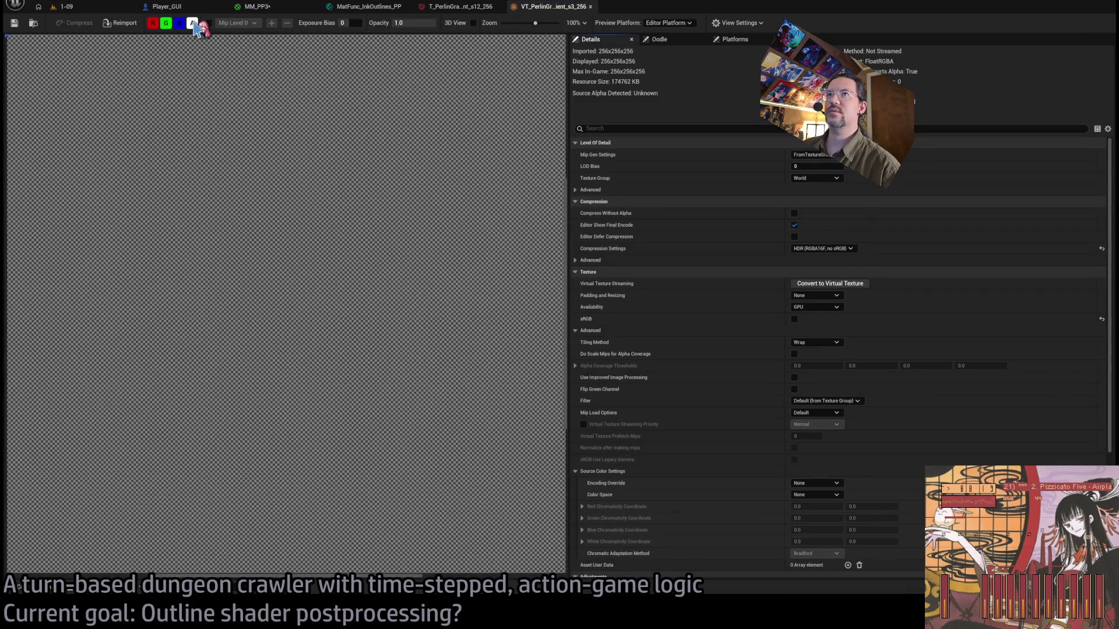
scroll(349, 218, "down", 3)
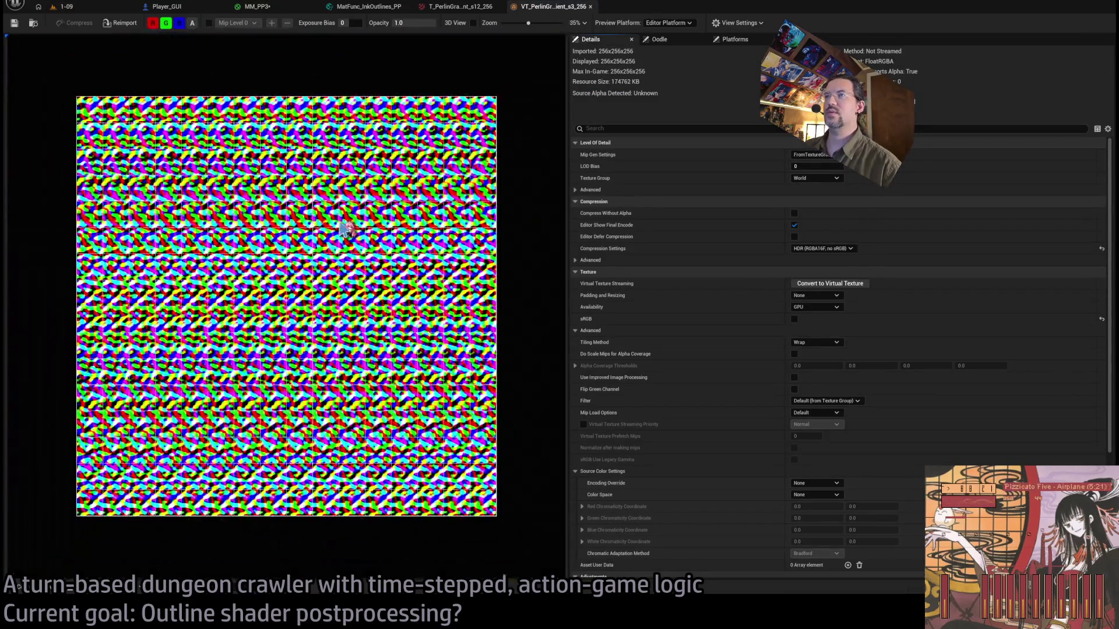
left_click_drag(326, 231, 324, 188)
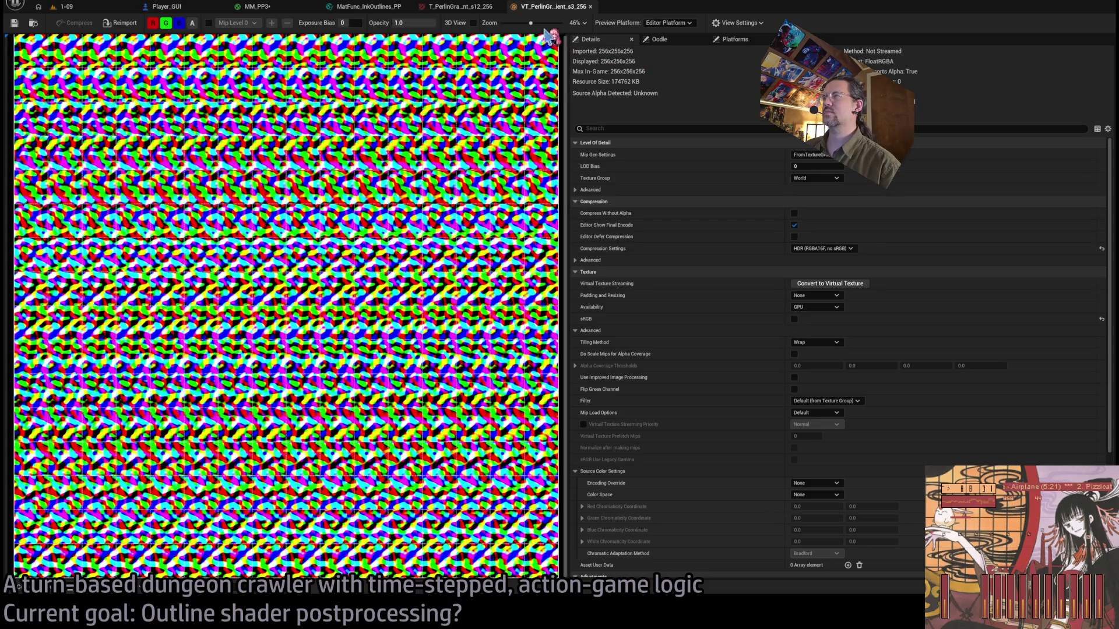
scroll(399, 246, "down", 2)
scroll(296, 246, "up", 1)
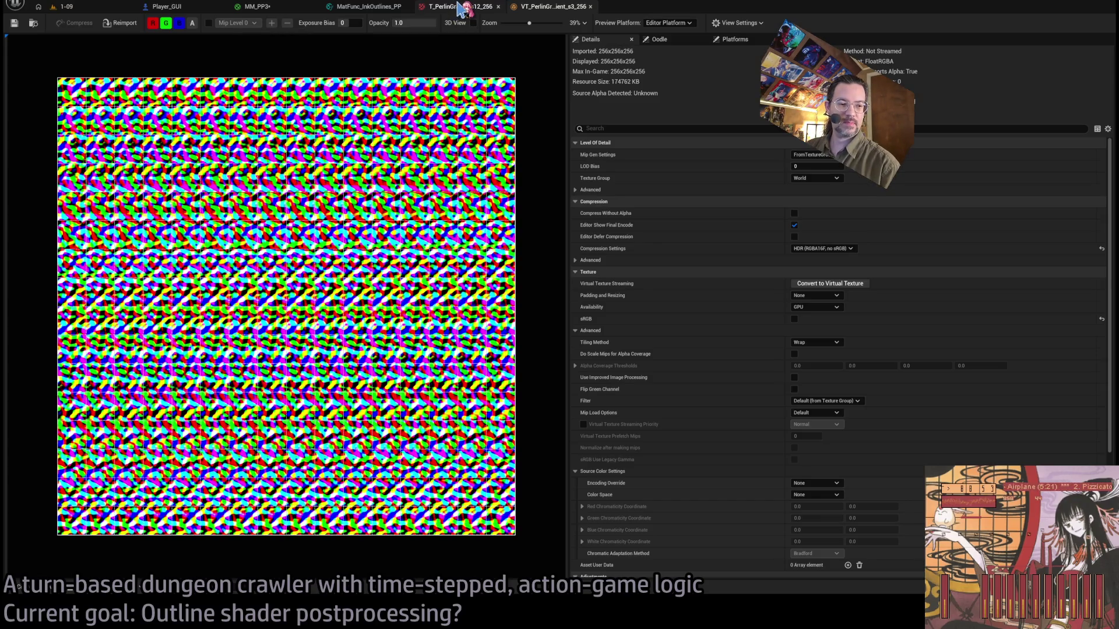
Recheck T_PerlinGradient_s12_256, then close both Perlin gradient viewers and return to 1-09.
left_click(459, 6)
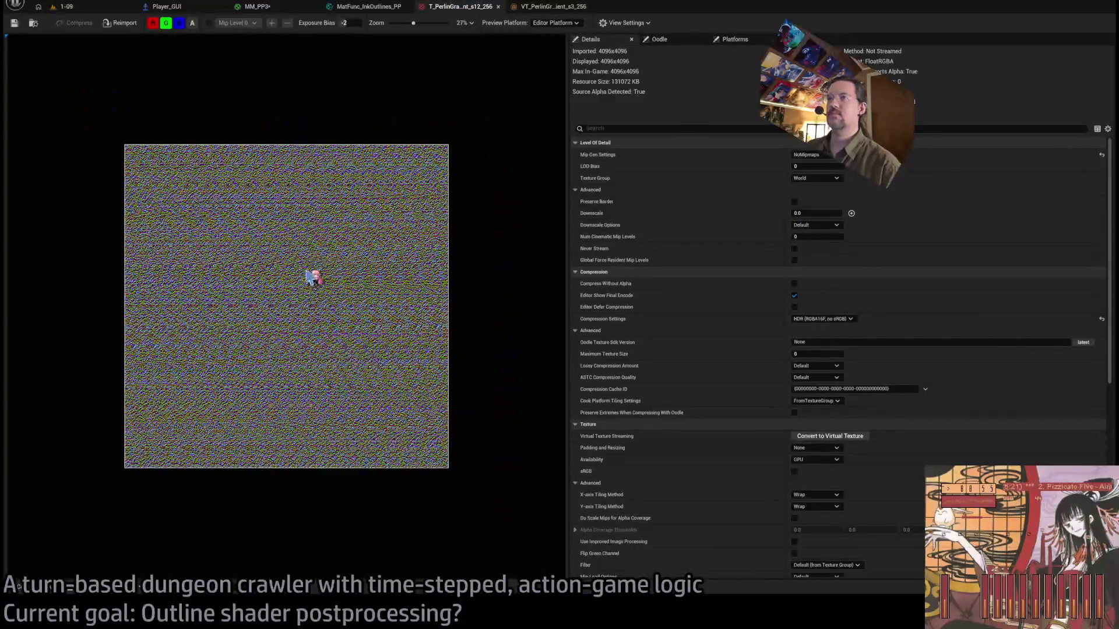
scroll(309, 278, "up", 10)
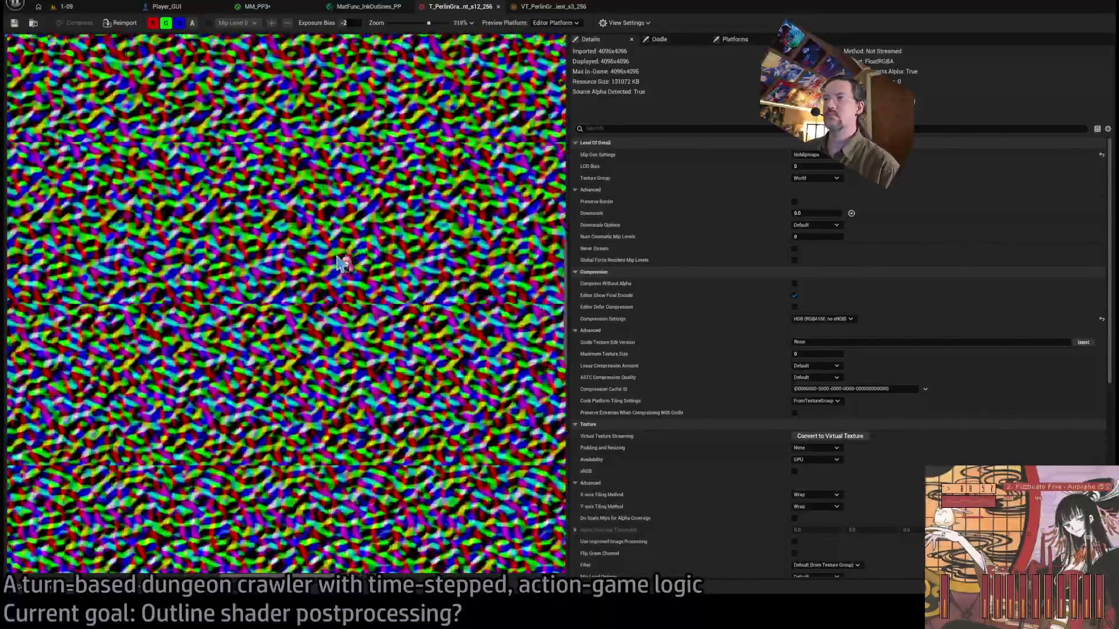
scroll(341, 263, "down", 10)
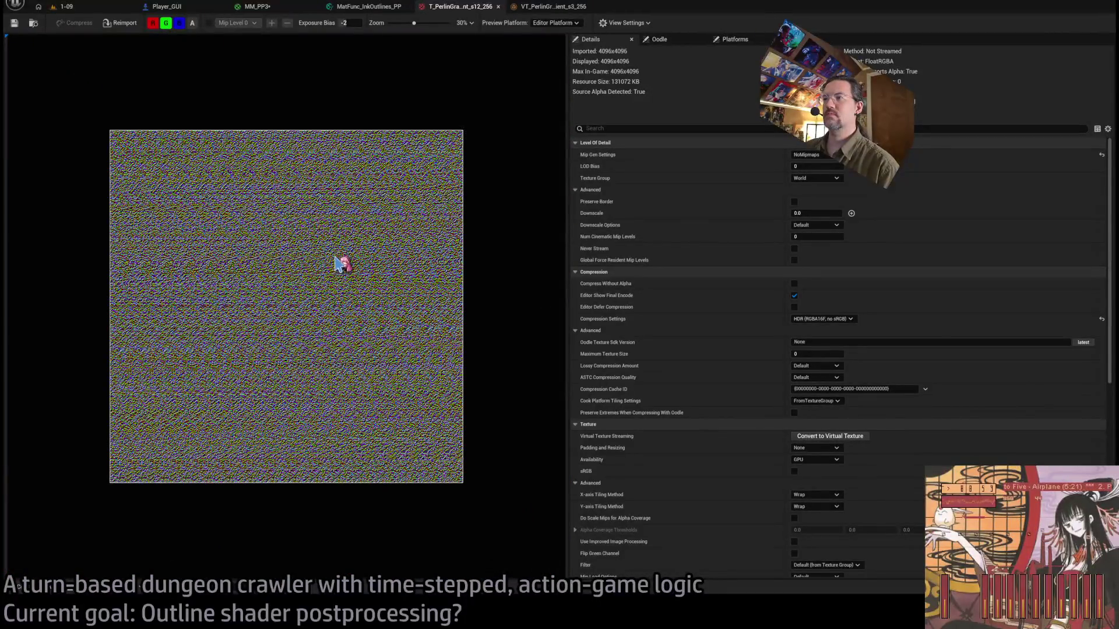
scroll(343, 264, "up", 2)
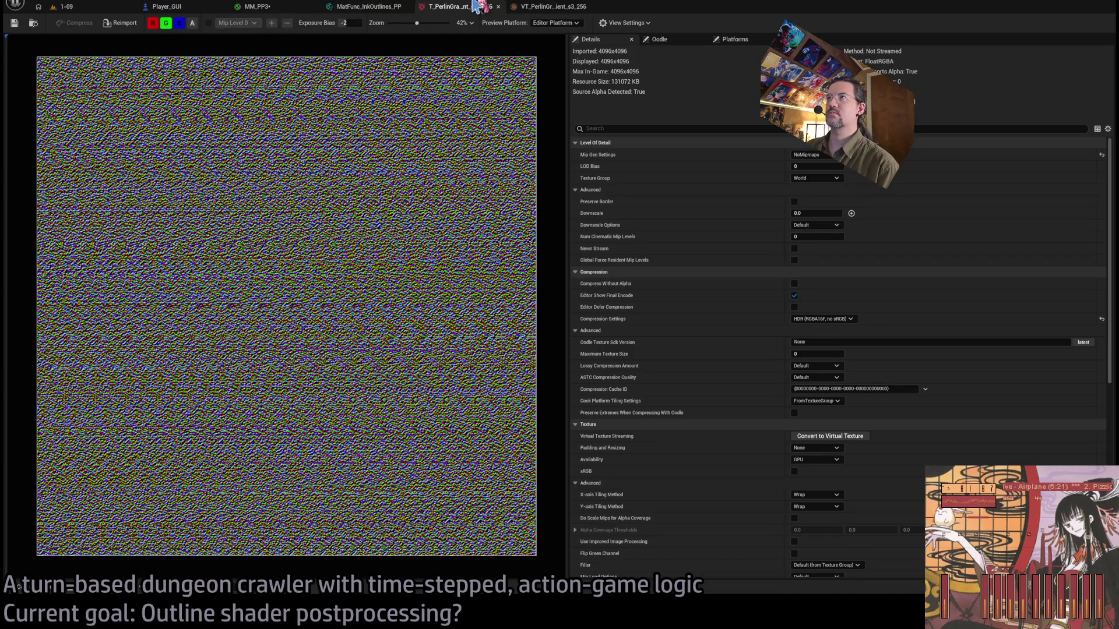
middle_click(475, 8)
middle_click(475, 8)
left_click(65, 7)
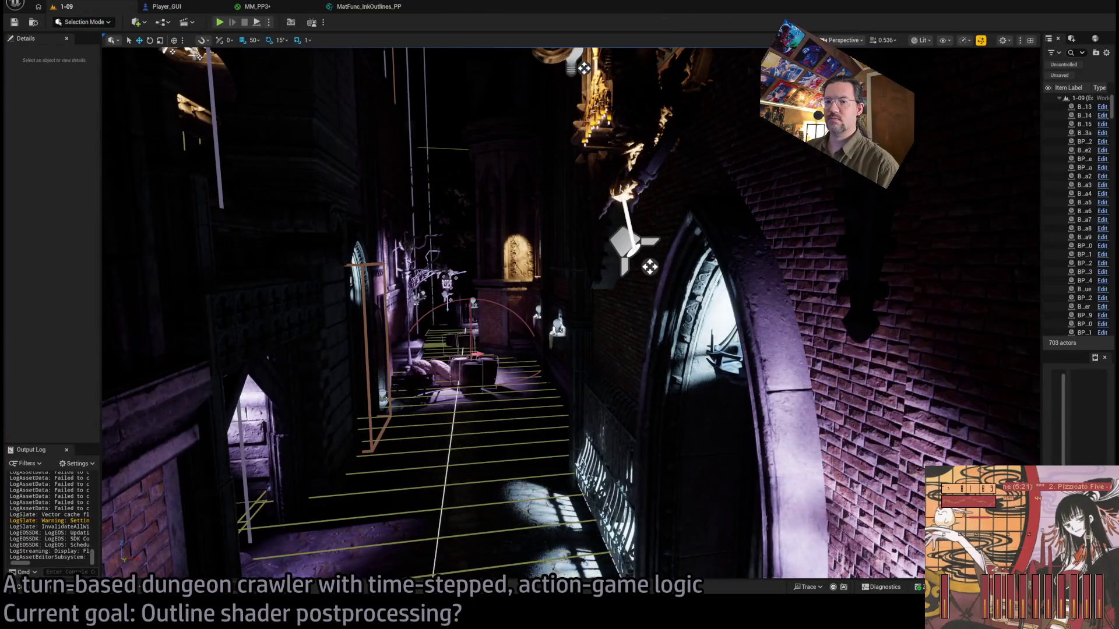
Find VT_PerlinGradient_s3_256 in the Content Drawer and browse to its PerlinGradient folder.
key("ctrl+space")
left_click(318, 385)
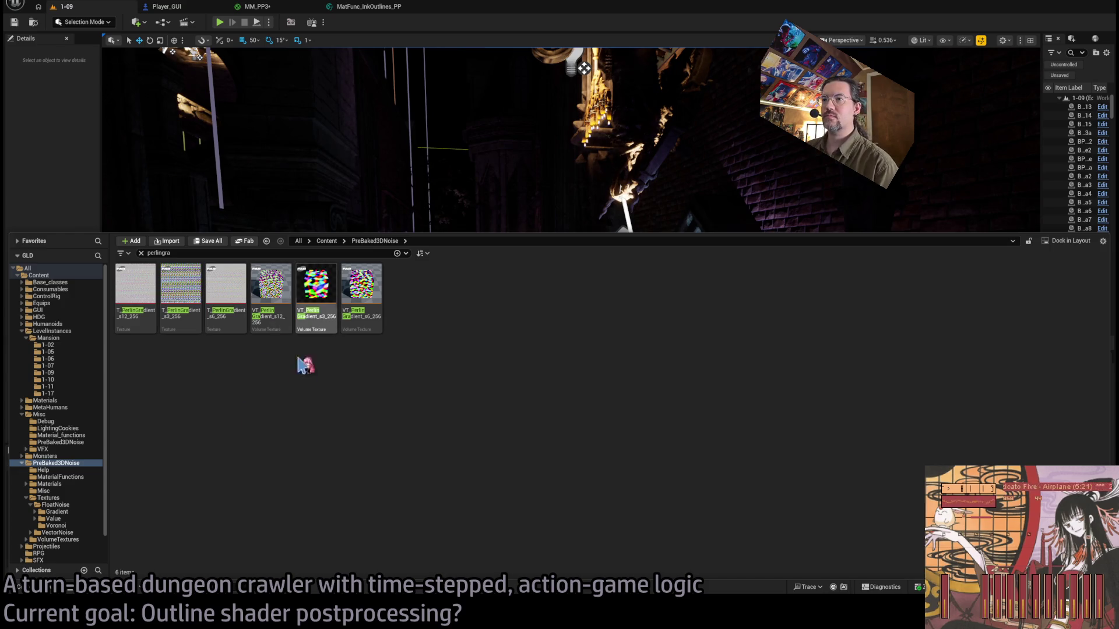
left_click(309, 278)
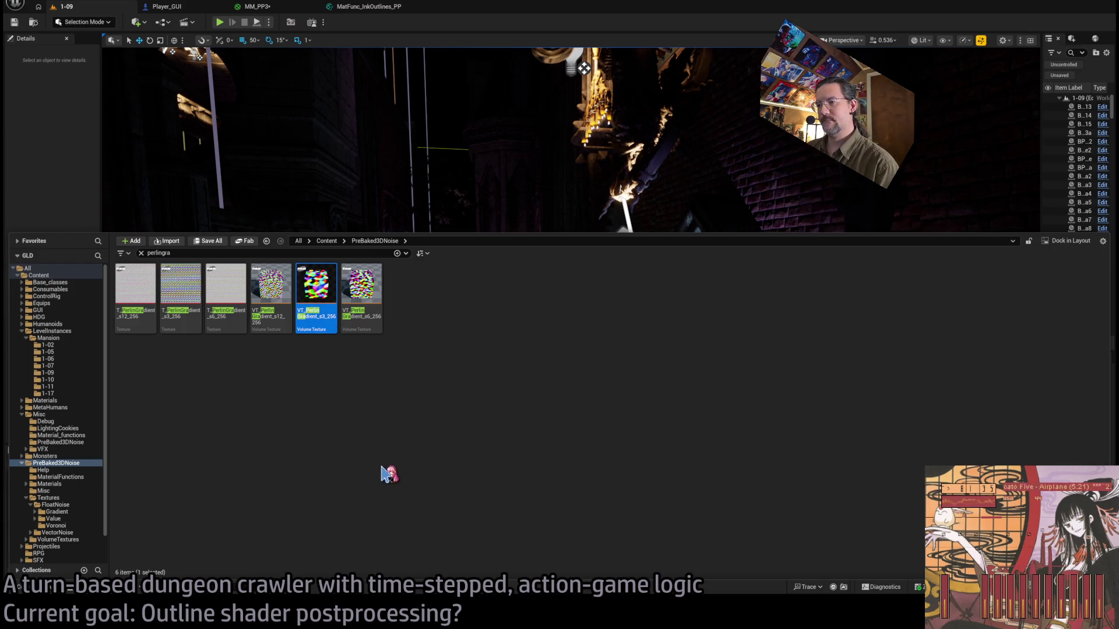
key("ctrl+b")
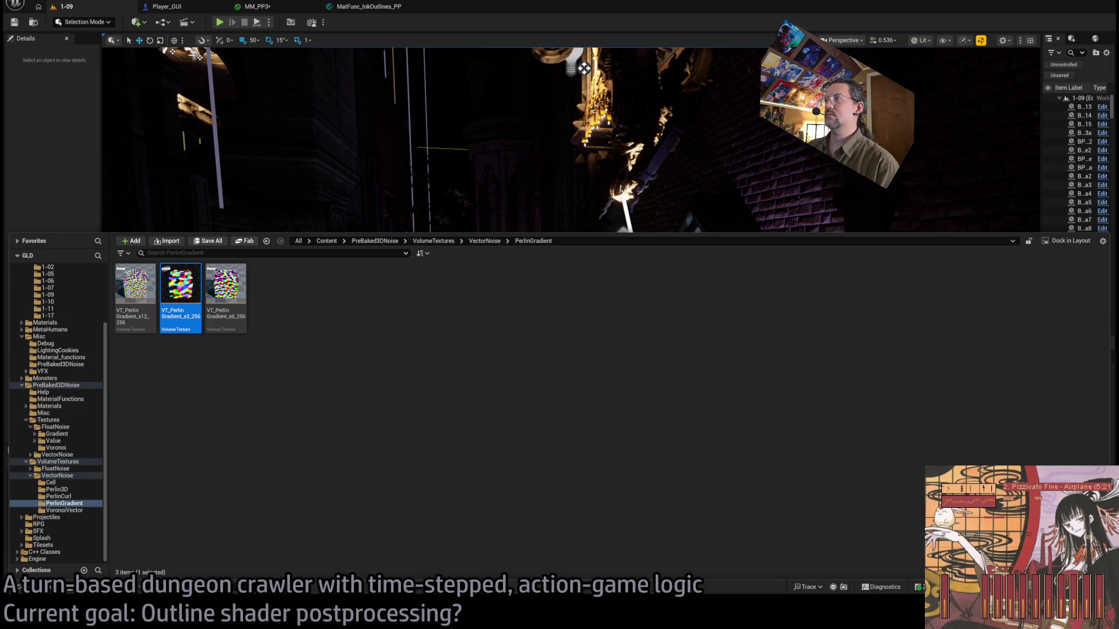
Step through the s3, s6 and s12 Perlin gradient textures and select VT_PerlinGradient_s12_256.
key("Right")
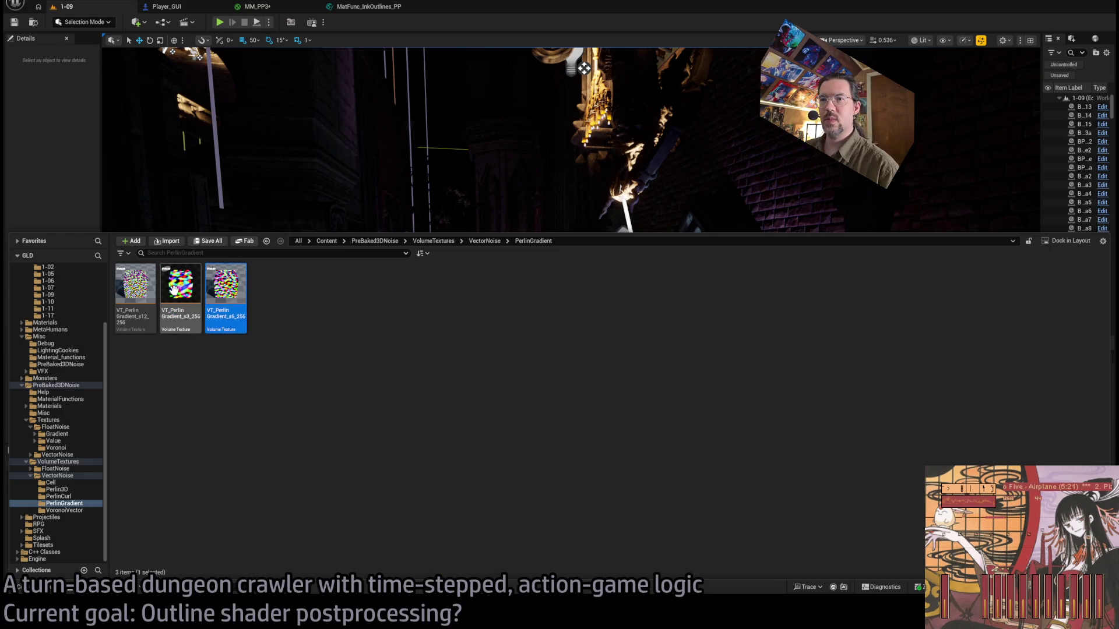
key("Left")
key("Left")
left_click(223, 287)
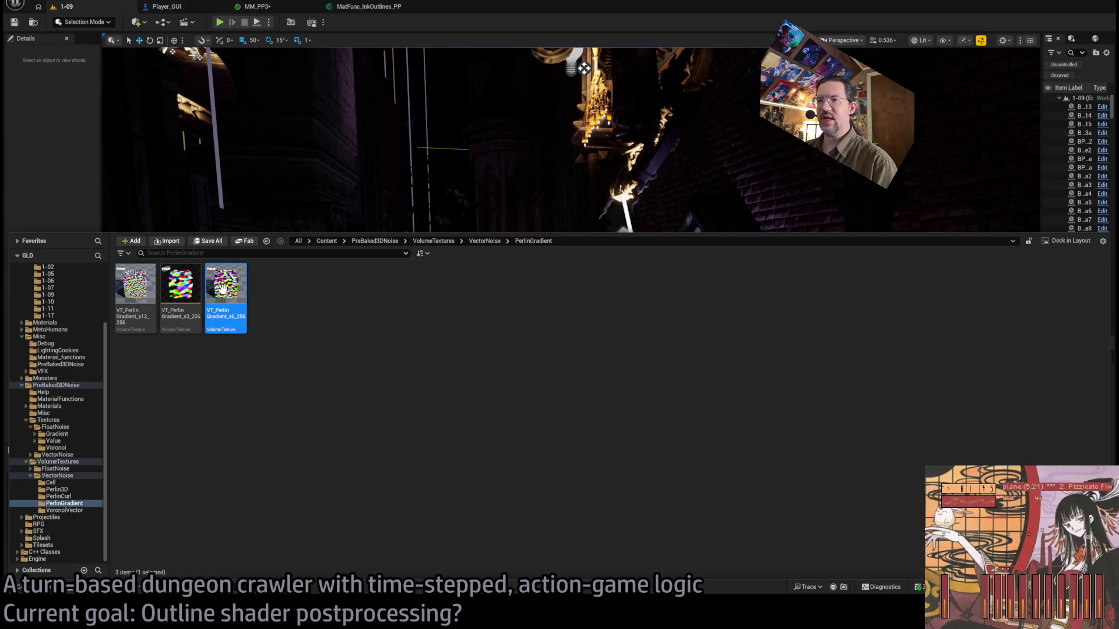
key("Left")
key("Left")
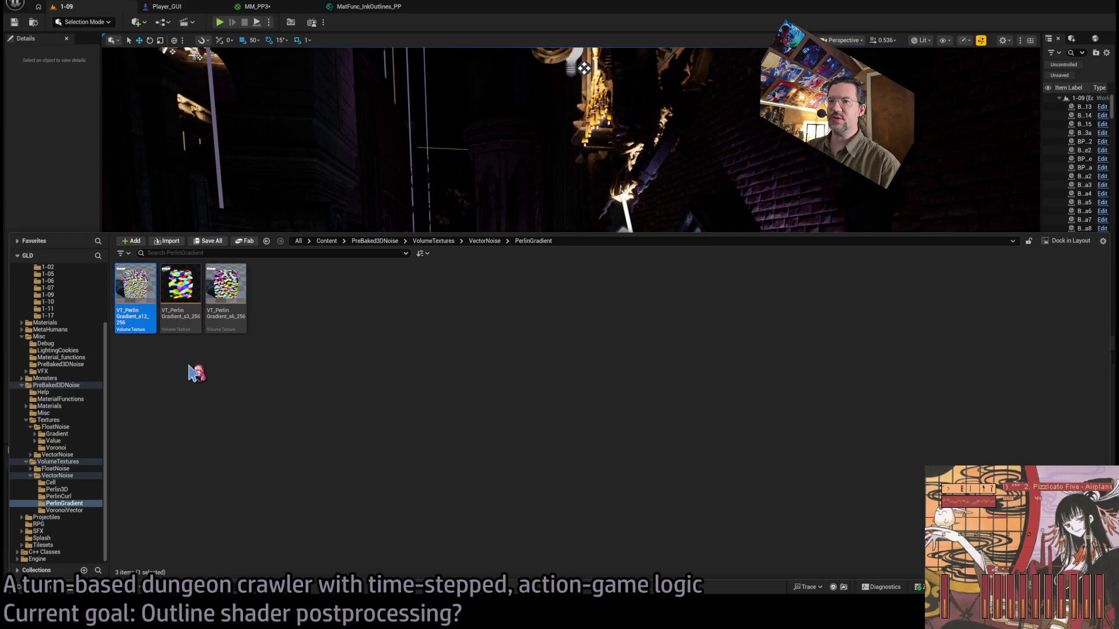
left_click(194, 378)
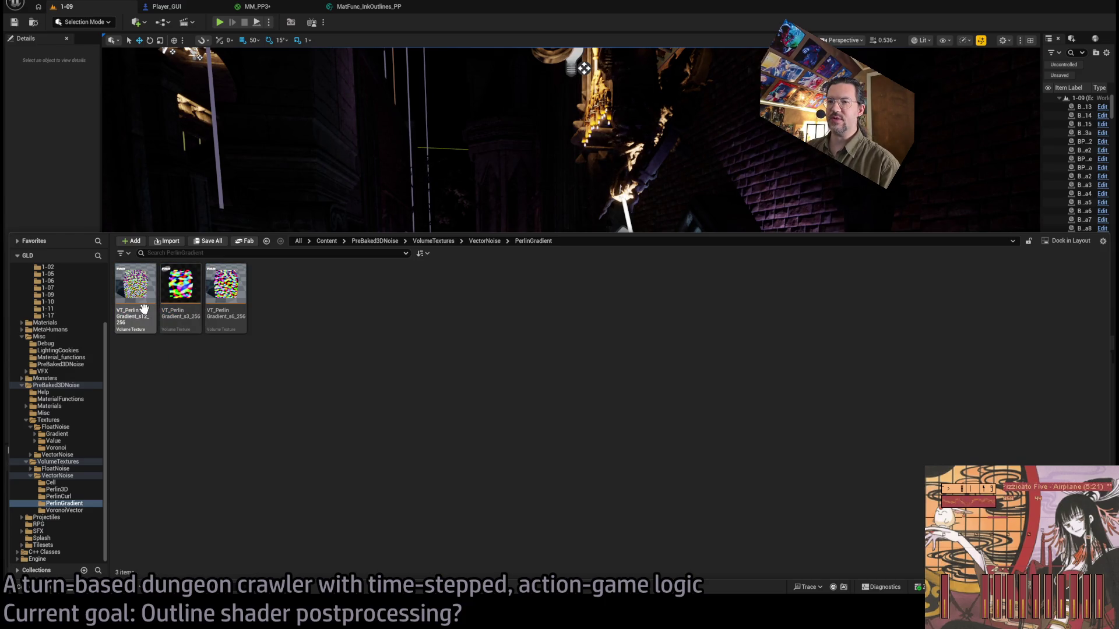
left_click(144, 308)
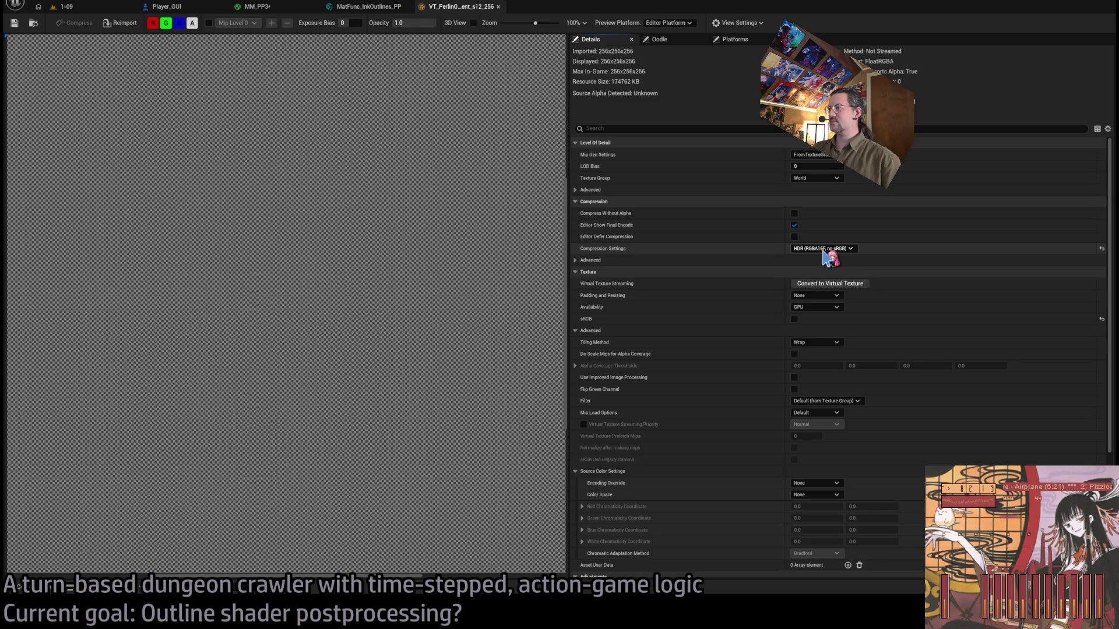
Set LOD Bias to 1 on the s12 texture, dropping it to 128x128x128.
left_click(807, 166)
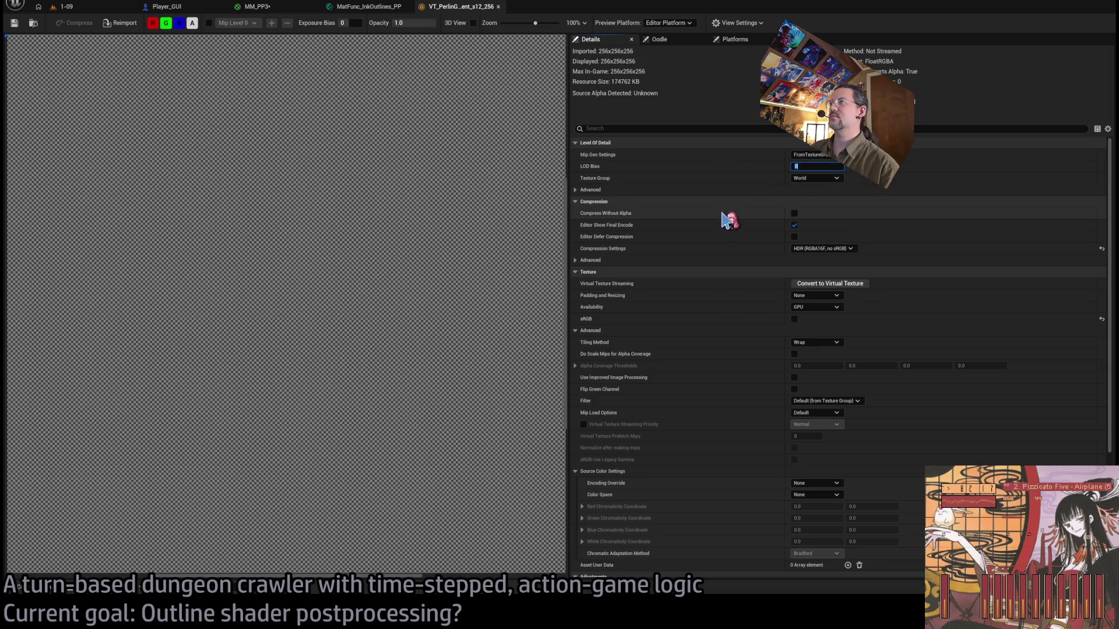
type("1")
key("Return")
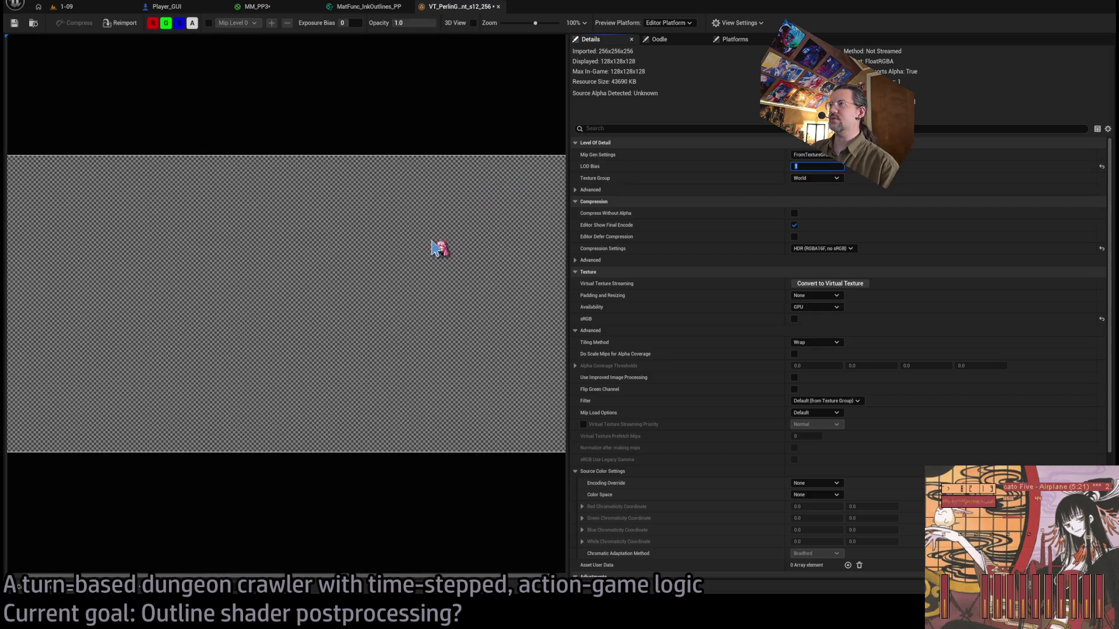
scroll(429, 235, "down", 2)
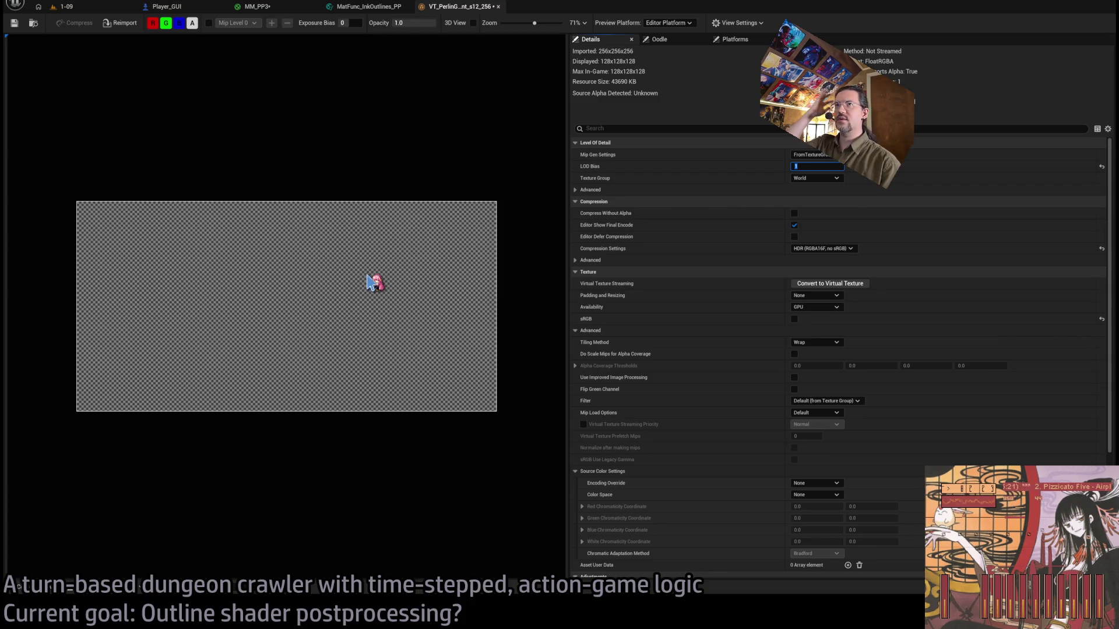
Toggle the G, B and A channels to inspect the red noise, then close back to 1-09.
left_click(192, 22)
left_click(179, 23)
left_click(166, 23)
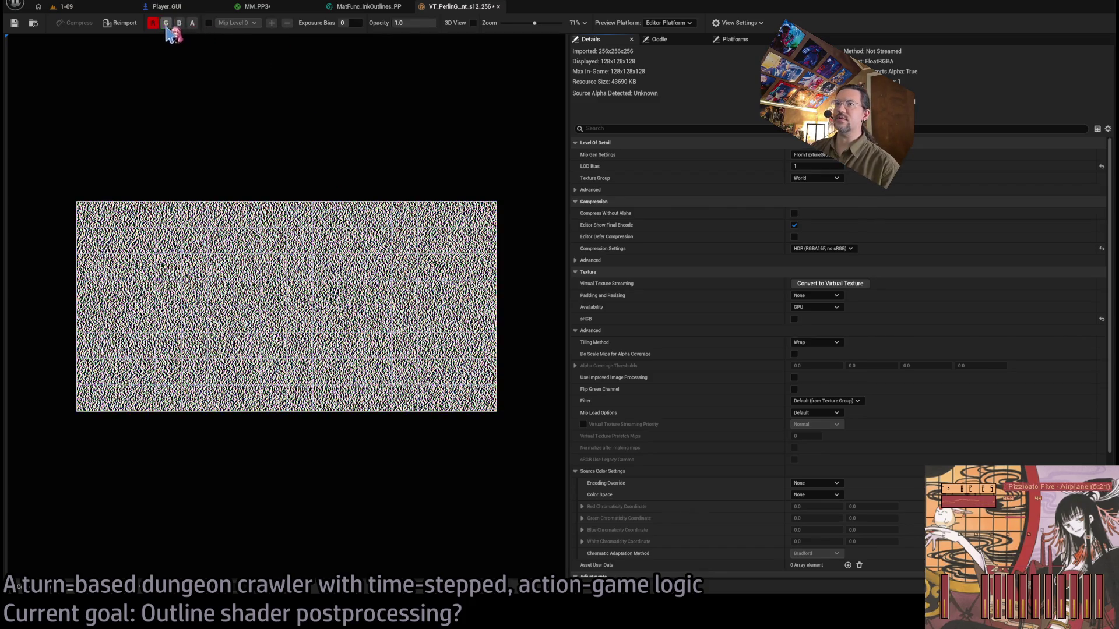
scroll(313, 296, "up", 6)
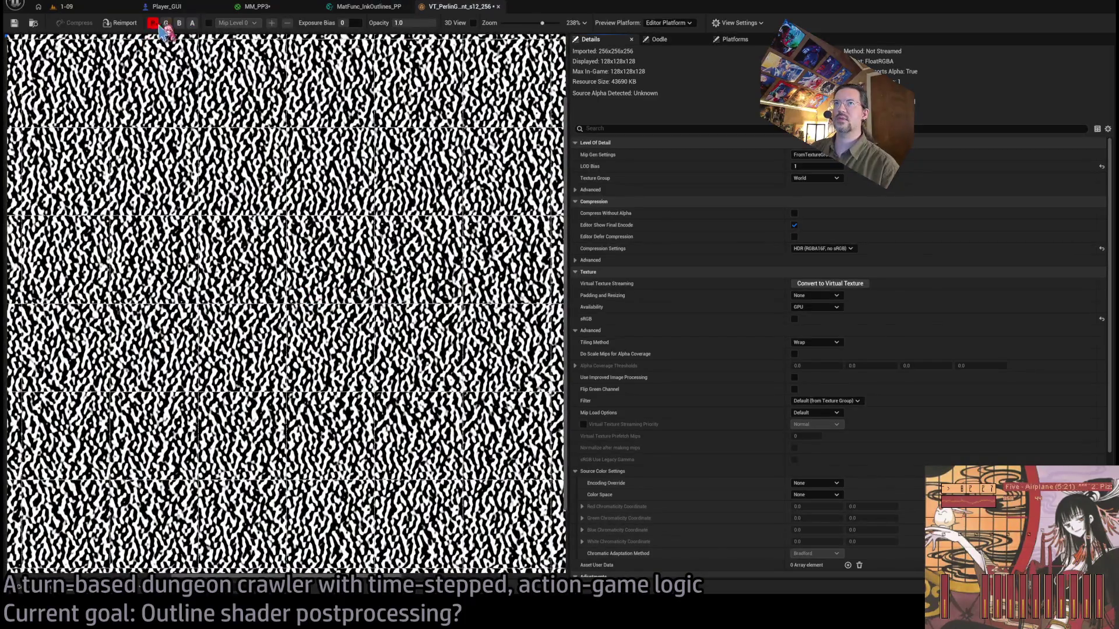
left_click(166, 23)
left_click(192, 23)
left_click(499, 6)
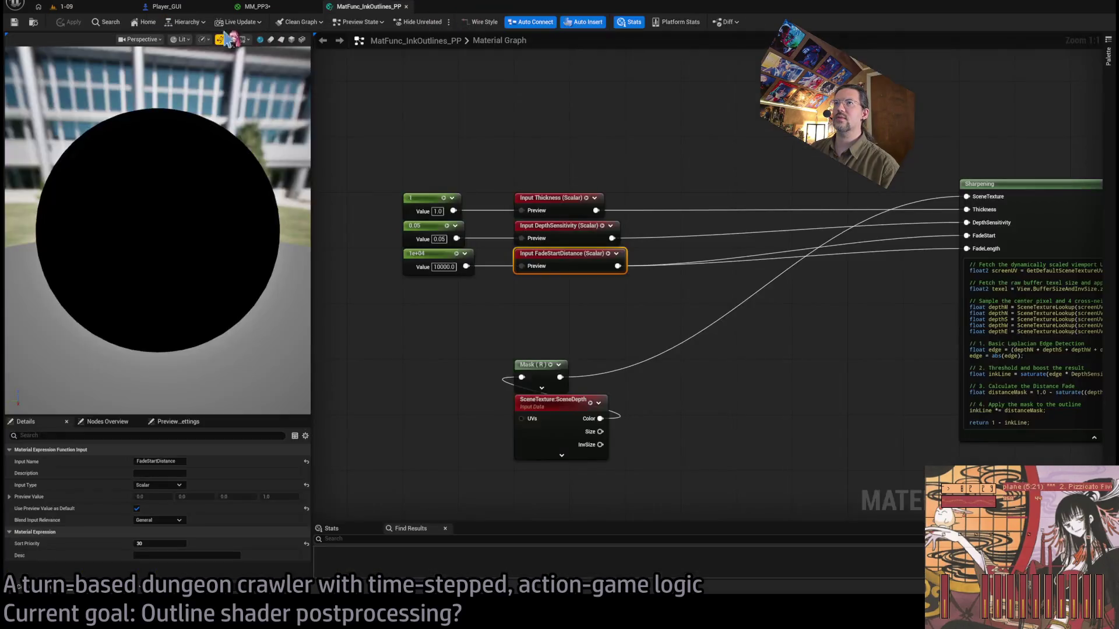
left_click(64, 6)
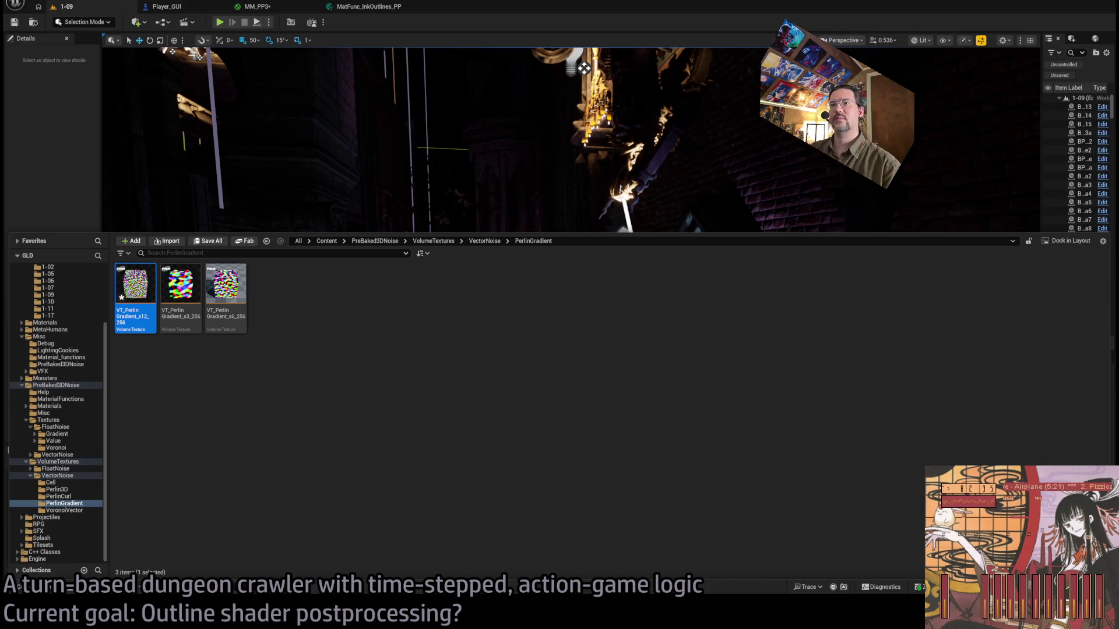
Browse to Misc > PreBaked3DNoise and open its VT_PerlinGradient_s12_256 volume texture.
left_click(233, 437)
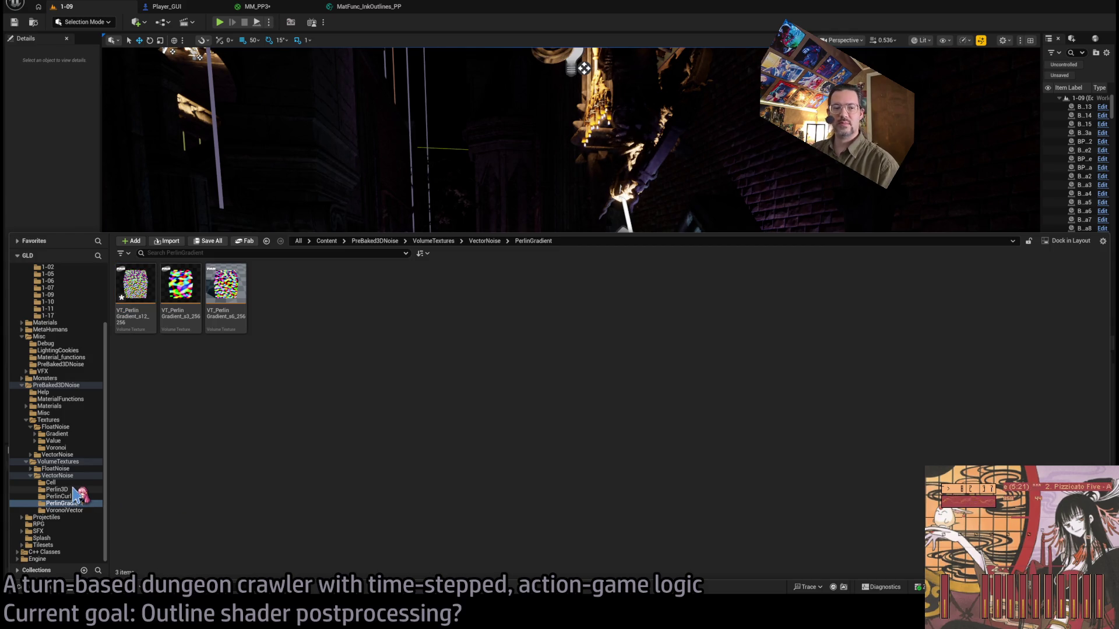
left_click(59, 386)
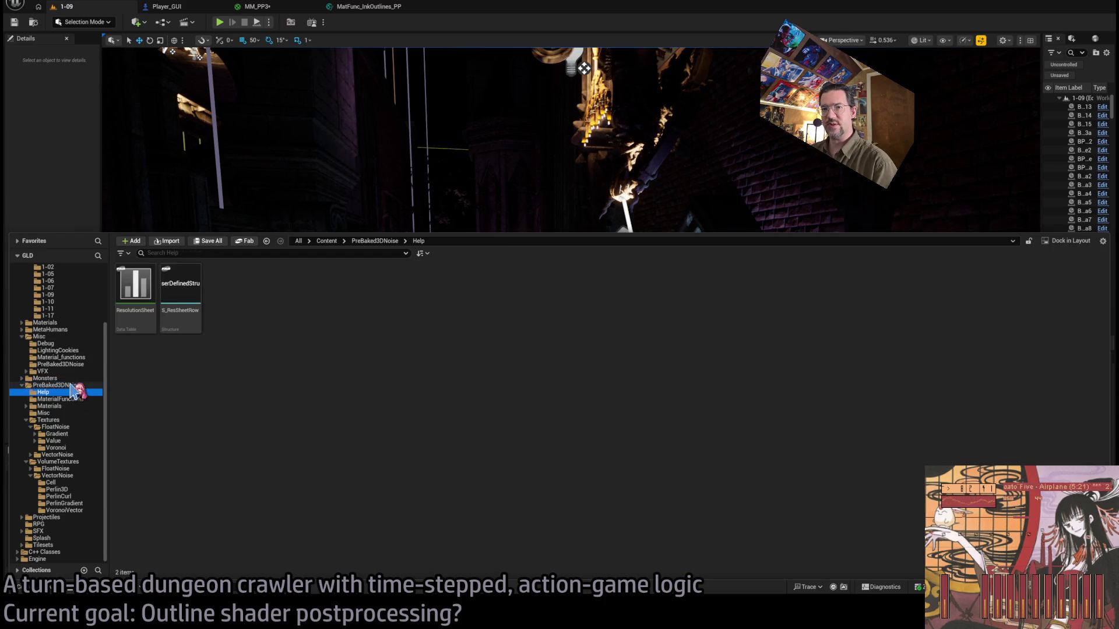
left_click(82, 434)
left_click(80, 442)
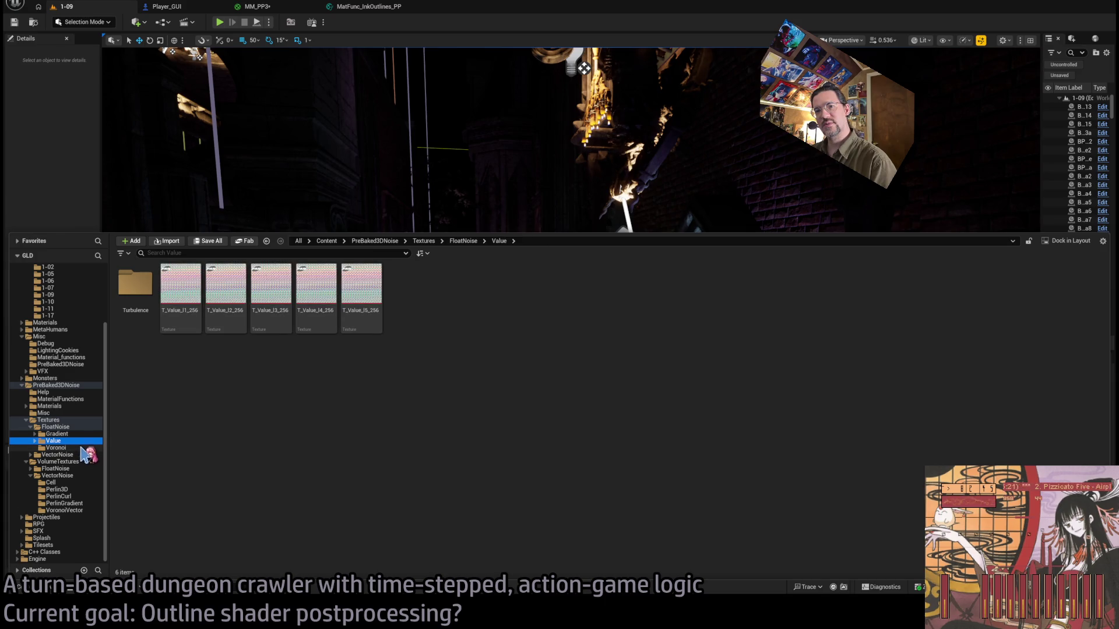
left_click(76, 421)
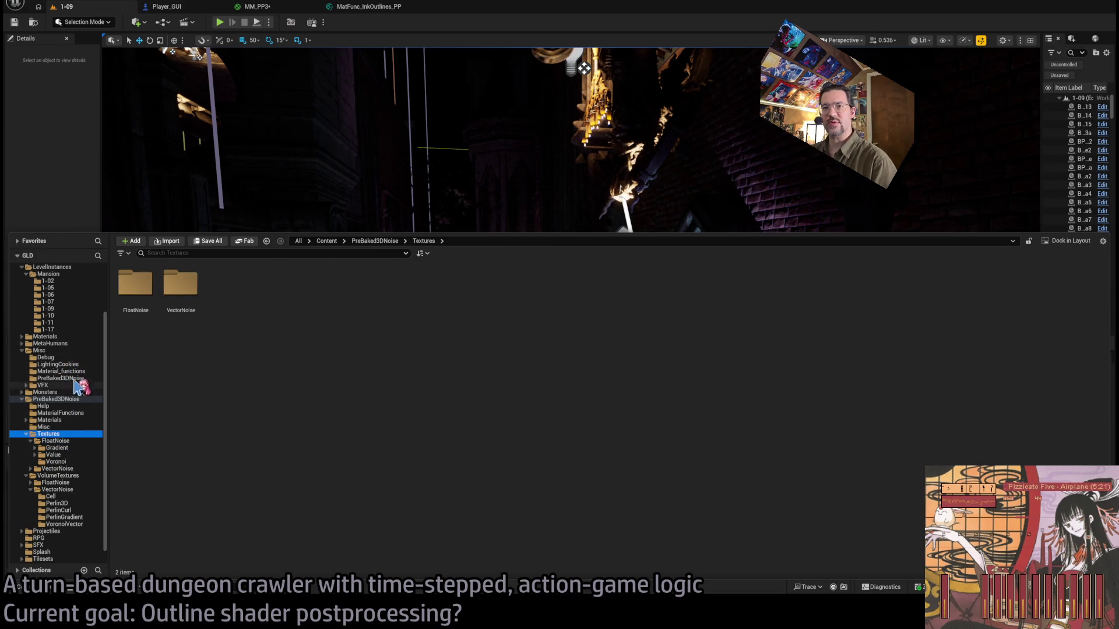
left_click(70, 378)
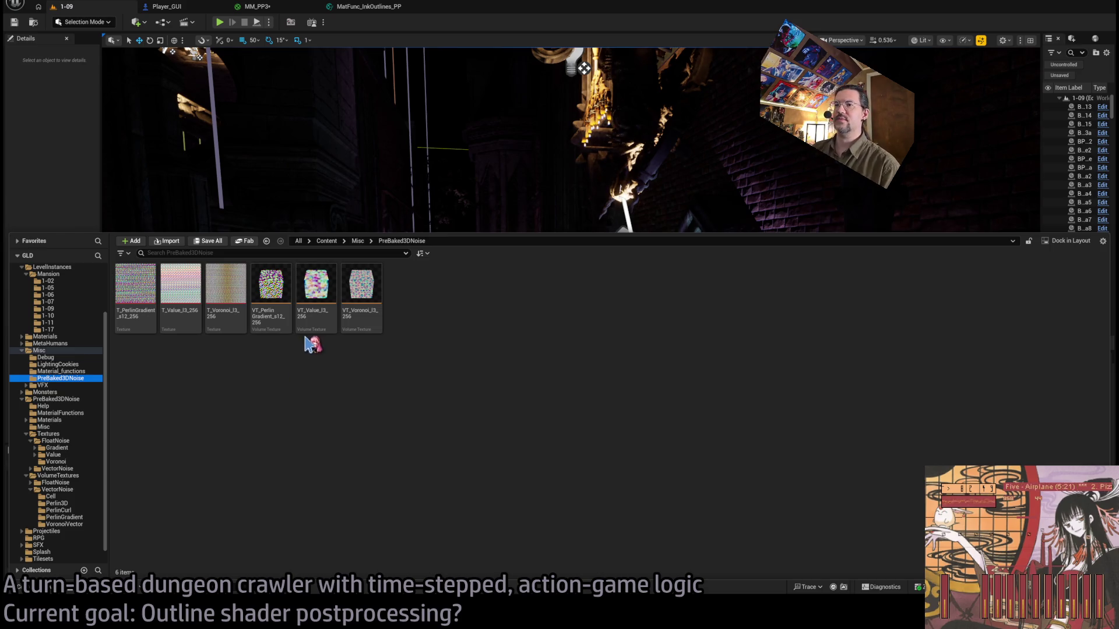
left_click(277, 291)
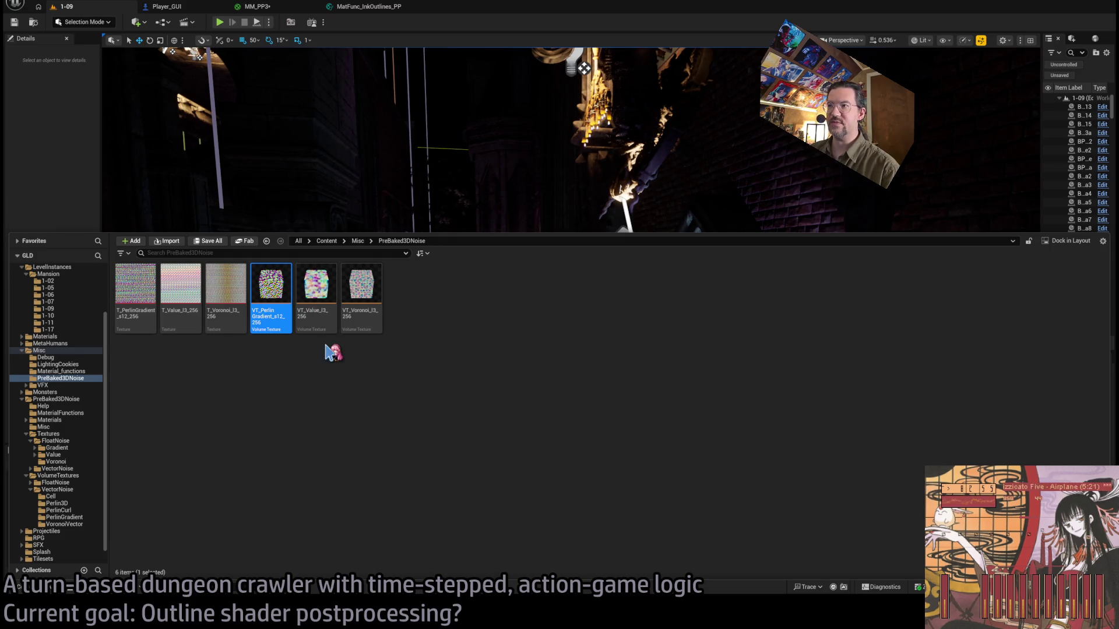
key("Return")
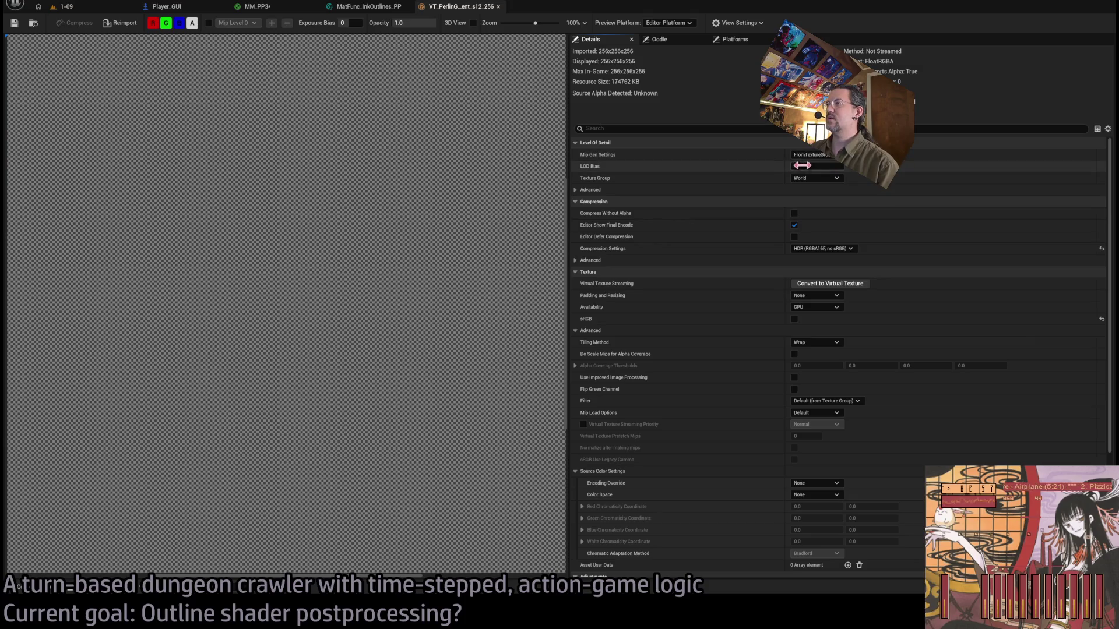
Hide alpha and try LOD Bias 1, then restore it to 0 for the full 256x256x256.
left_click(802, 165)
left_click(192, 23)
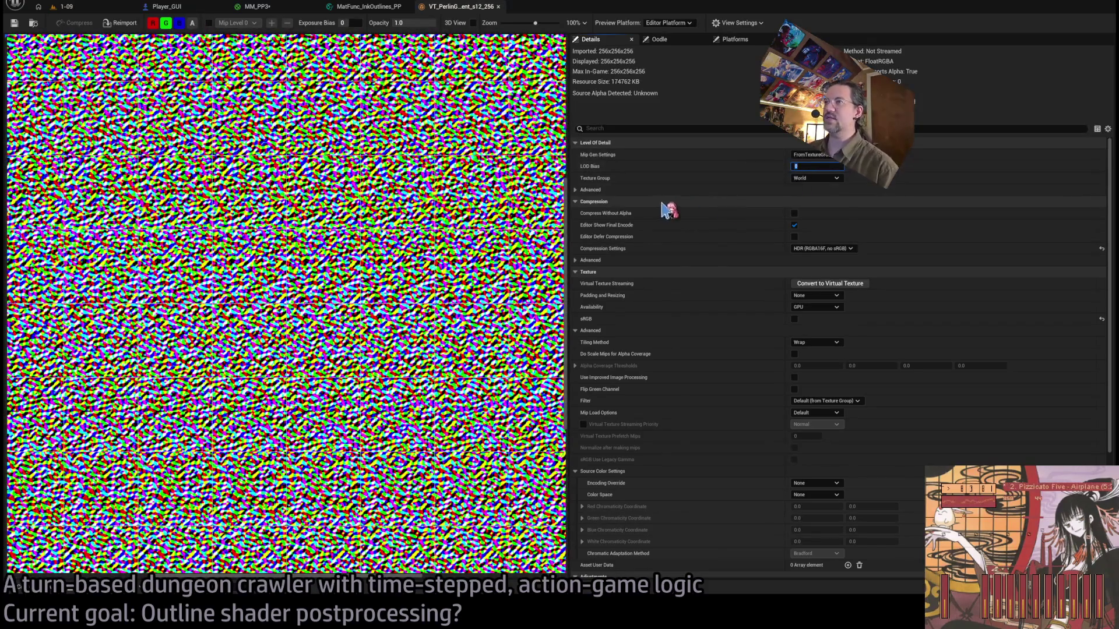
type("1")
key("Return")
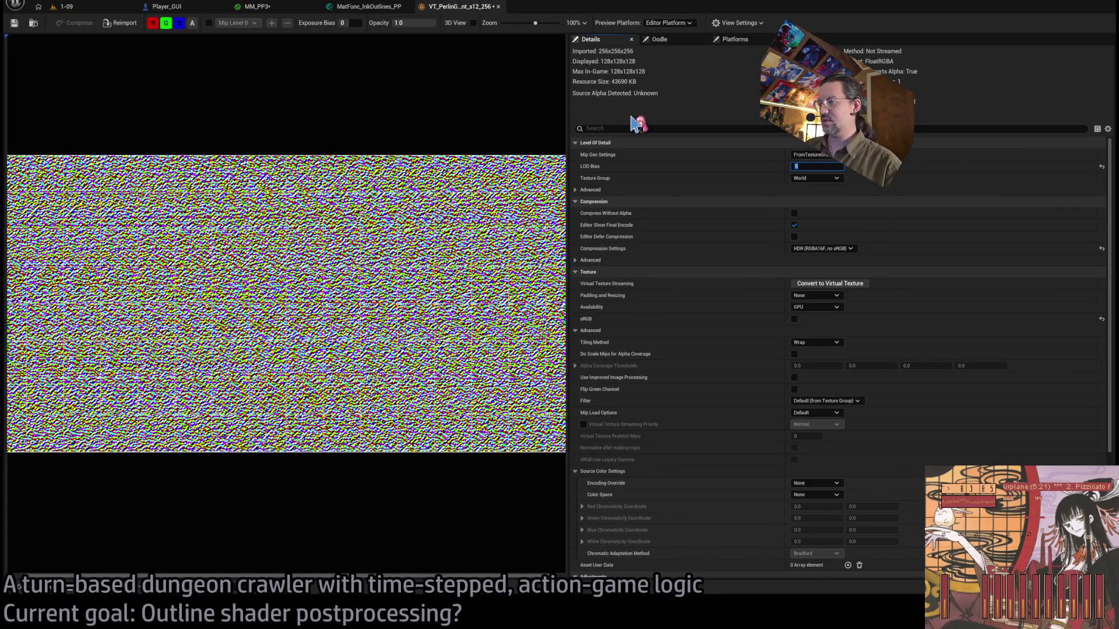
type("0")
key("Return")
scroll(318, 242, "up", 2)
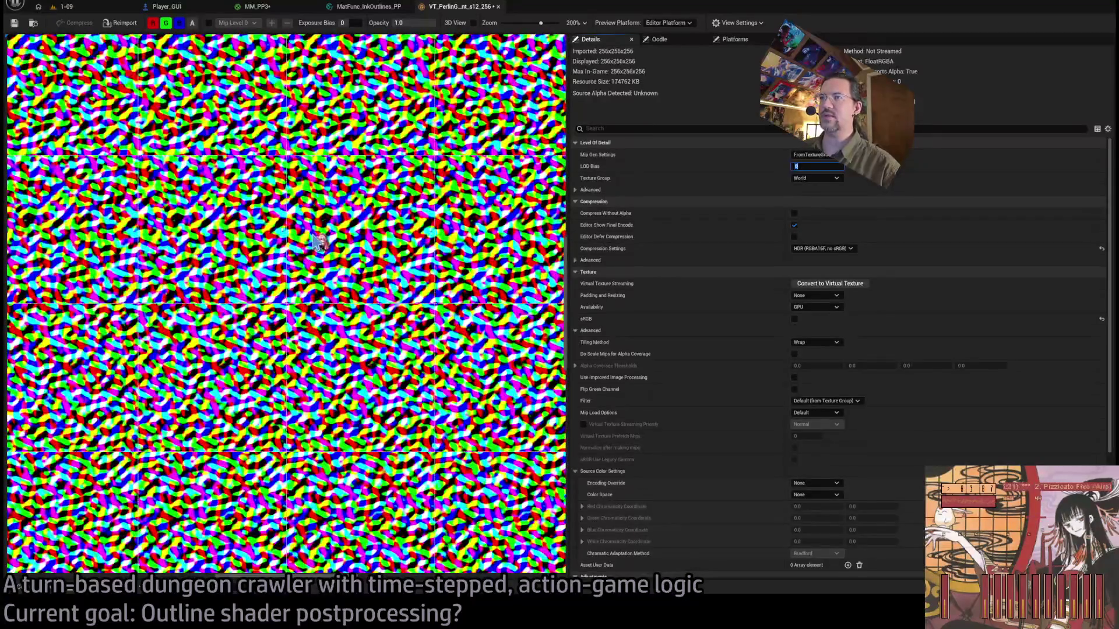
scroll(361, 259, "up", 5)
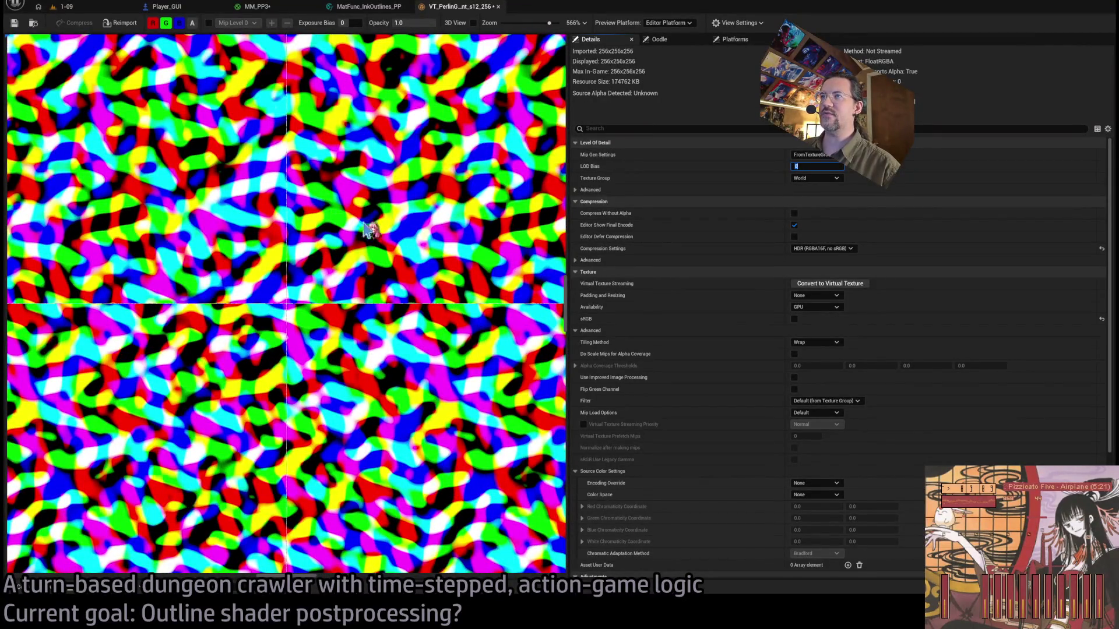
Show only the red channel by turning off green and blue.
left_click(179, 22)
left_click(166, 24)
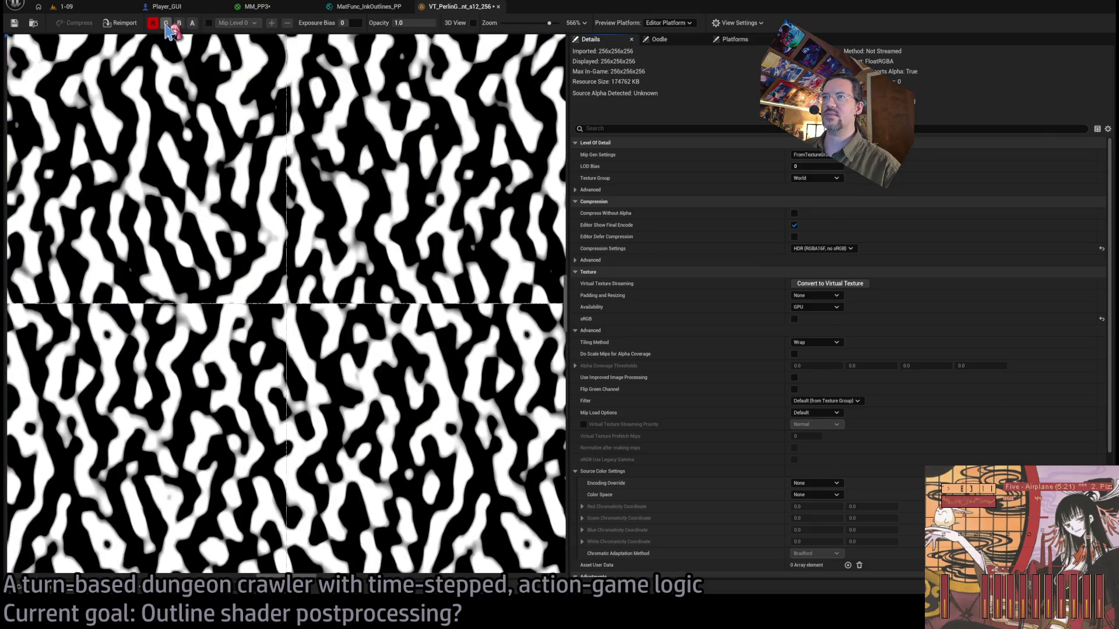
left_click(166, 23)
left_click(179, 23)
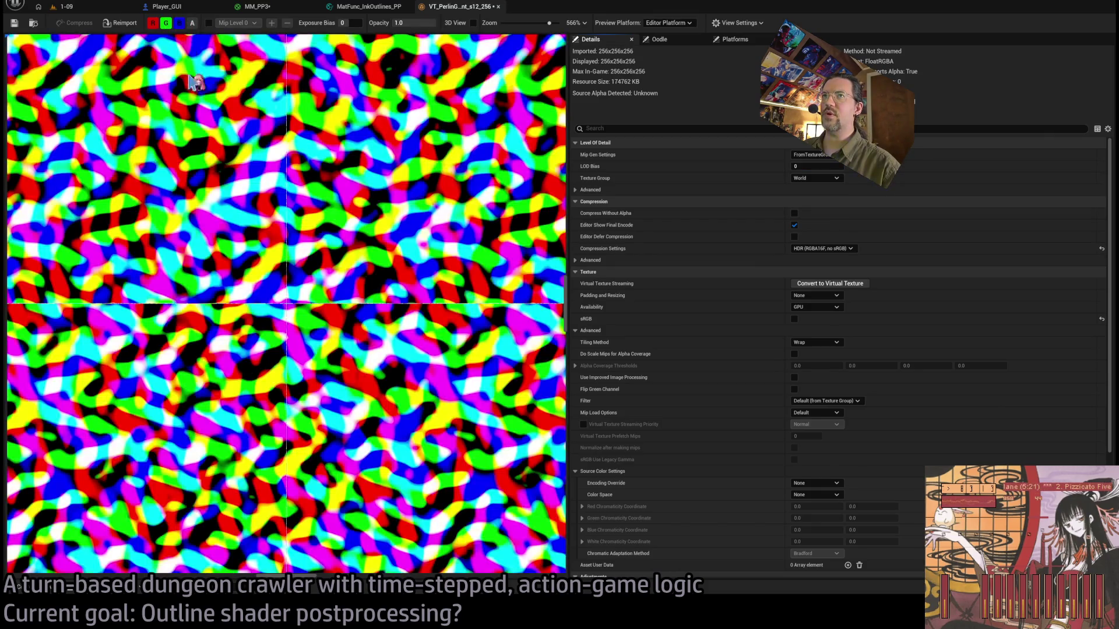
scroll(233, 172, "down", 2)
left_click(179, 23)
left_click(166, 23)
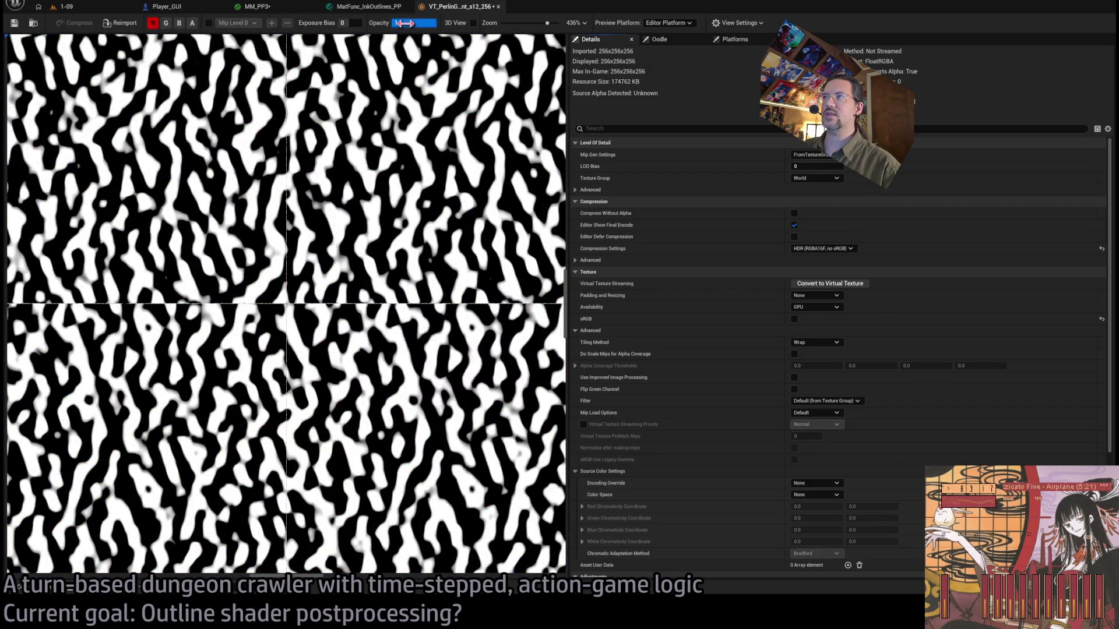
Darken the preview's Exposure Bias to -3.
mouse_move(343, 23)
left_mouse_down()
mouse_move(353, 22)
mouse_move(317, 23)
mouse_move(347, 23)
mouse_move(332, 23)
left_mouse_up()
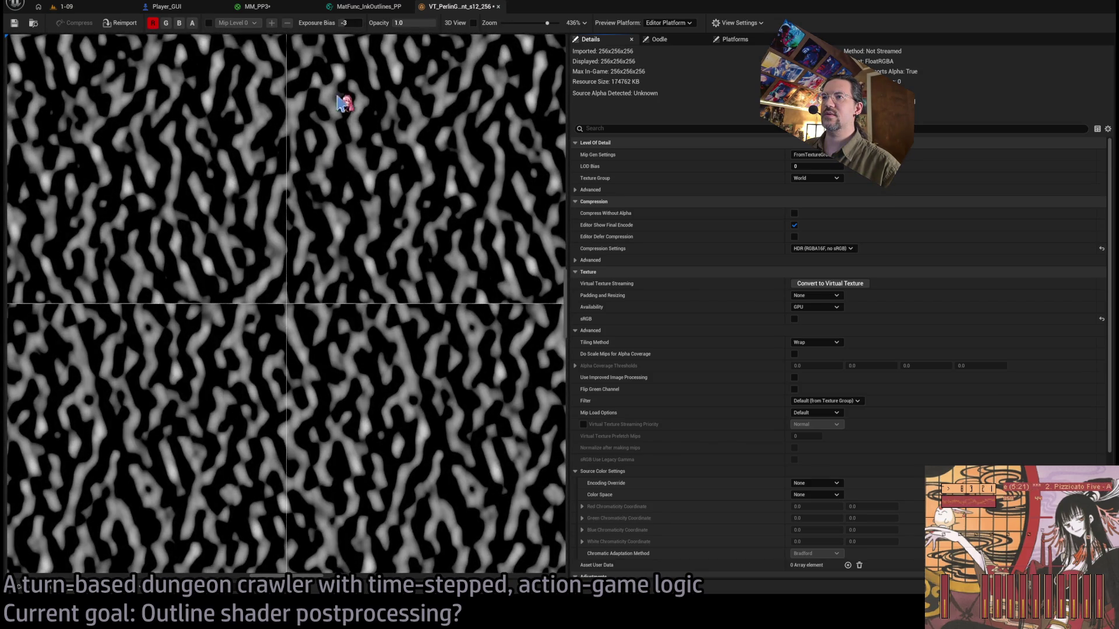
scroll(341, 256, "down", 10)
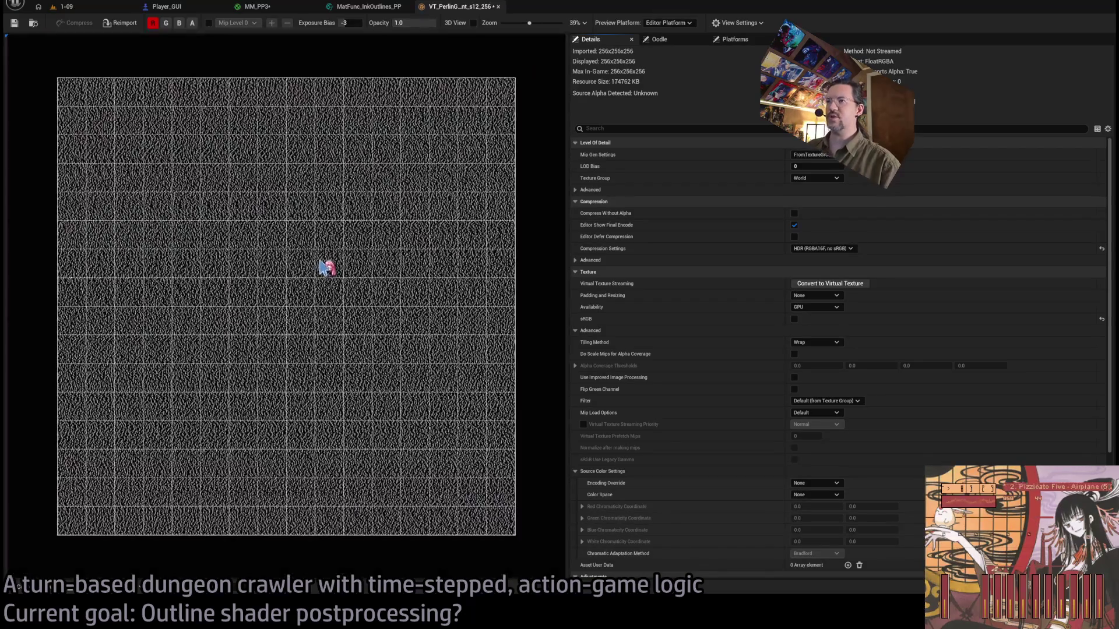
scroll(326, 267, "up", 10)
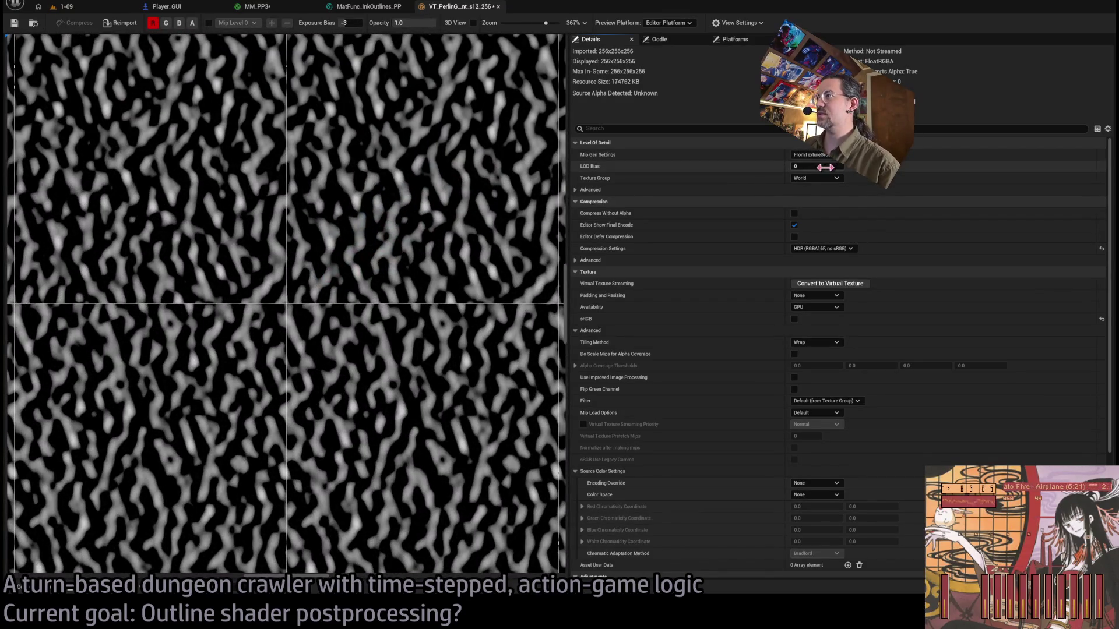
Try LOD Bias 1 and 2, settle on 1 (128x128x128), and return to the 1-09 level.
left_click(825, 167)
type("1")
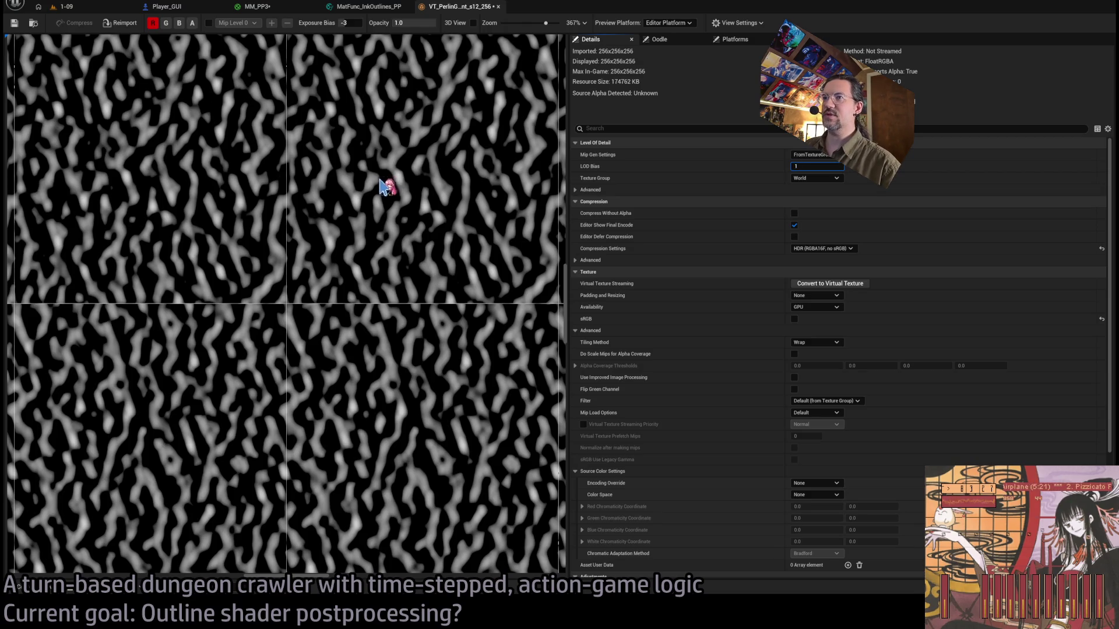
key("Return")
scroll(356, 227, "up", 4)
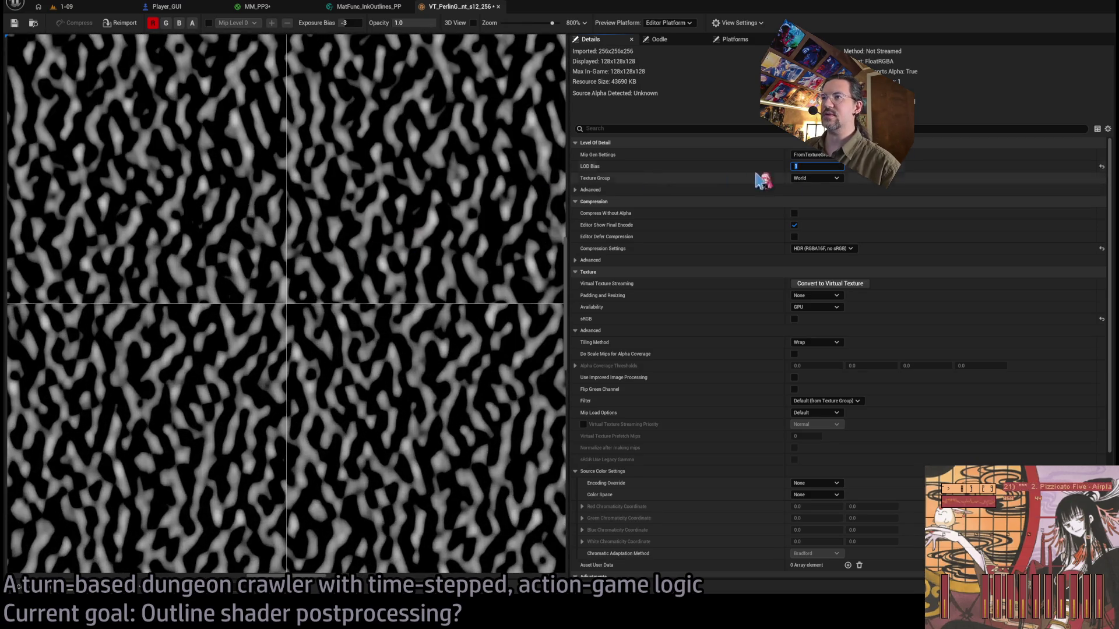
type("2")
key("Return")
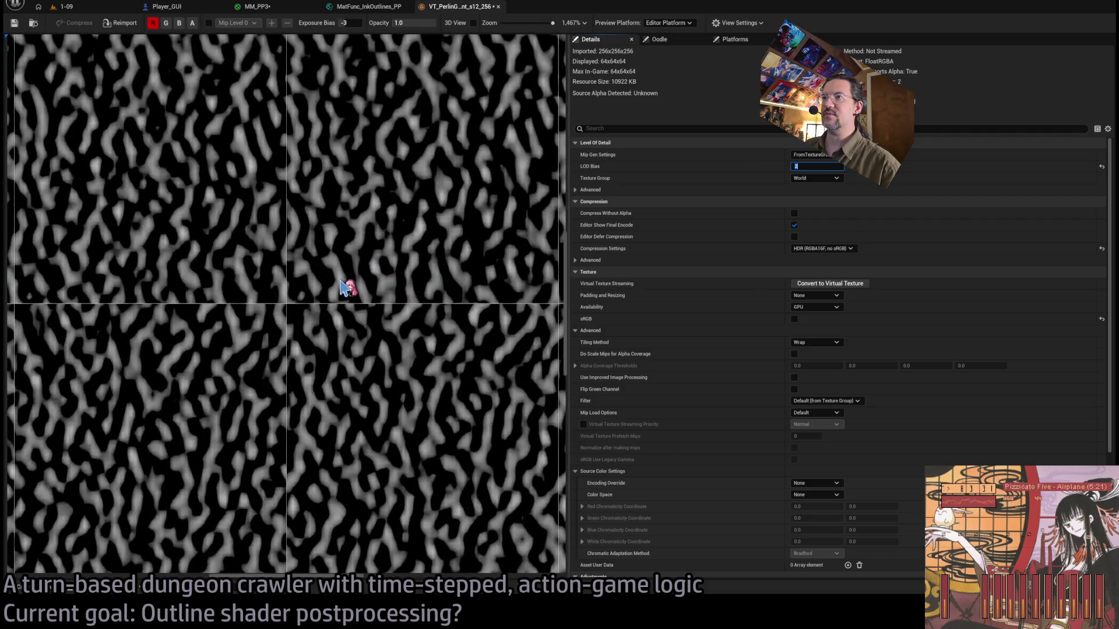
scroll(344, 282, "down", 1)
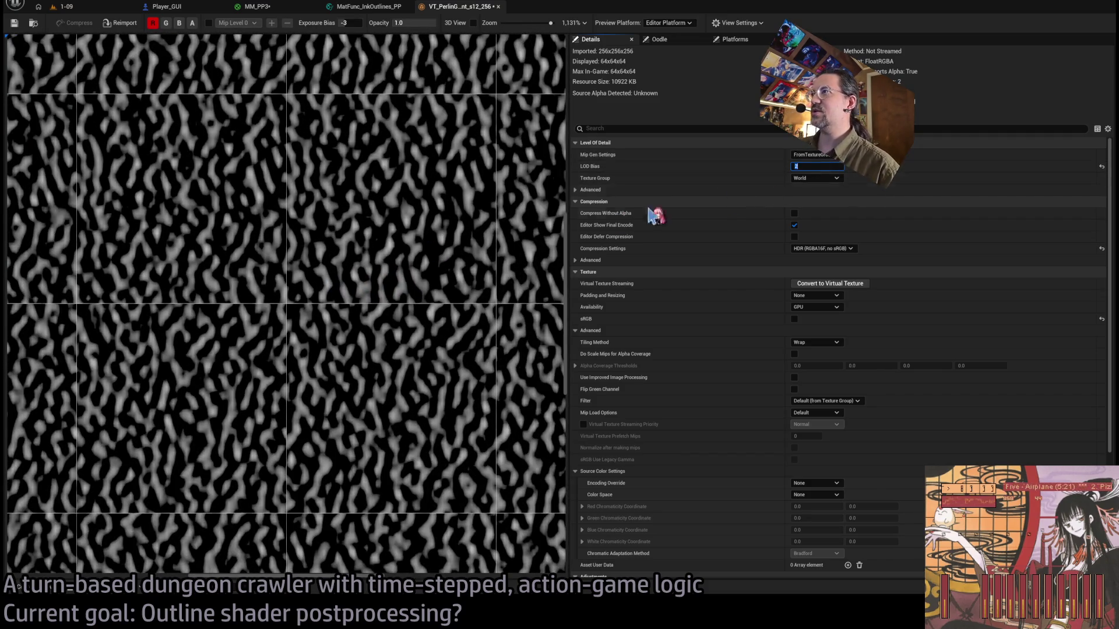
type("1")
key("Return")
key("Return")
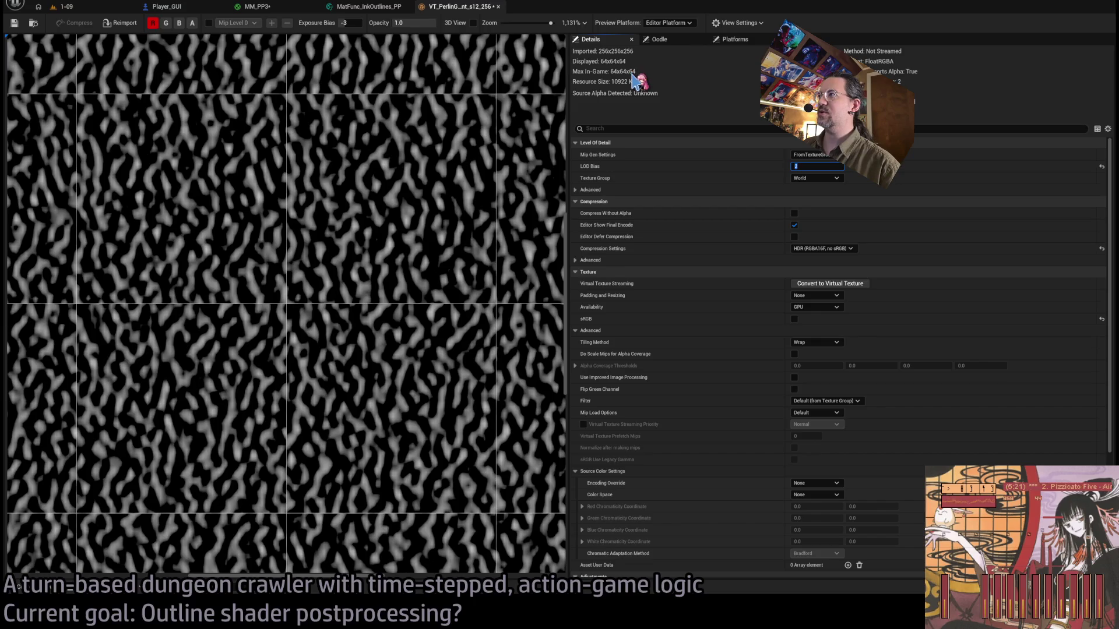
key("Return")
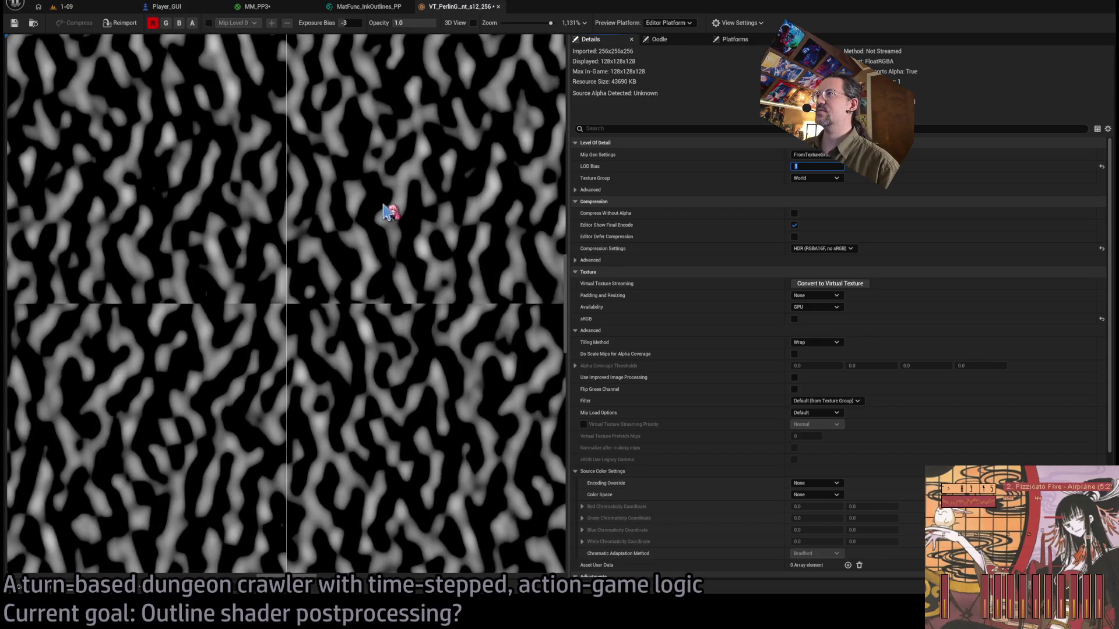
scroll(381, 284, "down", 10)
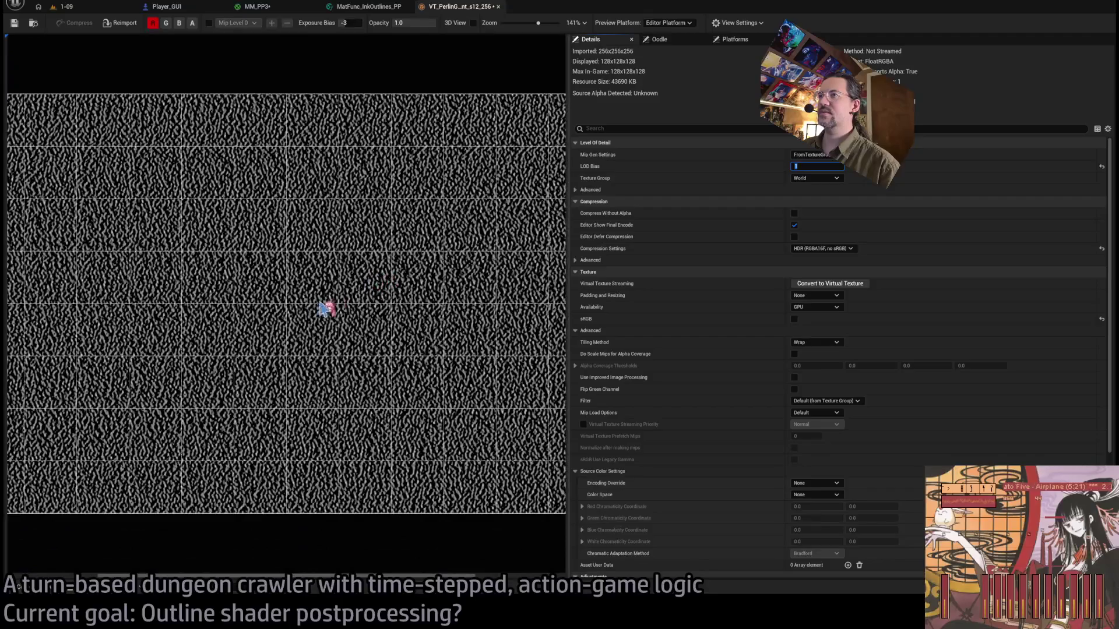
scroll(274, 329, "up", 2)
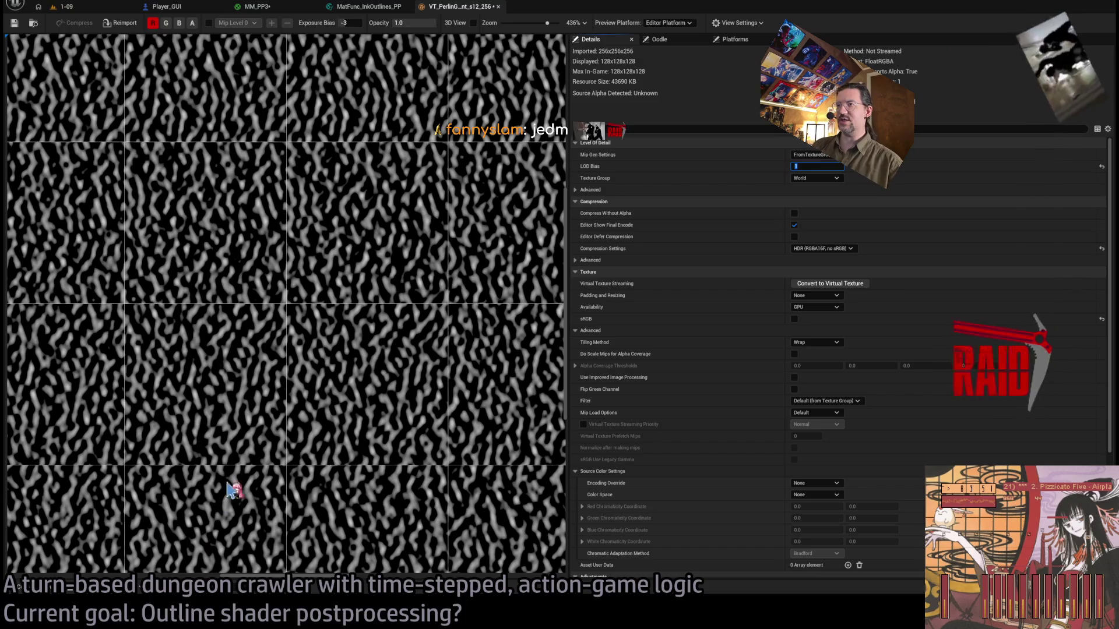
key("ctrl+Tab")
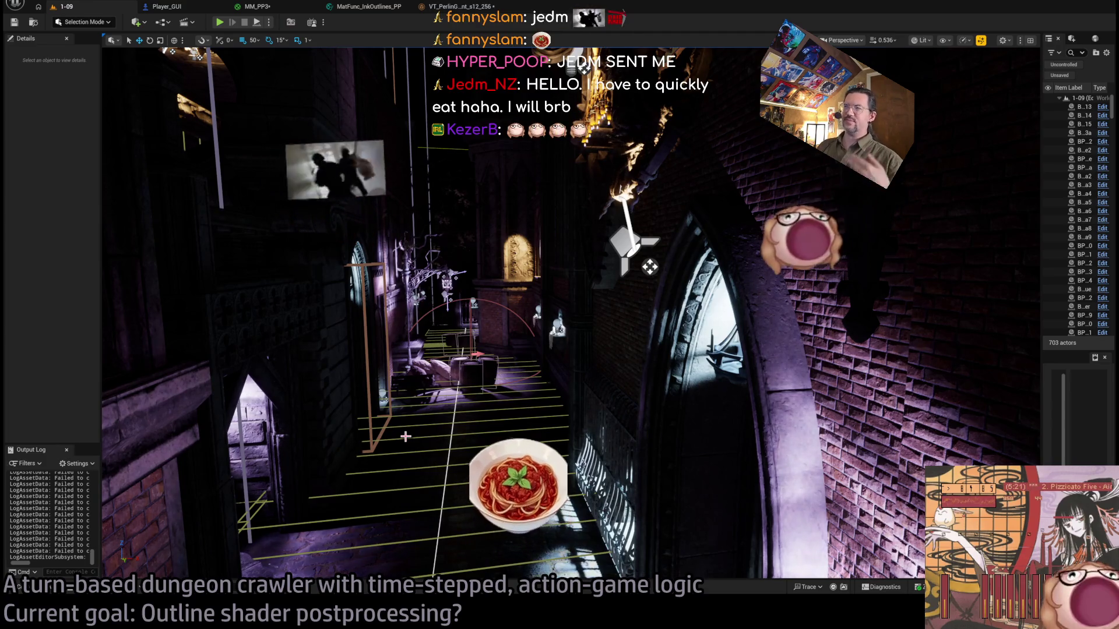
Search Twitch for the chatter's channel name and open the channel page.
key("alt+Tab")
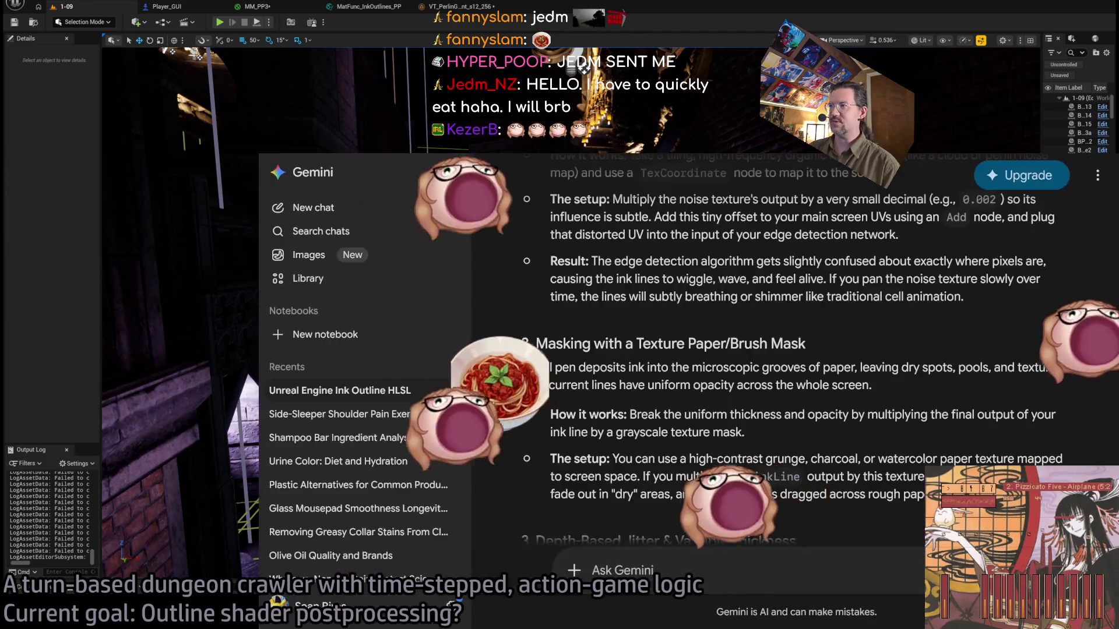
key("alt+Tab")
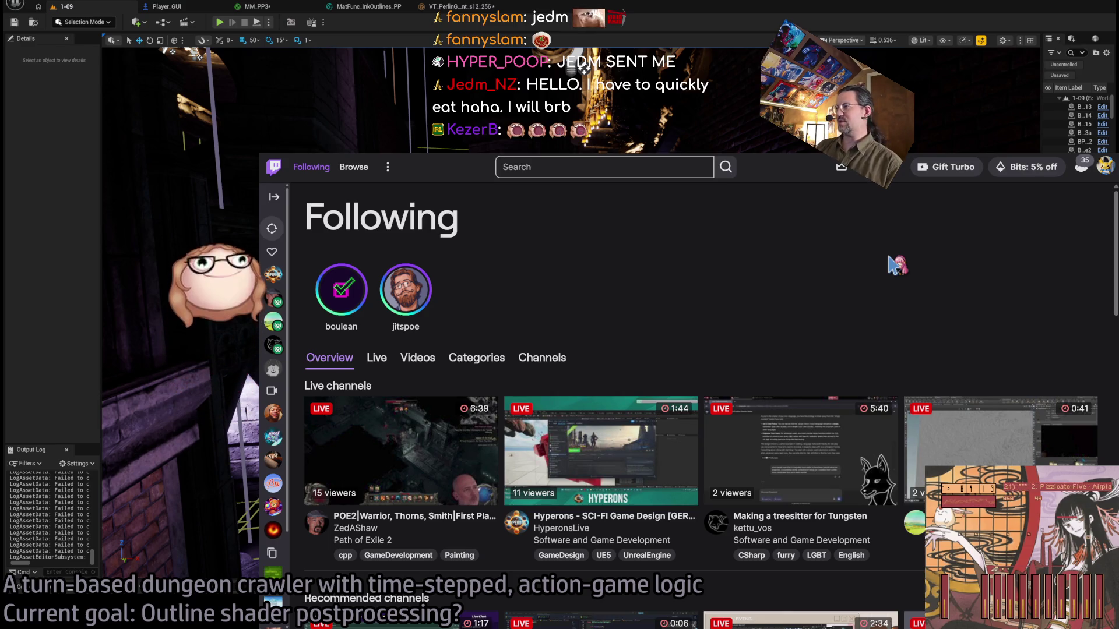
left_click(566, 166)
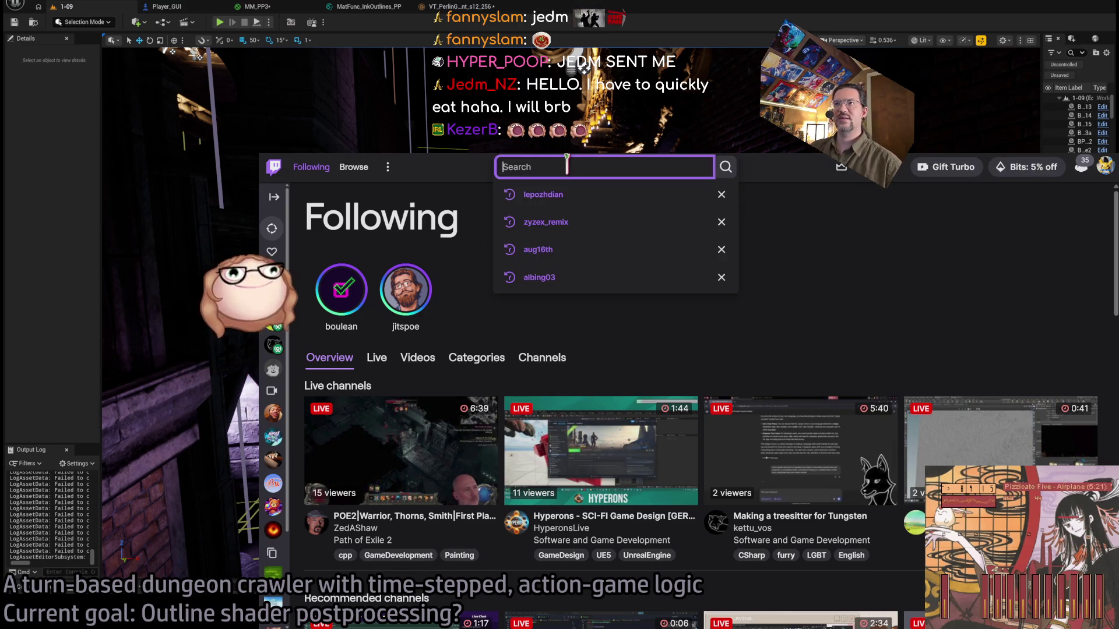
type("jedm_nz")
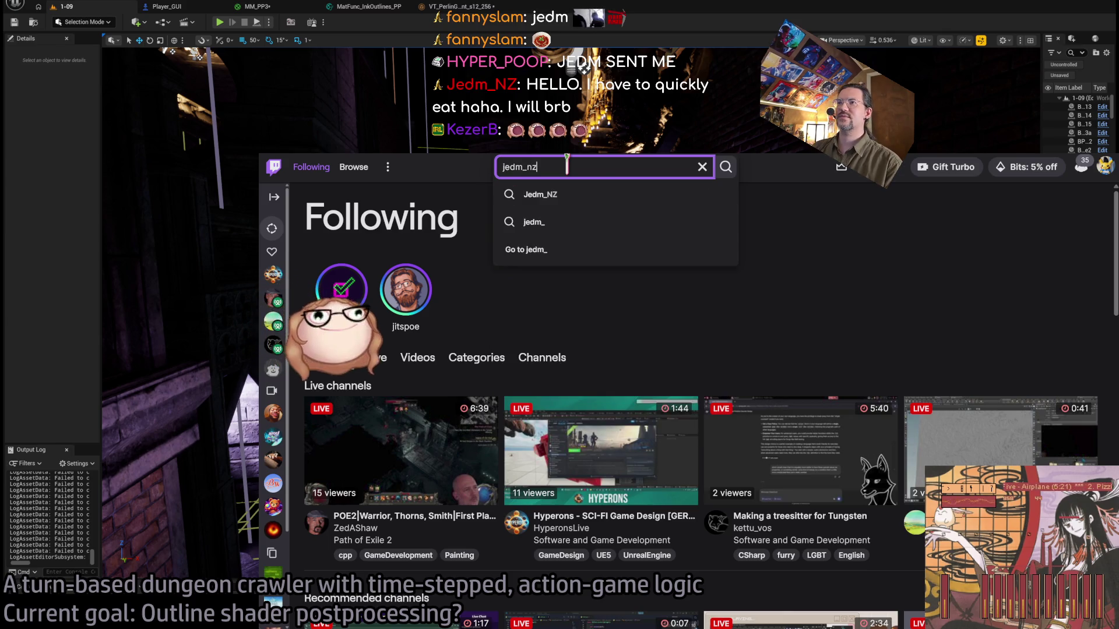
key("Return")
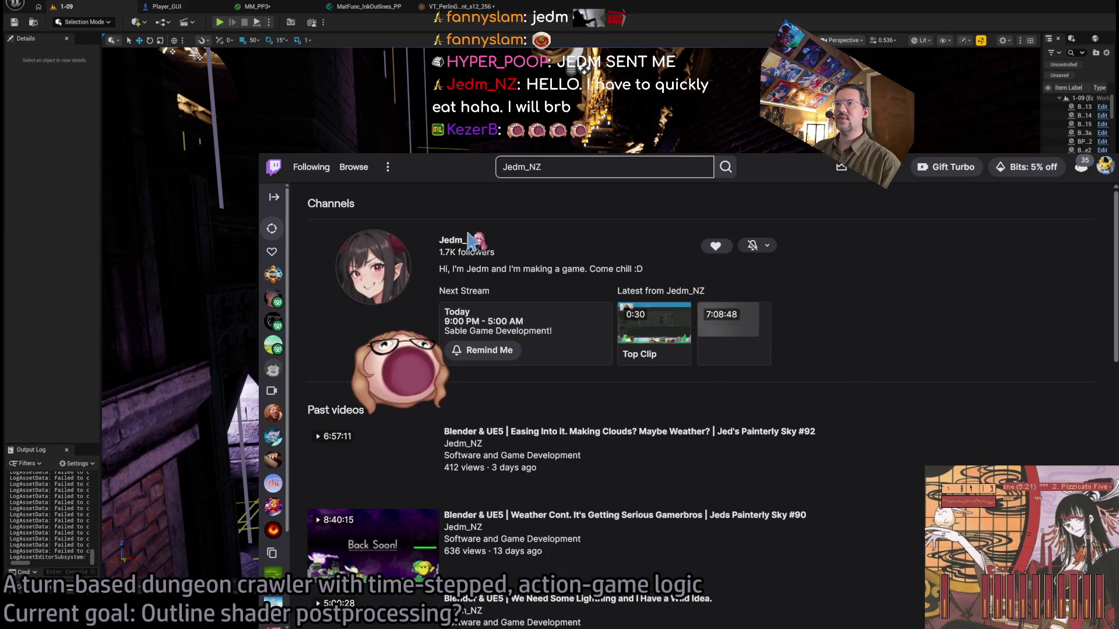
left_click(527, 262)
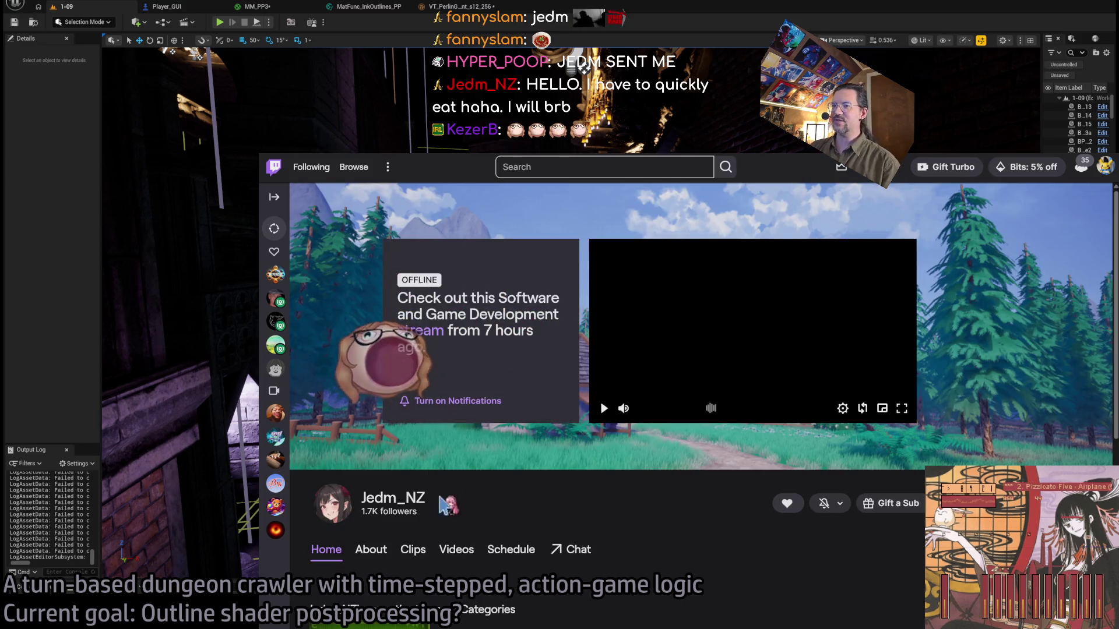
Play its latest past broadcast near the end in theater view with chat hidden.
left_click(437, 349)
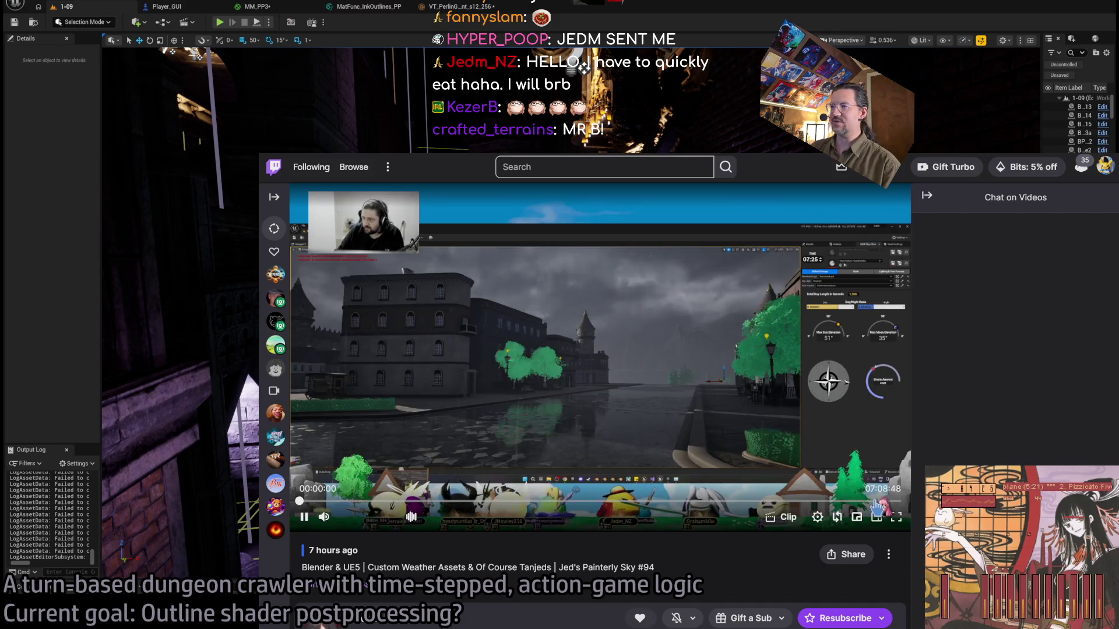
left_click(876, 501)
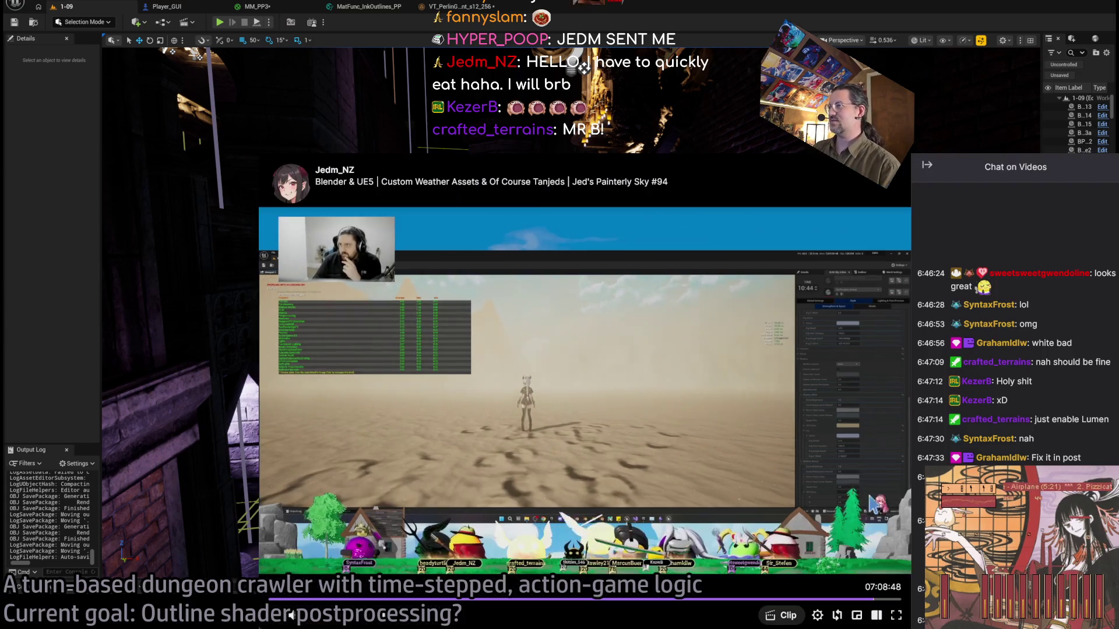
left_click(876, 517)
left_click(928, 167)
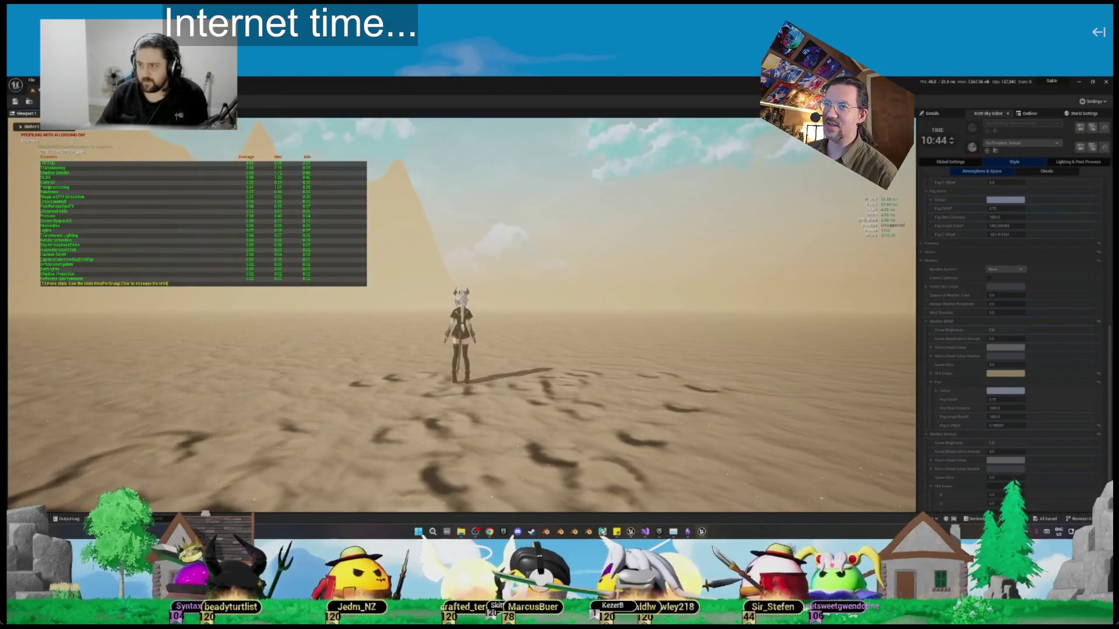
mouse_move(320, 134)
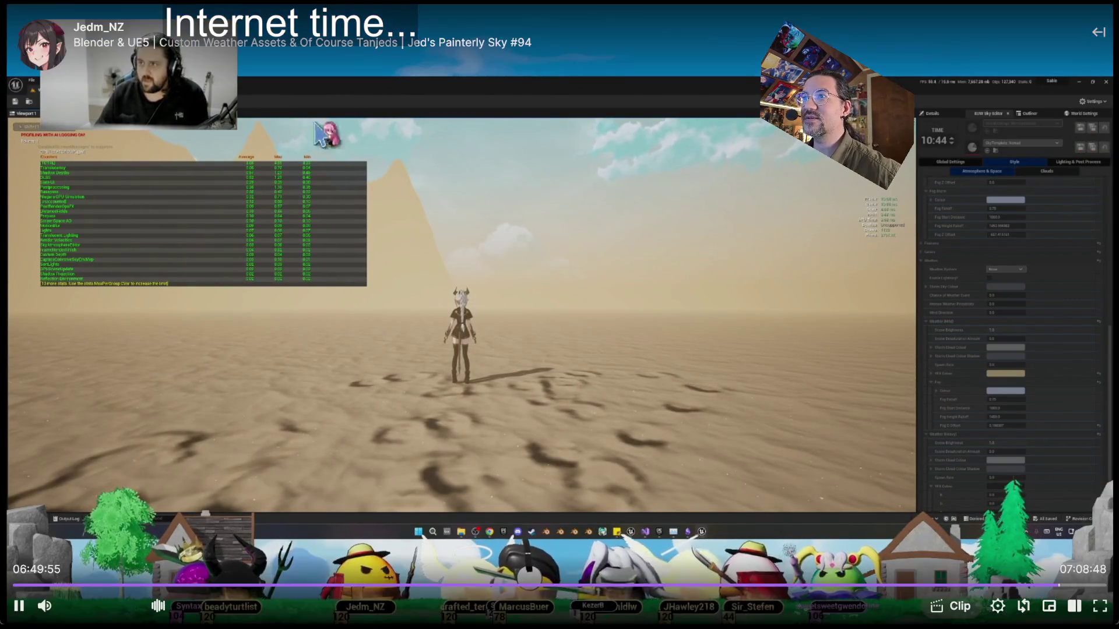
left_click(19, 606)
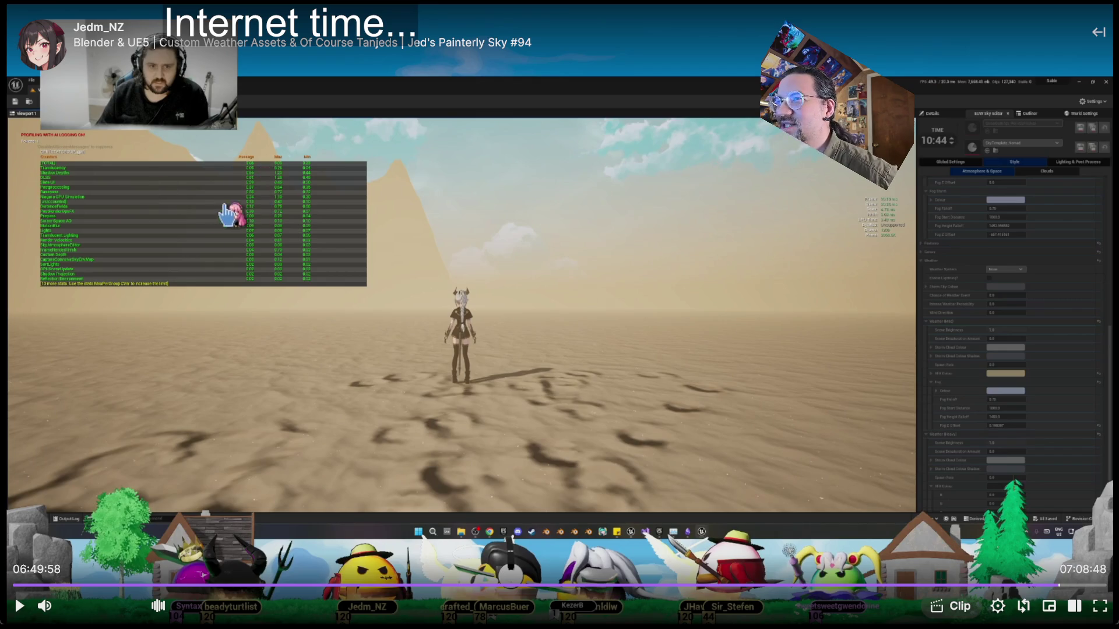
left_click(18, 606)
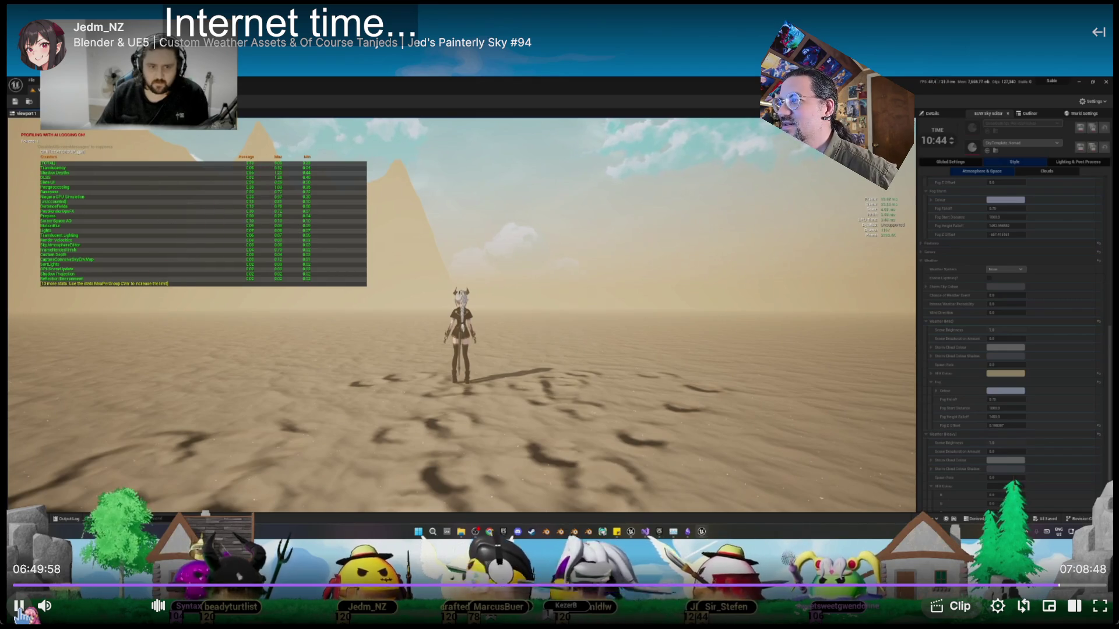
left_click(65, 268)
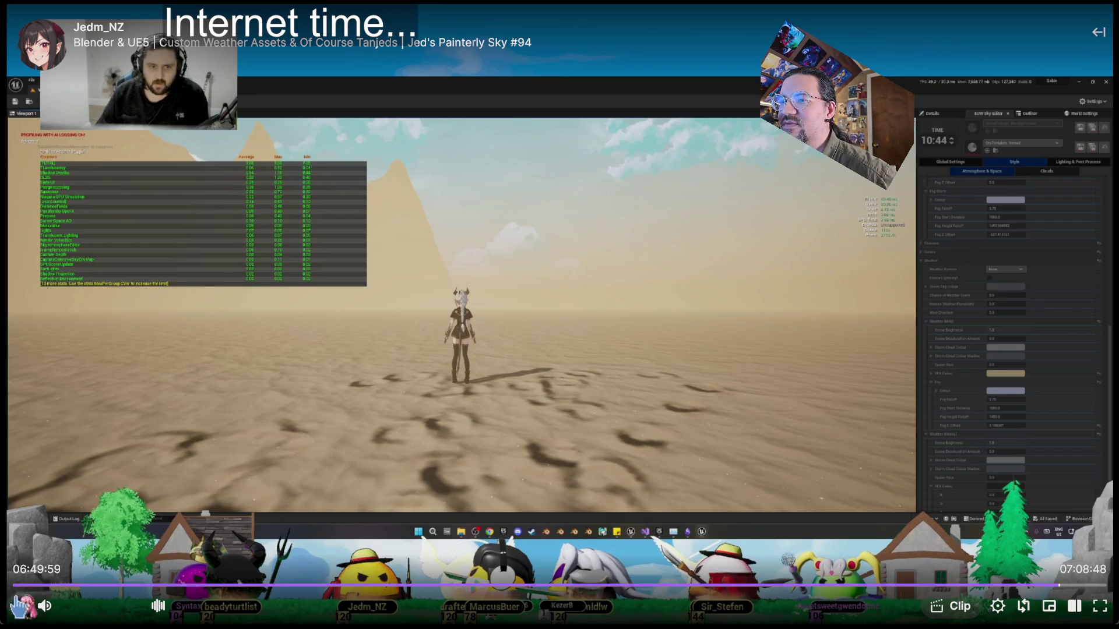
left_click(20, 608)
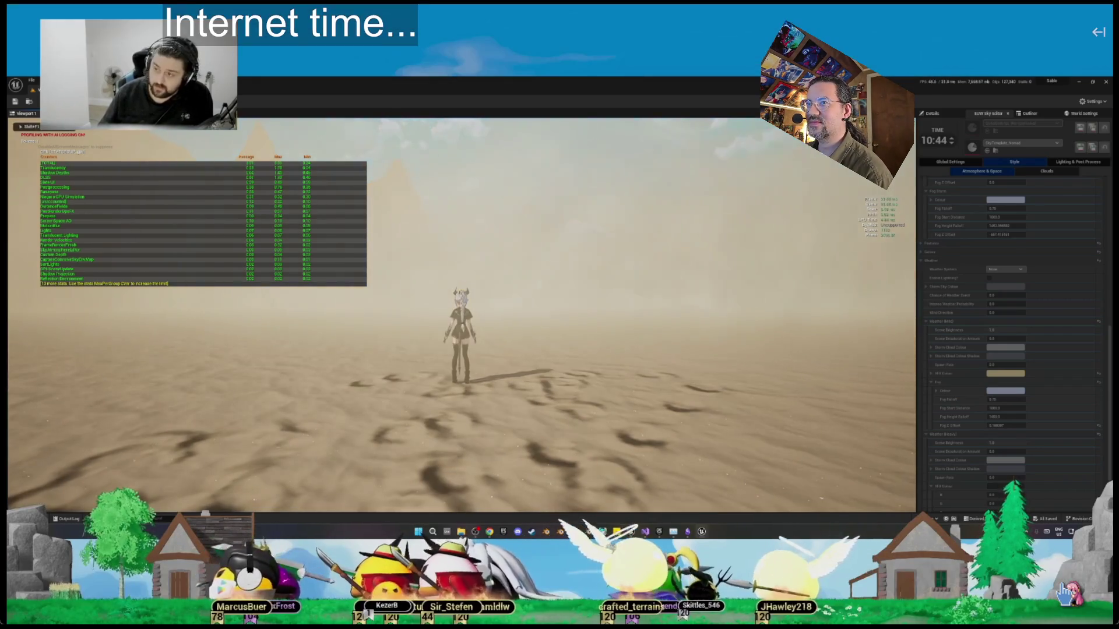
mouse_move(781, 448)
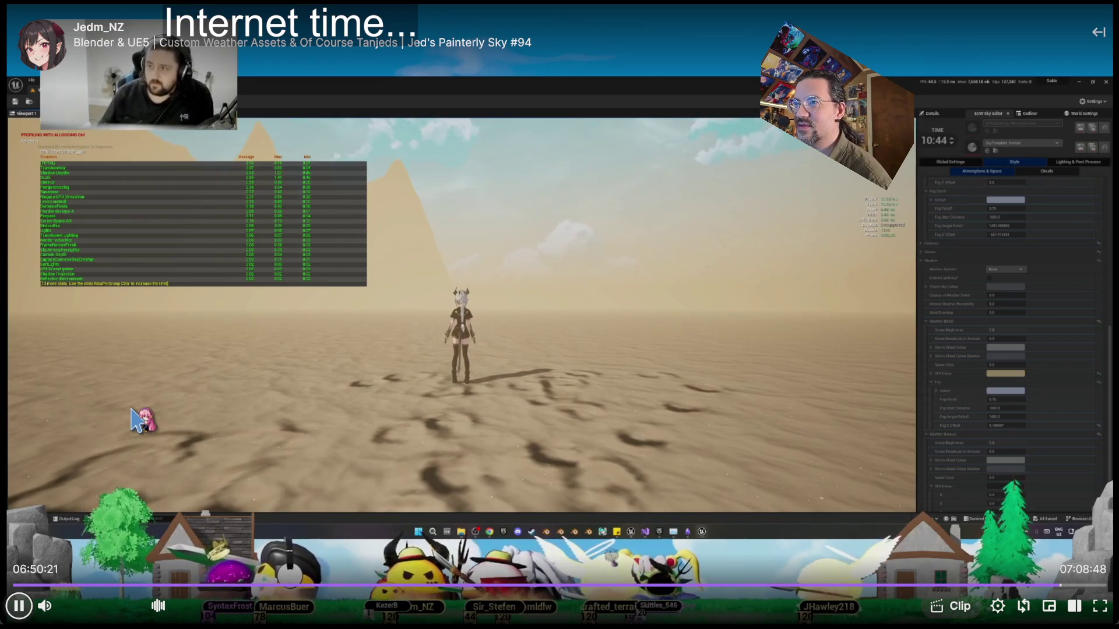
key("space")
key("space")
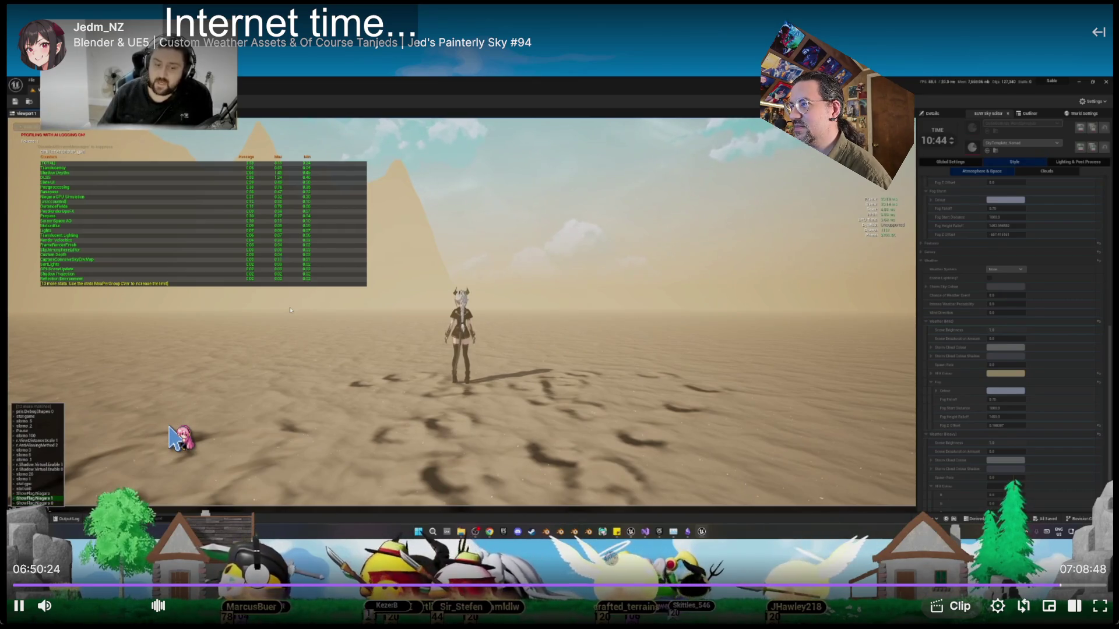
left_click(213, 438)
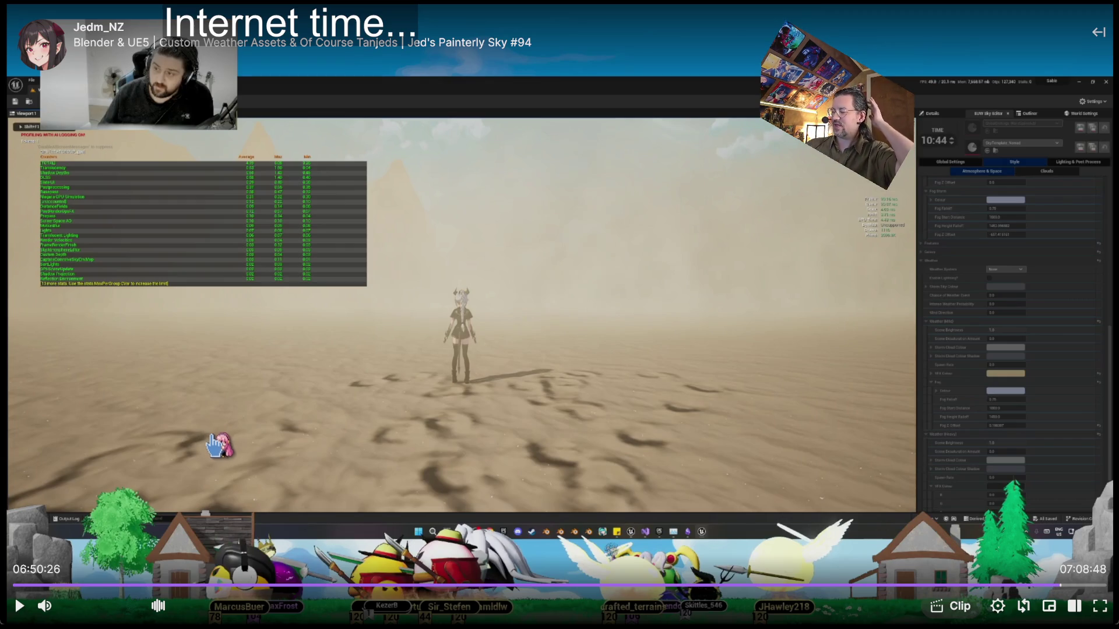
left_click(214, 443)
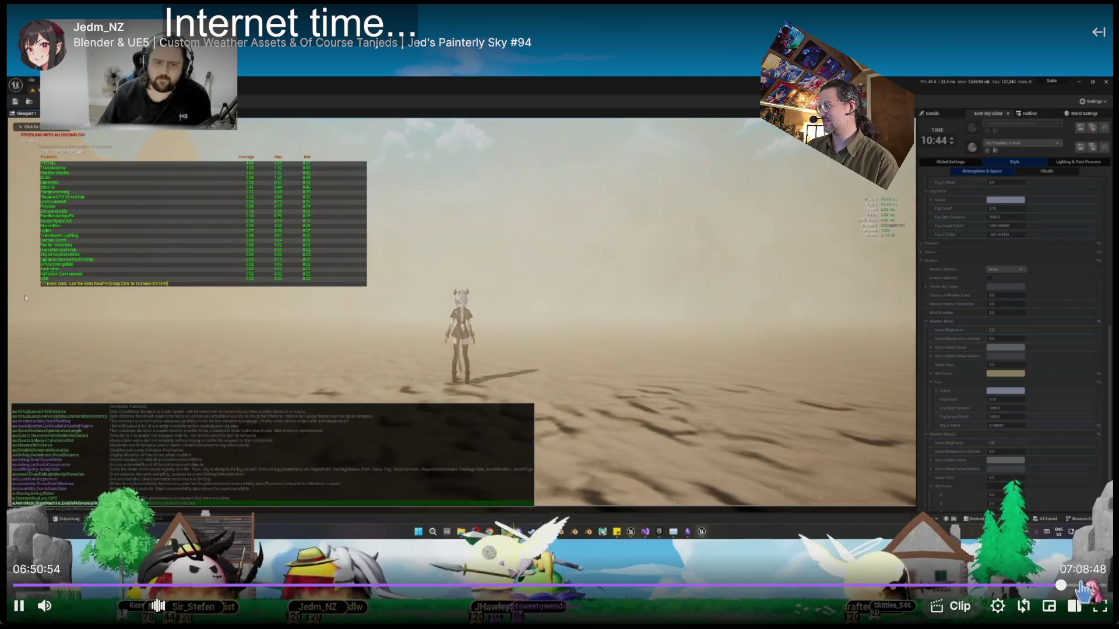
Scrub the VOD ahead, then back to about 06:20:34 where the cloudy sky is colour-tuned.
left_click(1077, 585)
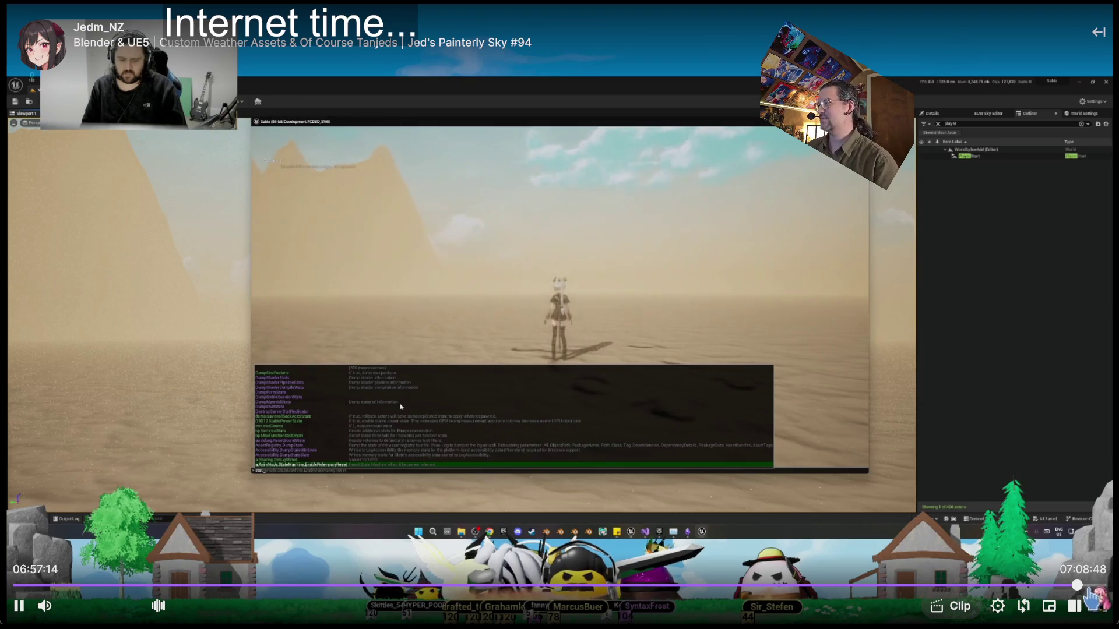
left_click(983, 585)
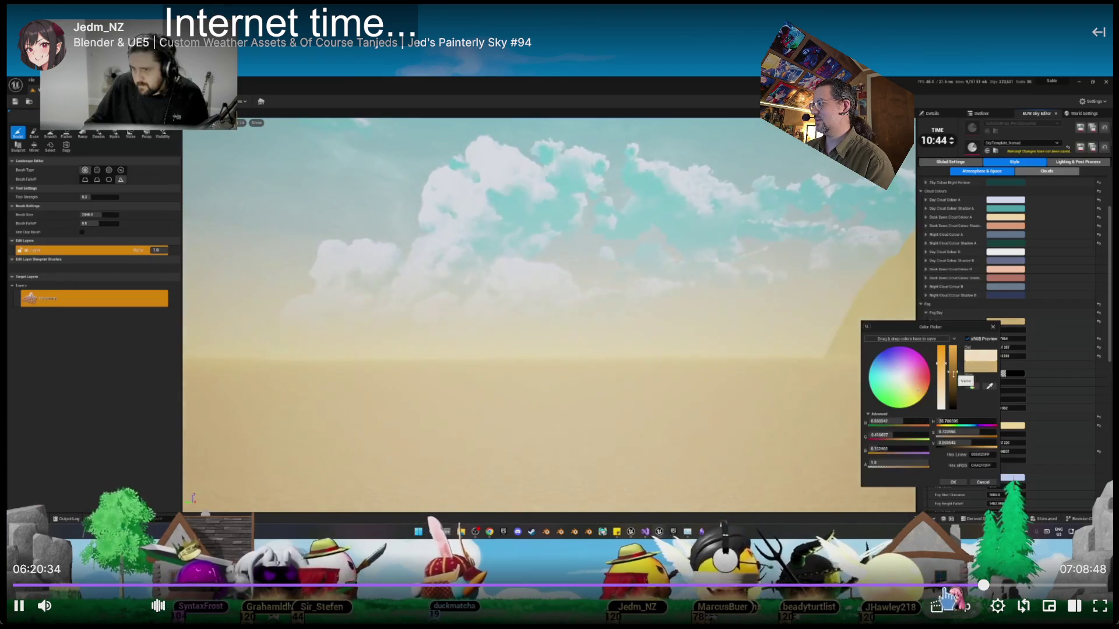
left_click(927, 585)
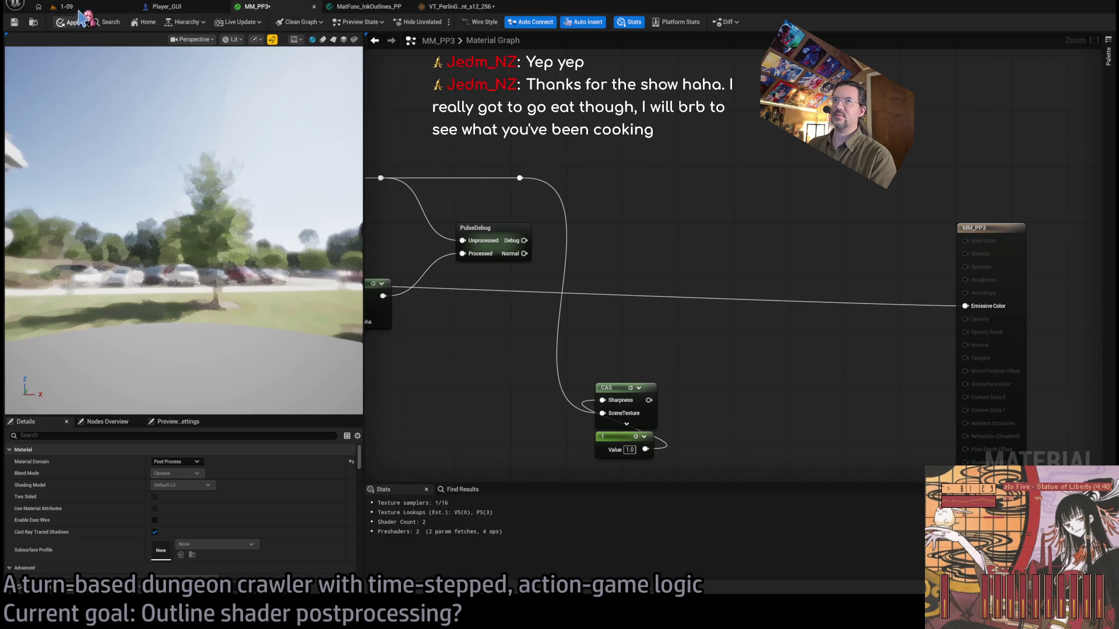
Apply the MM_PP3 changes and start Play-in-Editor in the 1-09 dungeon level.
left_click(80, 13)
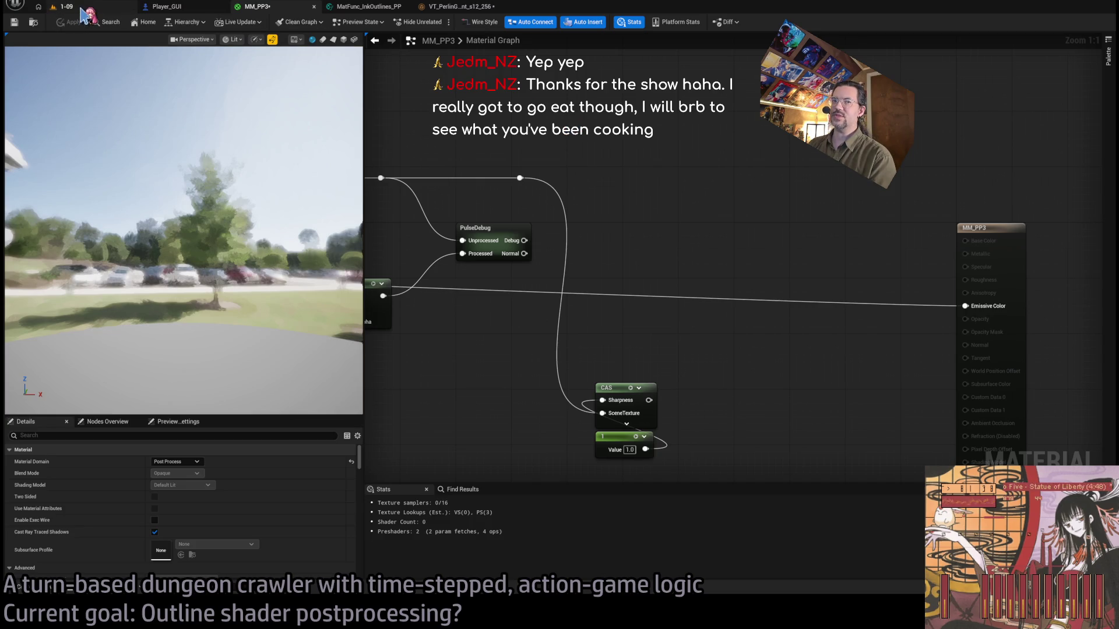
left_click(82, 7)
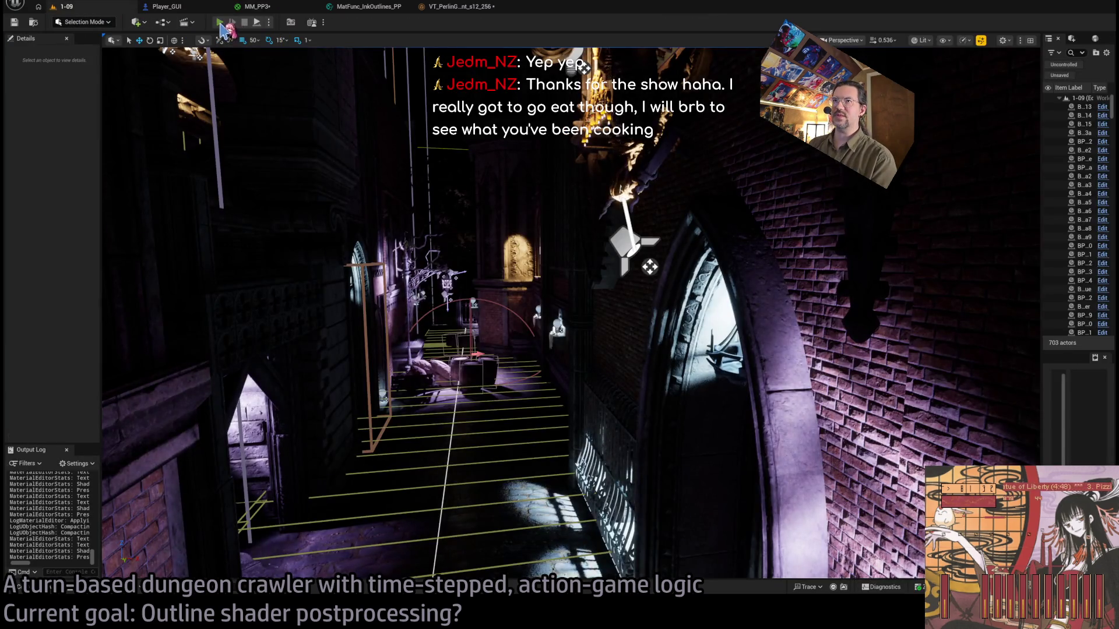
key("alt+p")
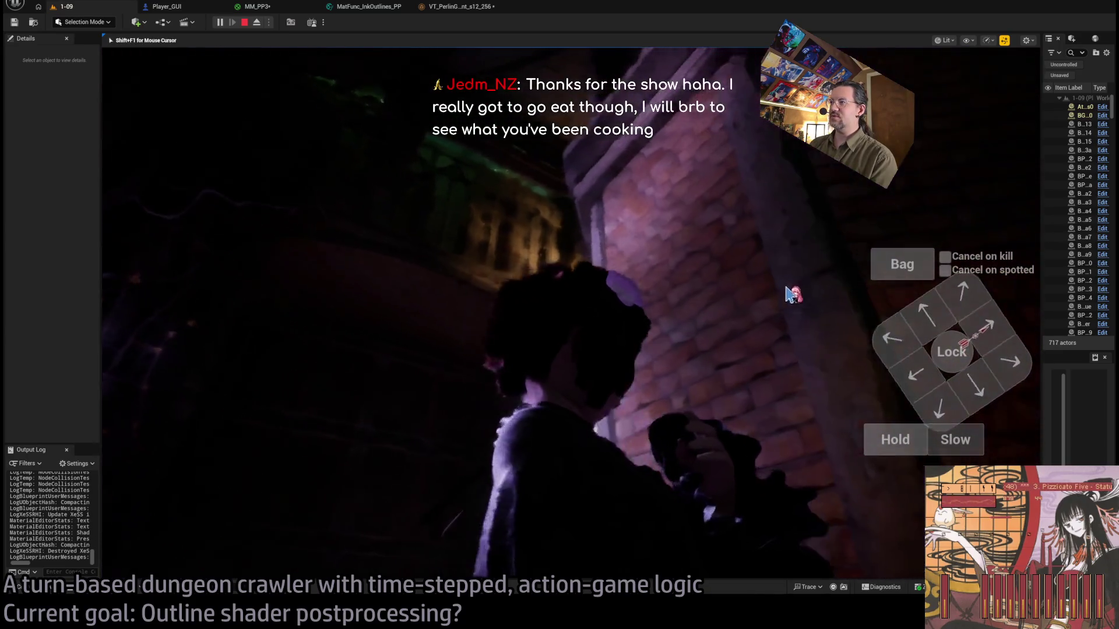
Move the character into the hall and view it top-down before returning to MM_PP3.
left_click(694, 317)
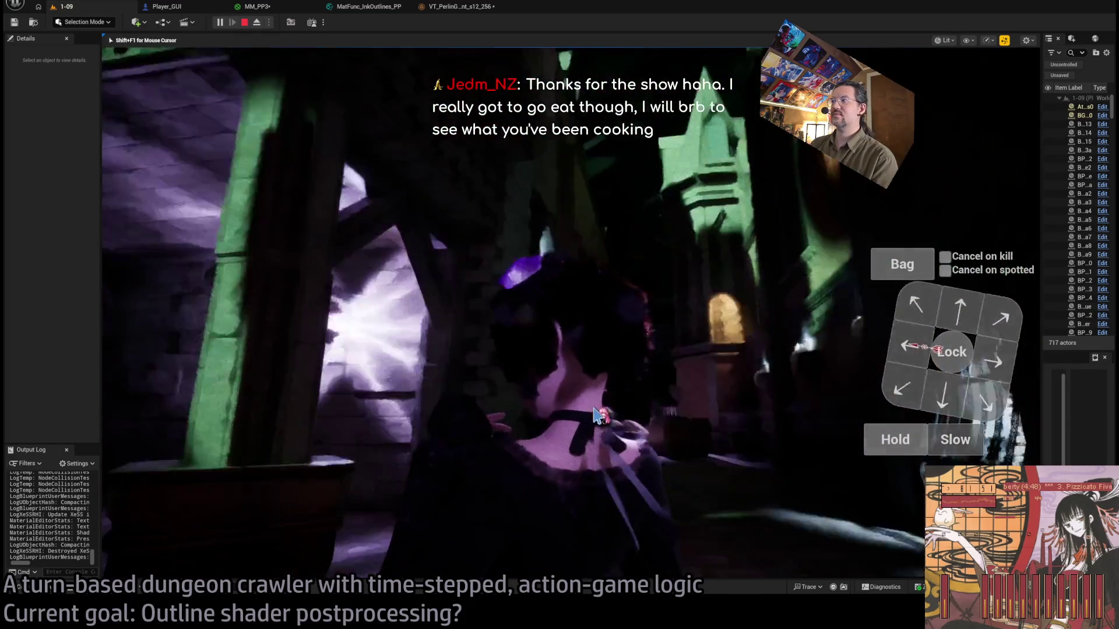
left_click(666, 425)
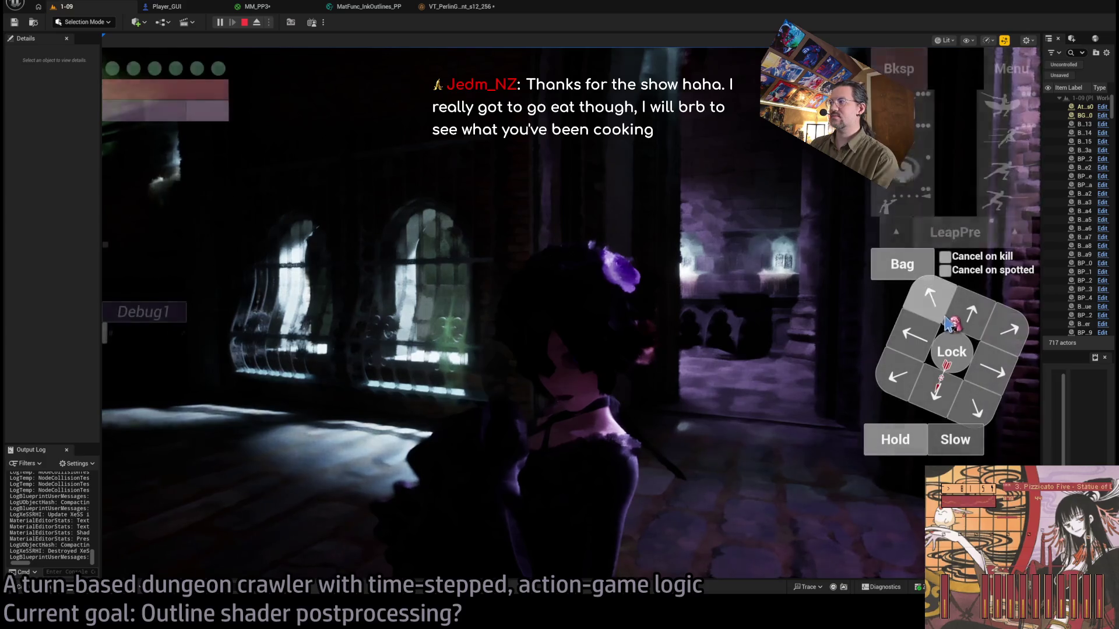
double_click(947, 320)
left_click(184, 427)
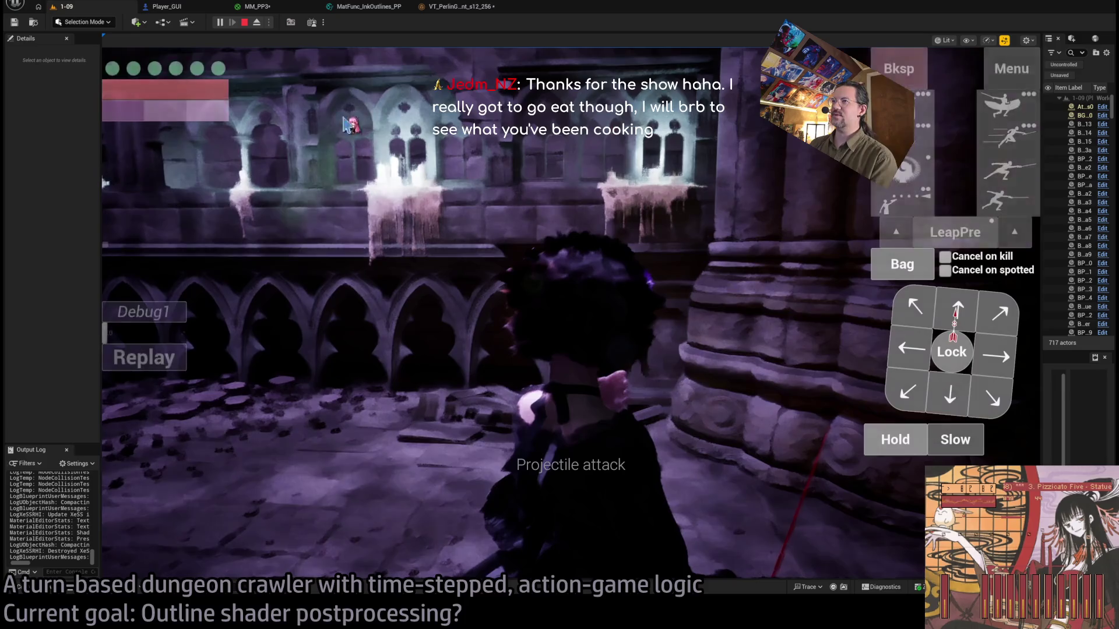
left_click(589, 320)
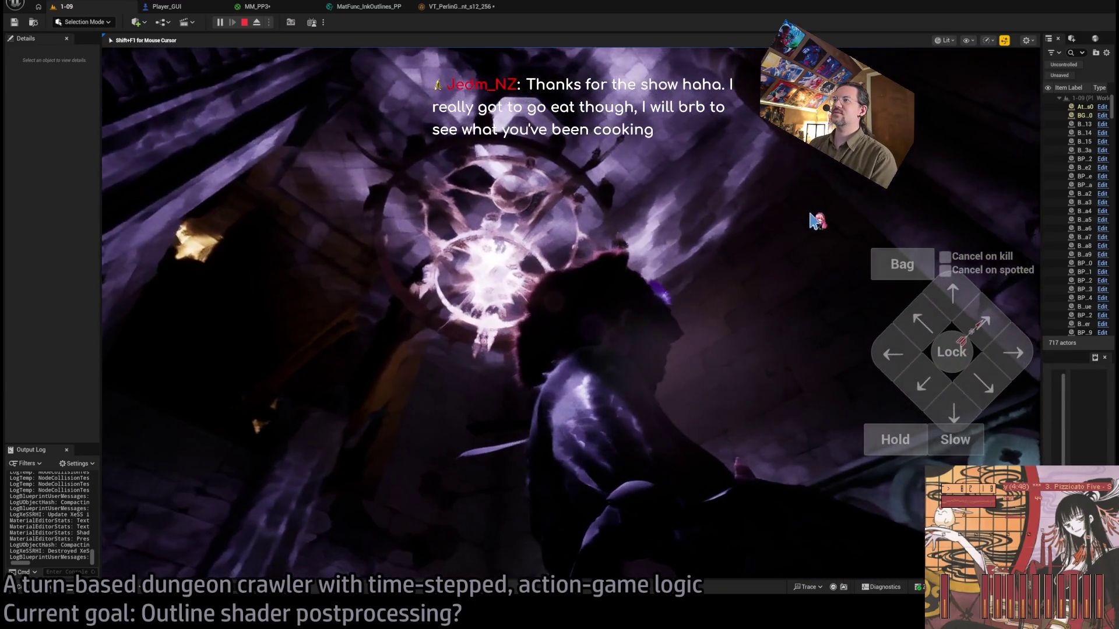
left_click(266, 7)
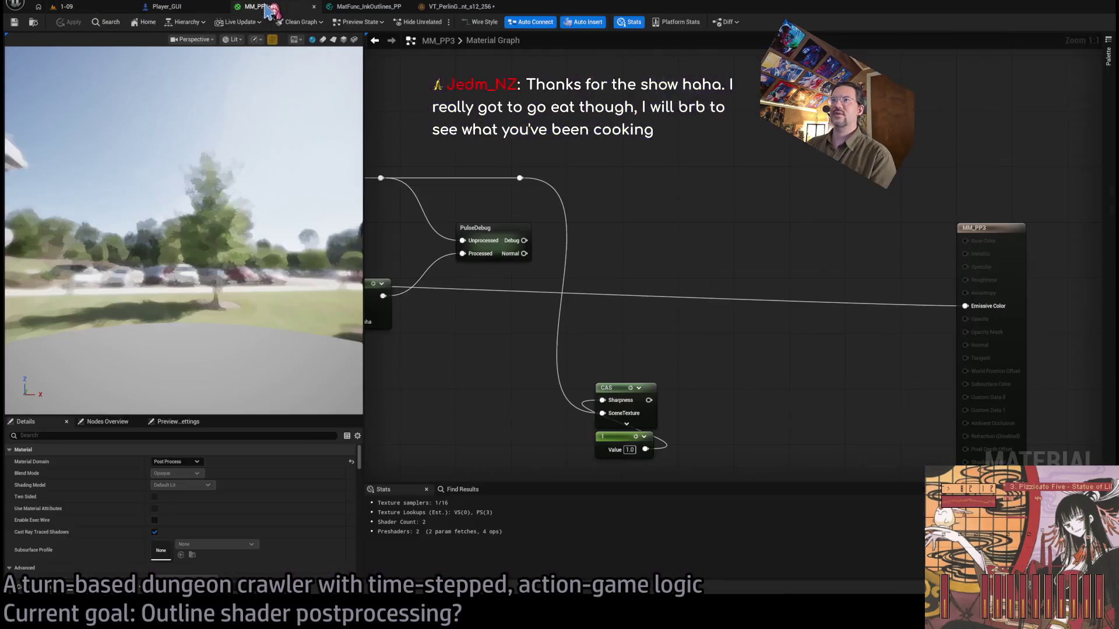
Wire the GigaSharpened output into Emissive Color, apply, and check it in the running game.
scroll(577, 143, "down", 3)
scroll(545, 267, "up", 2)
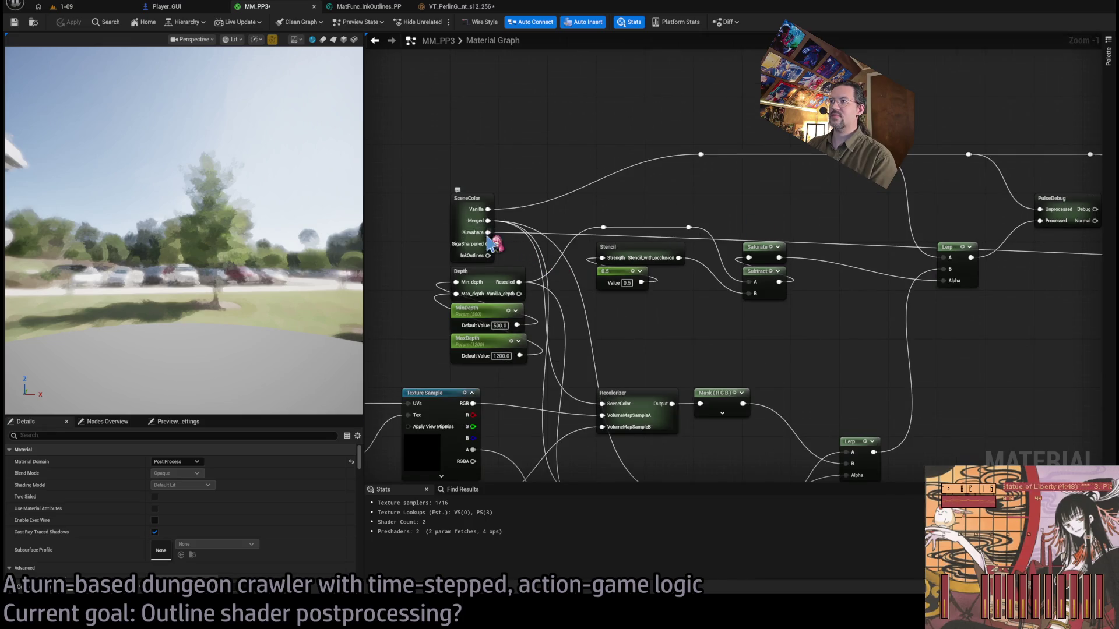
mouse_move(728, 248)
left_mouse_down()
mouse_move(1104, 244)
mouse_move(976, 270)
mouse_move(1003, 271)
left_mouse_up()
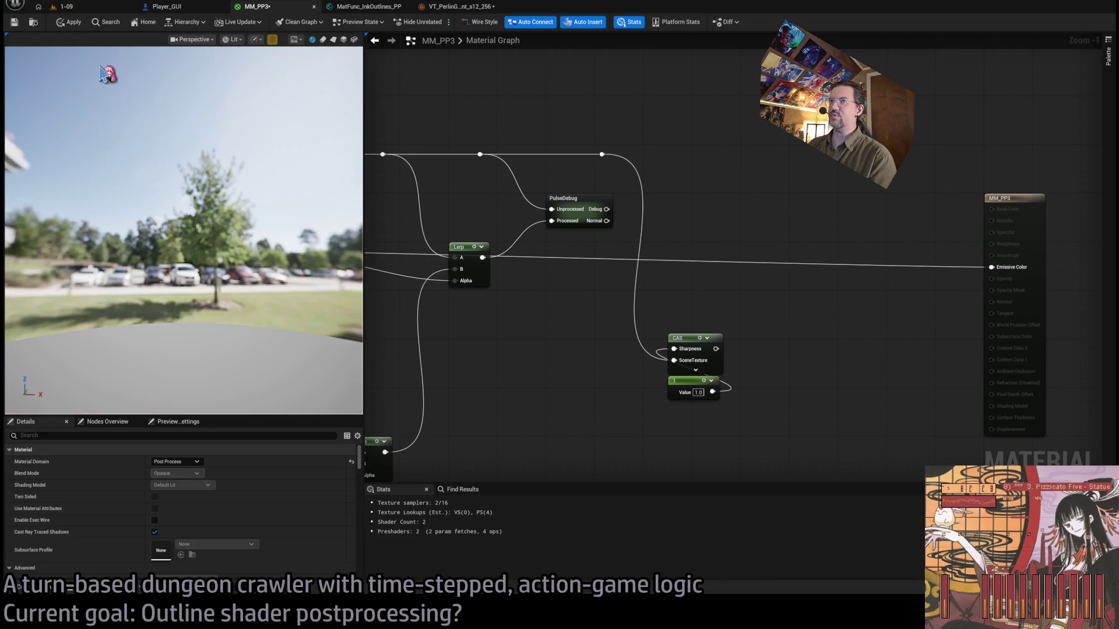
left_click(70, 22)
left_click(65, 7)
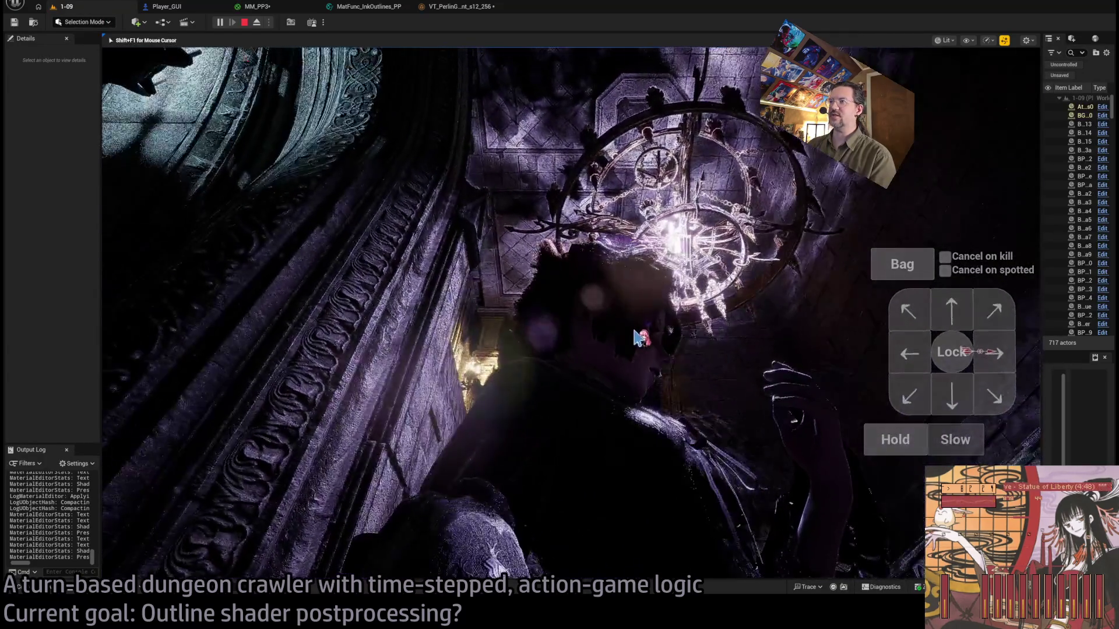
left_click(638, 337)
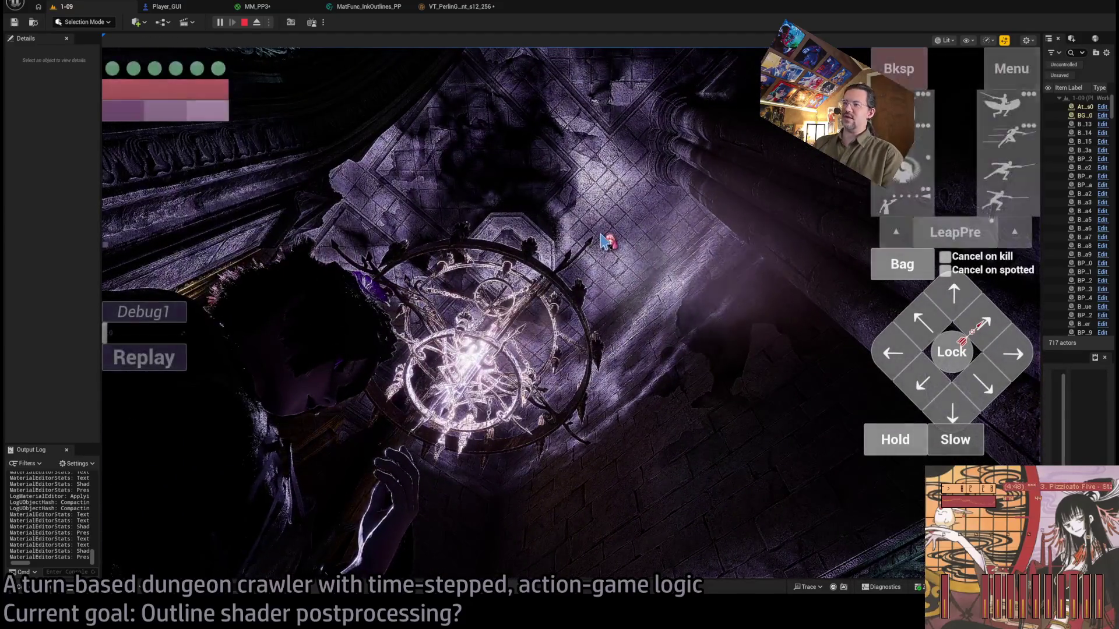
left_click(553, 326)
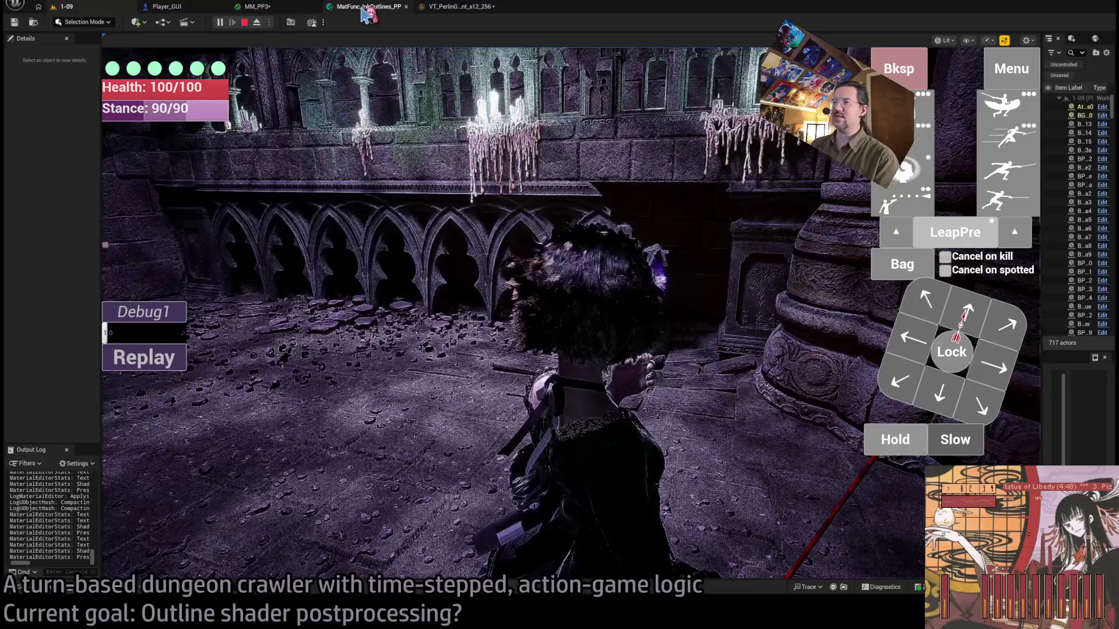
Feed the InkOutlines output into Emissive Color and view the ink outlines in game.
left_click(364, 7)
left_click(256, 7)
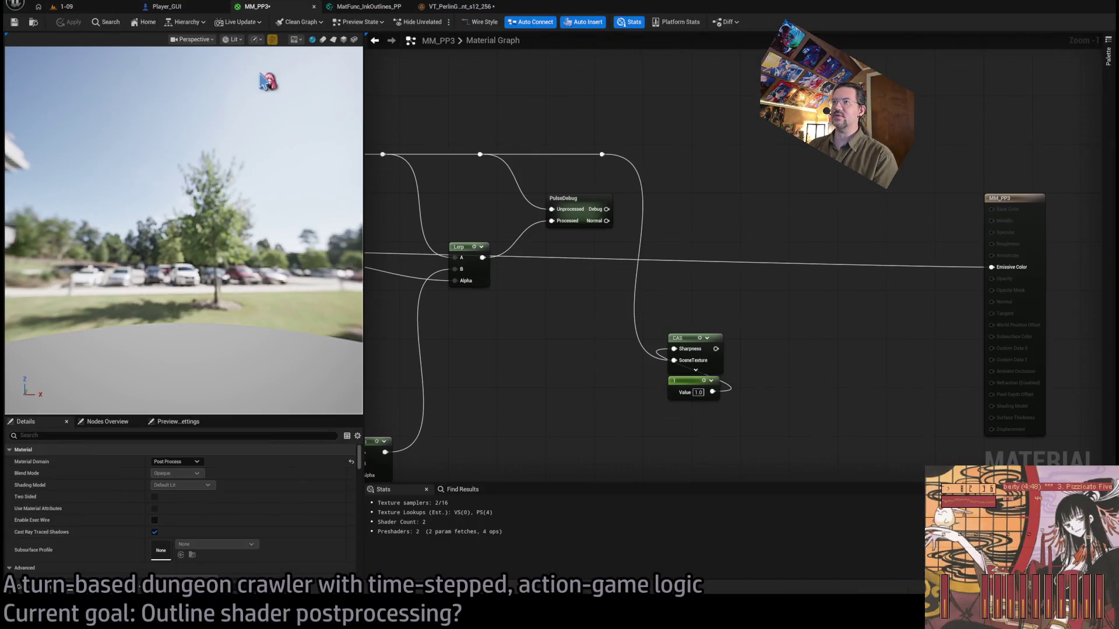
left_click_drag(436, 223, 786, 236)
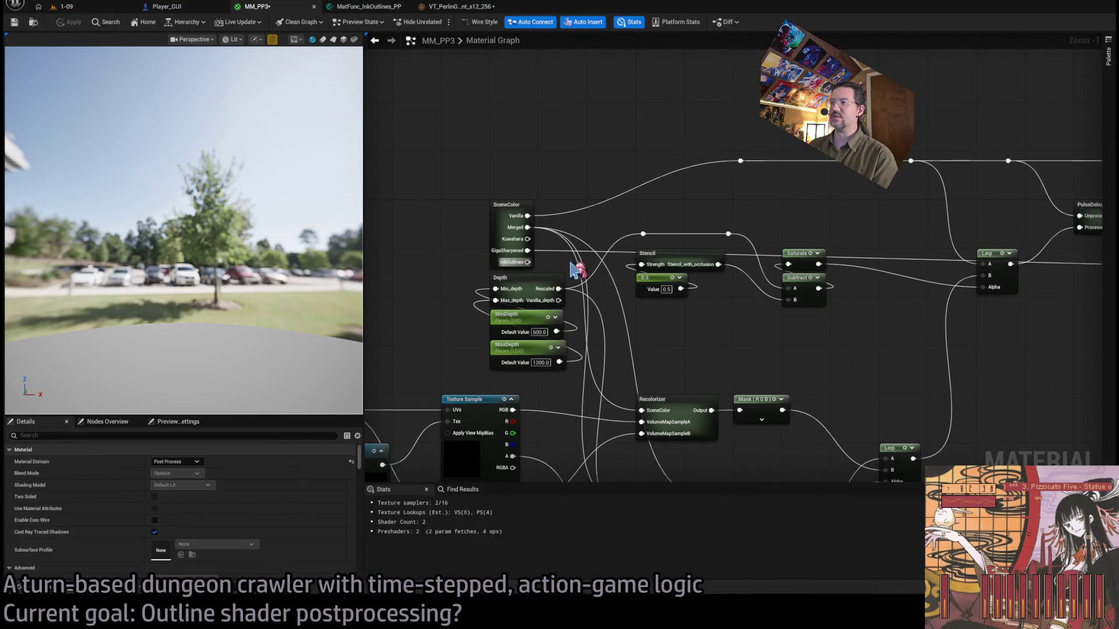
mouse_move(528, 262)
left_mouse_down()
mouse_move(1107, 263)
mouse_move(973, 284)
mouse_move(1025, 278)
left_mouse_up()
left_click(64, 7)
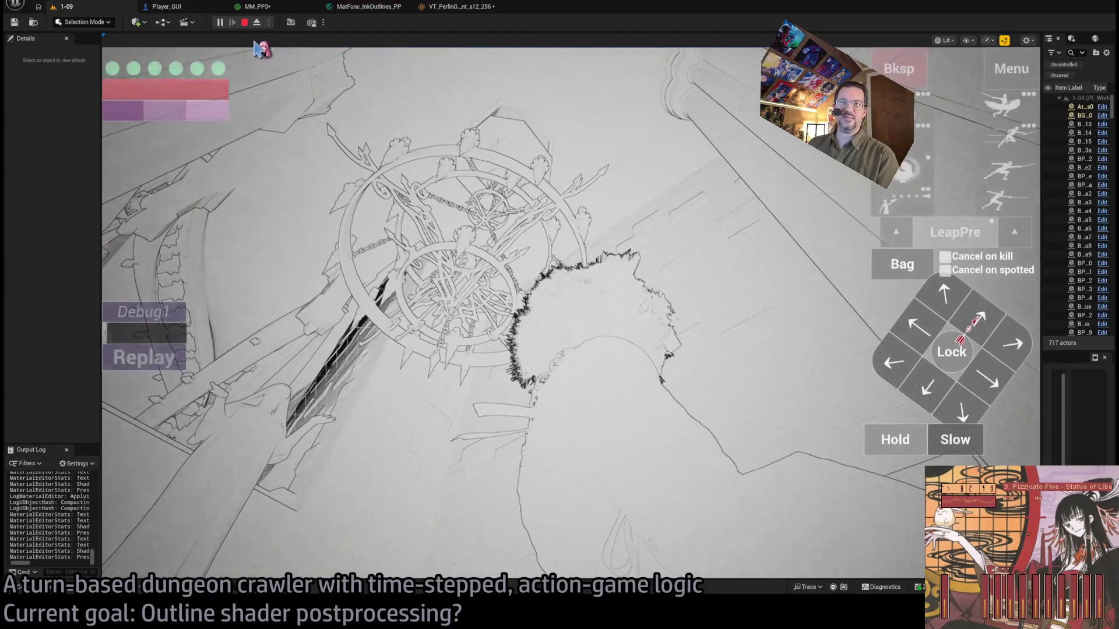
left_click(167, 6)
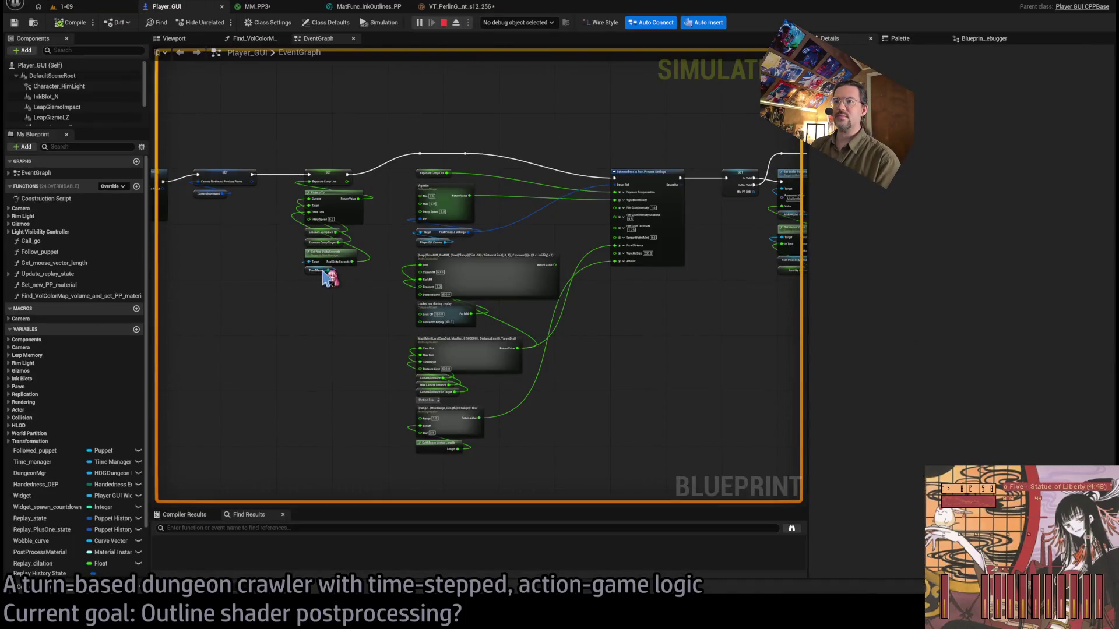
Wire MM_PP3's SceneColor Merged output into the Emissive Color input.
left_click(301, 8)
scroll(583, 233, "up", 4)
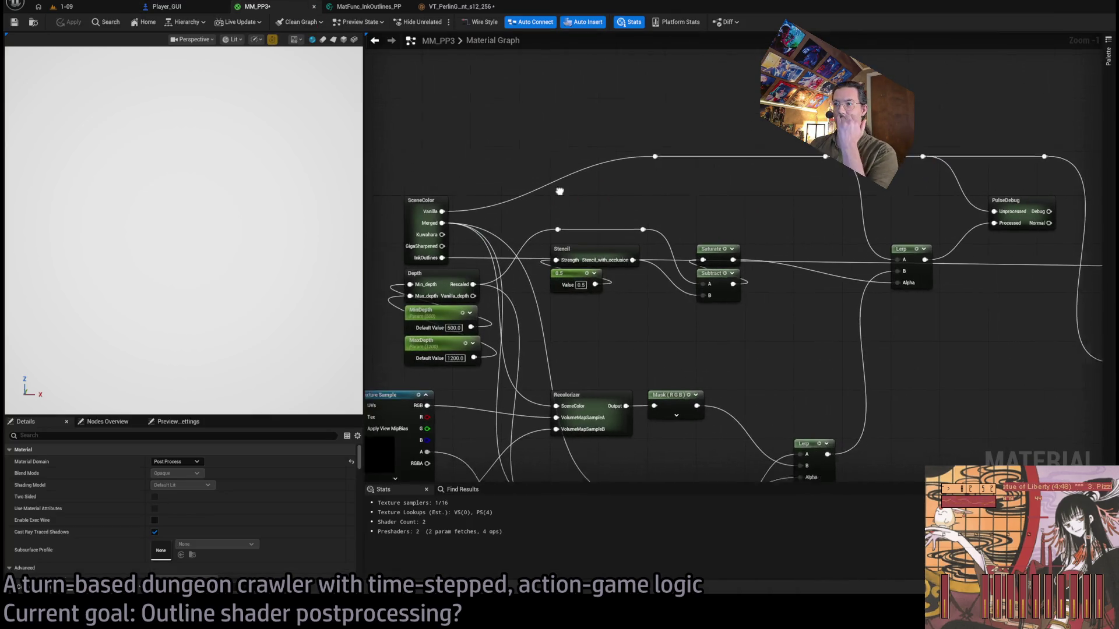
mouse_move(517, 215)
left_mouse_down()
mouse_move(567, 307)
mouse_move(439, 134)
left_mouse_up()
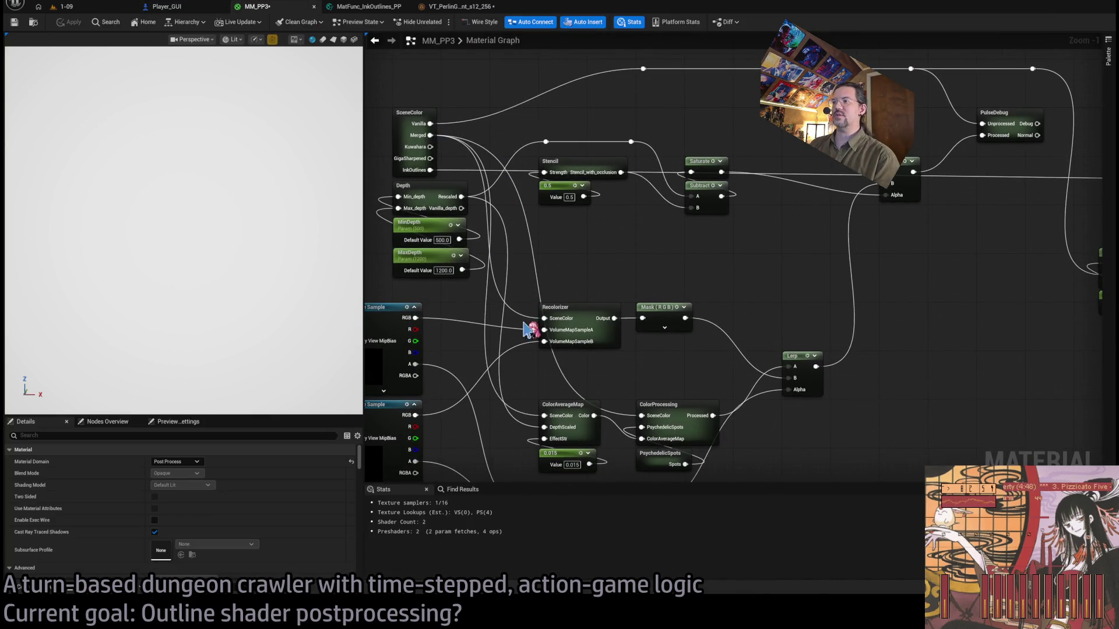
mouse_move(925, 181)
left_mouse_down()
mouse_move(1115, 198)
mouse_move(1078, 182)
left_mouse_up()
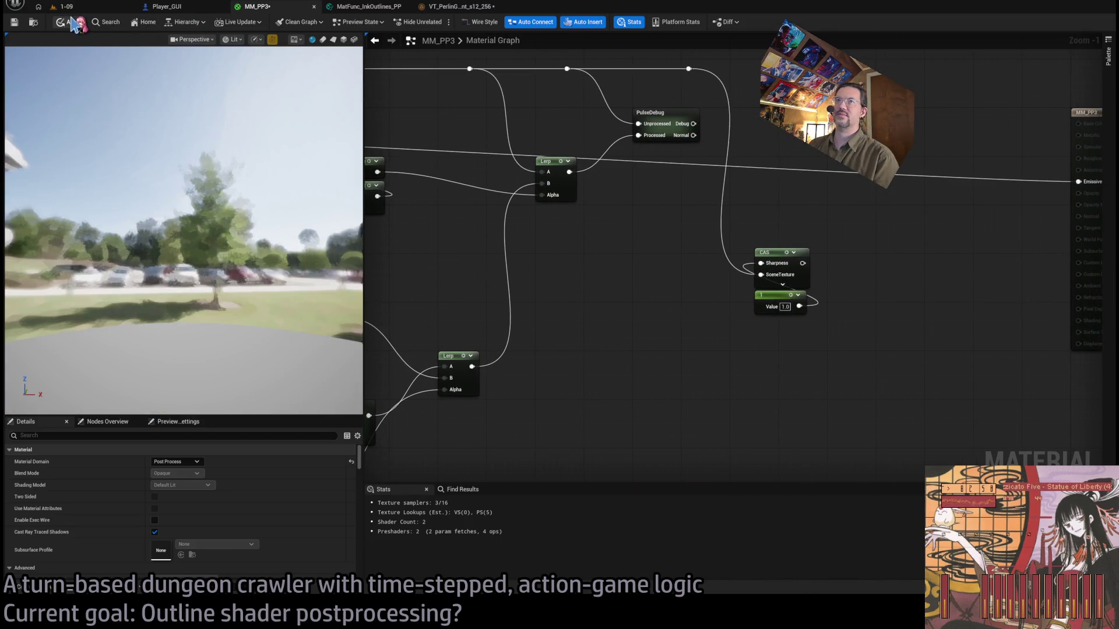
Back in the running 1-09 dungeon, turn the camera and trigger a stance-breaker attack.
left_click(87, 11)
left_click(686, 250)
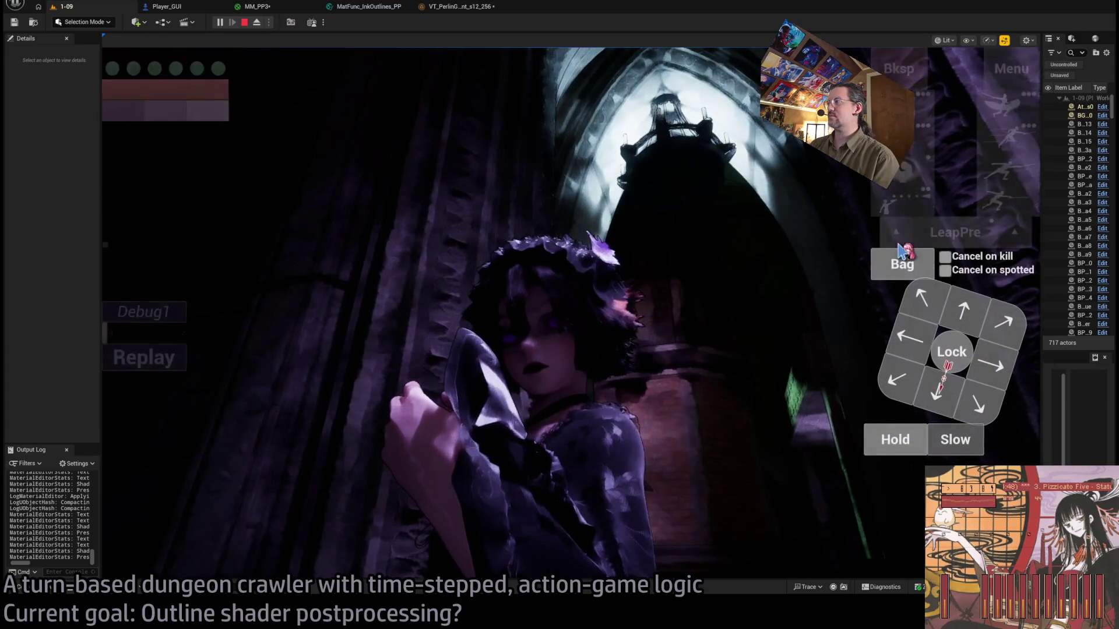
left_click(162, 408)
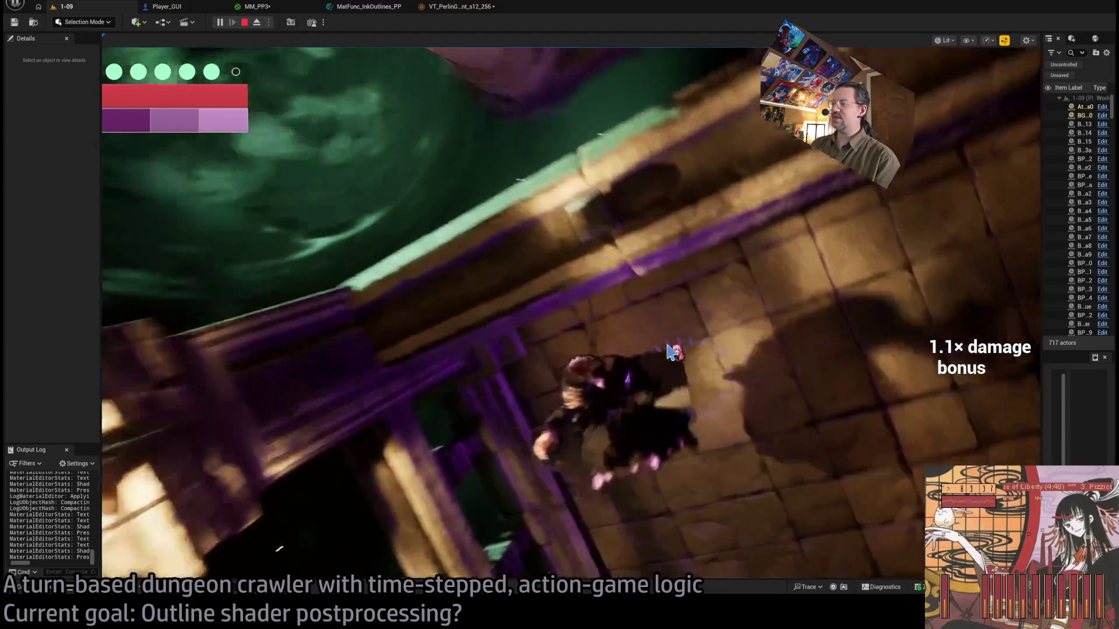
Swing the game camera top-down and over the balcony, then return to the MM_PP3 graph.
left_click(670, 406)
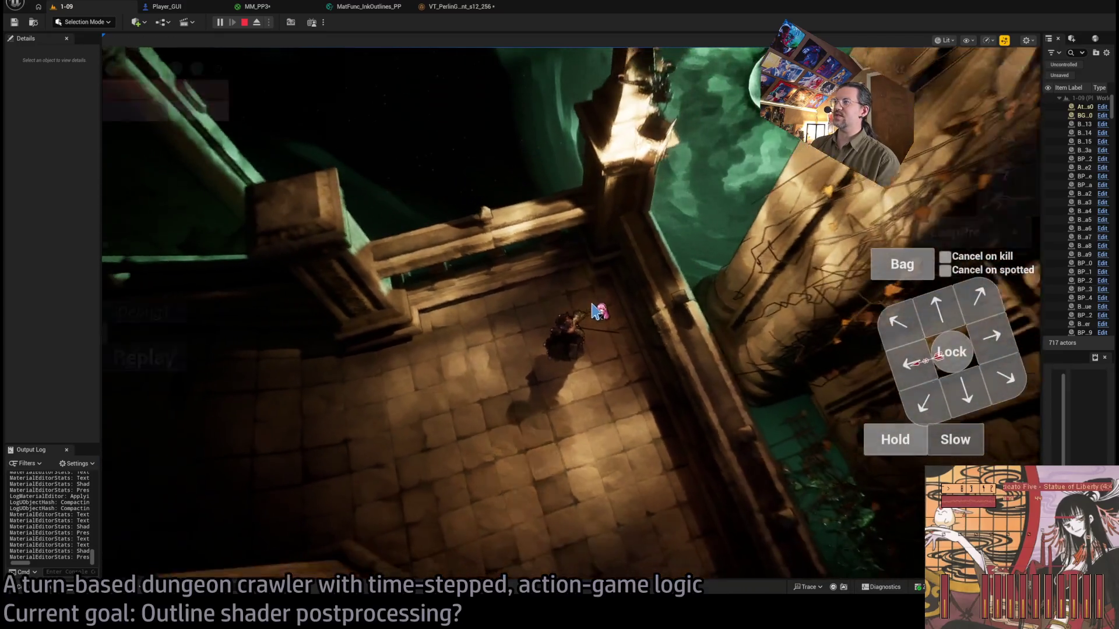
left_click(567, 289)
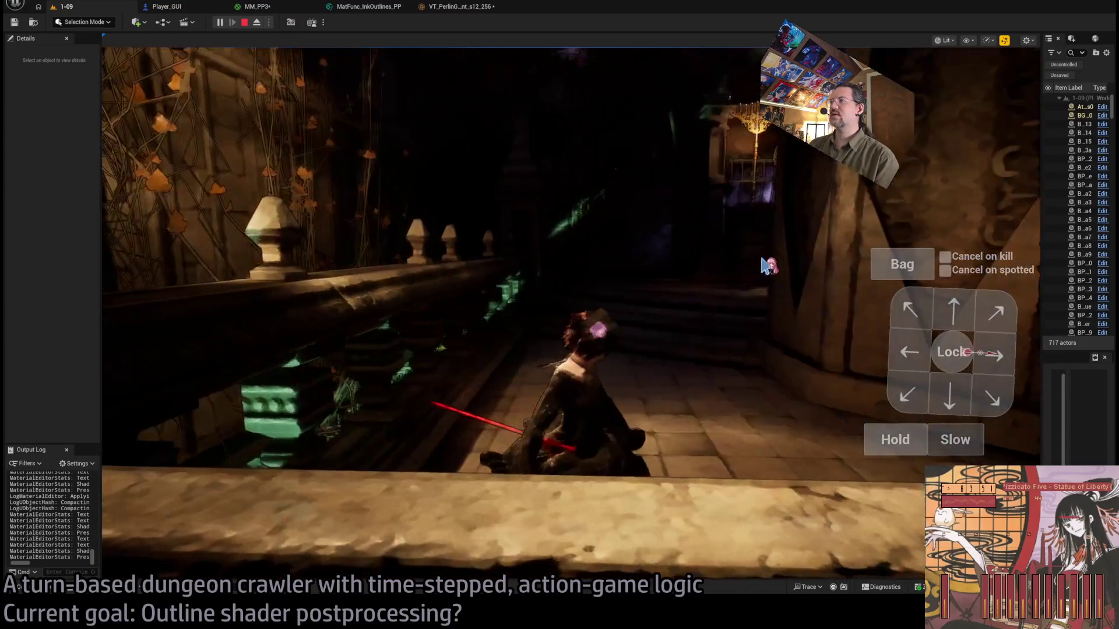
left_click(327, 310)
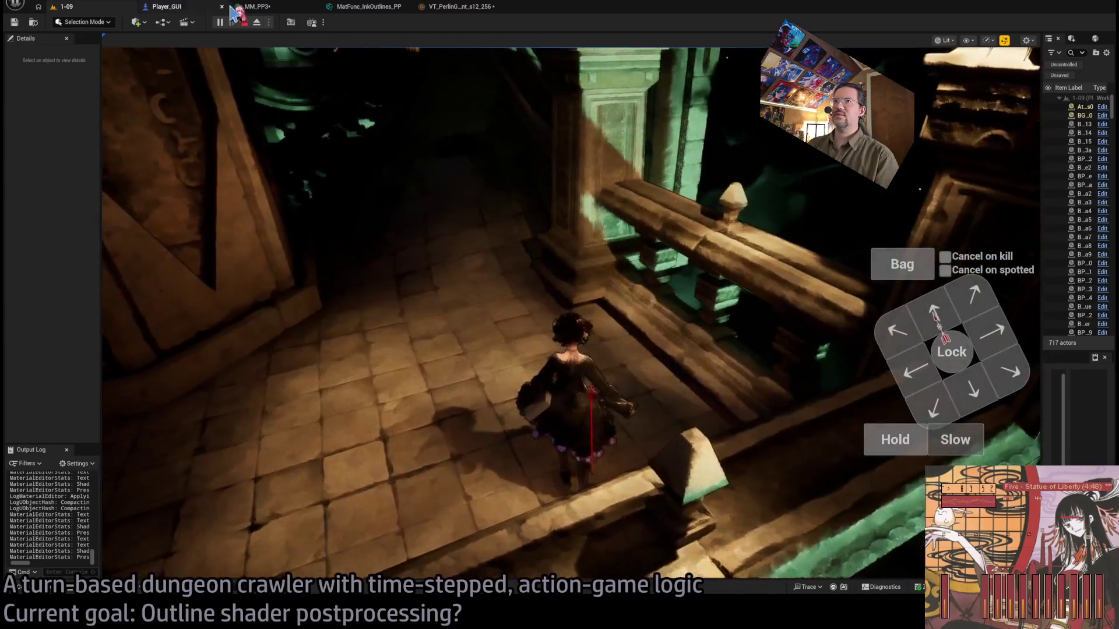
left_click(256, 6)
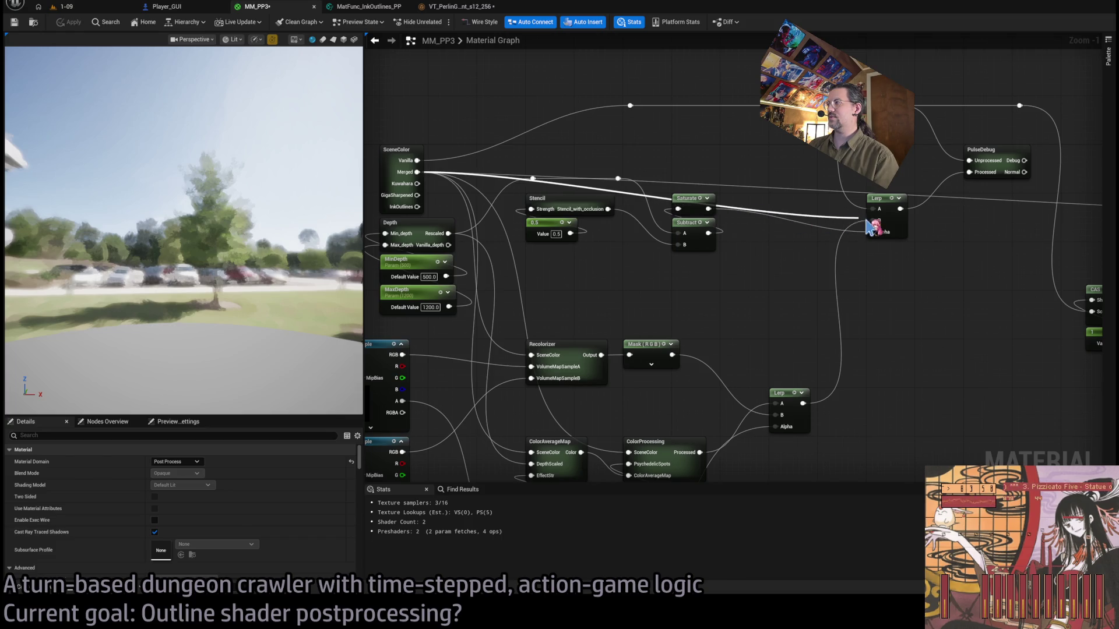
Queue a forward move and run the character down the corridor, then reopen MM_PP3.
left_click_drag(959, 239, 676, 211)
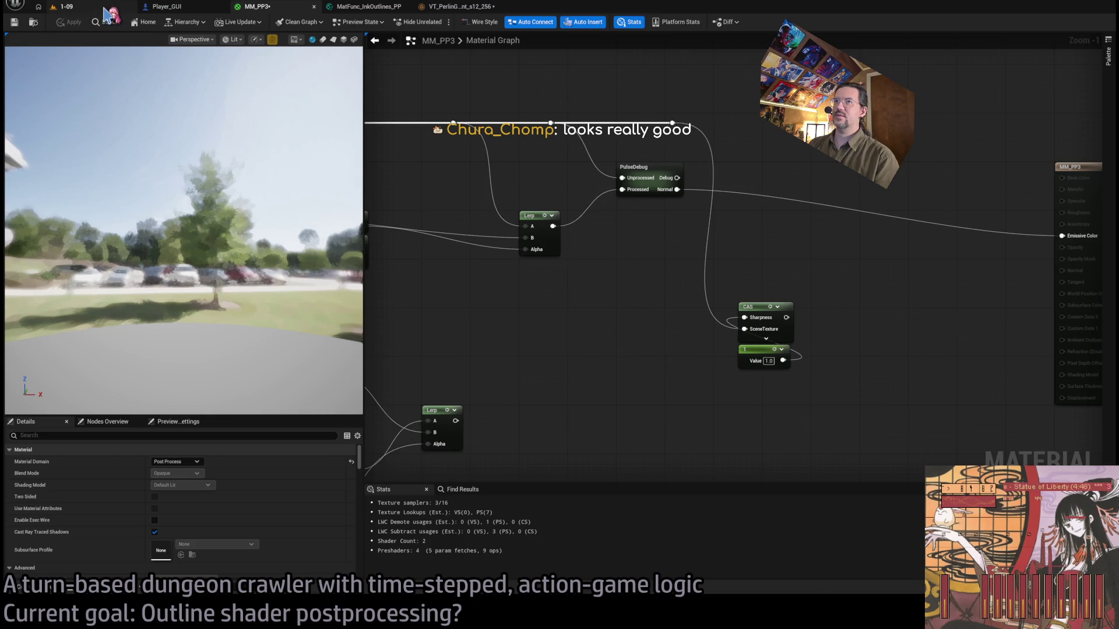
left_click(62, 7)
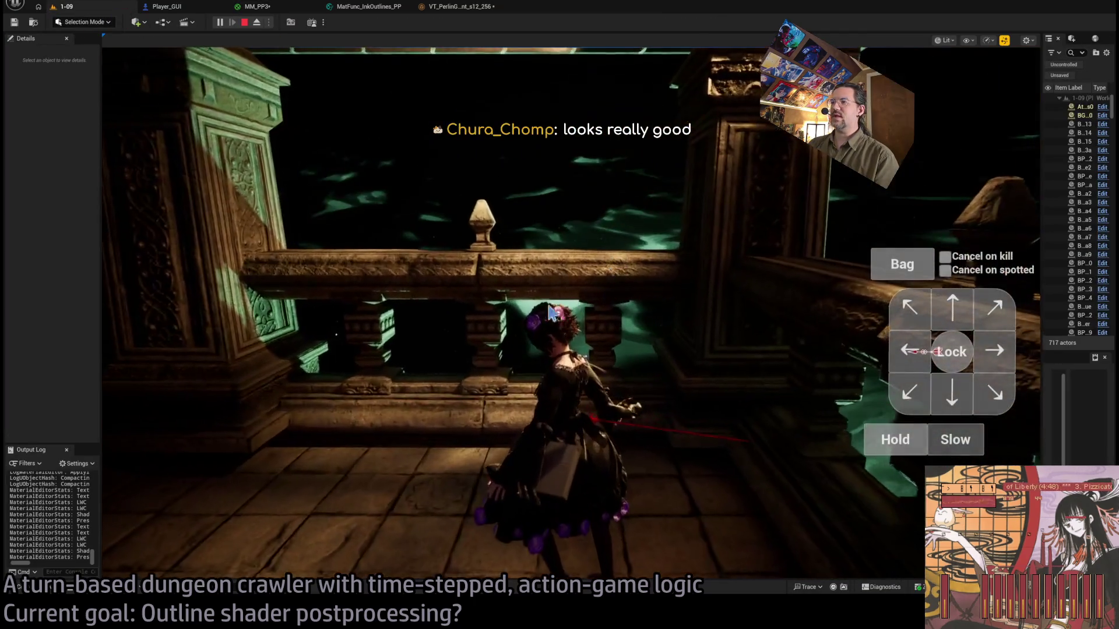
key("e")
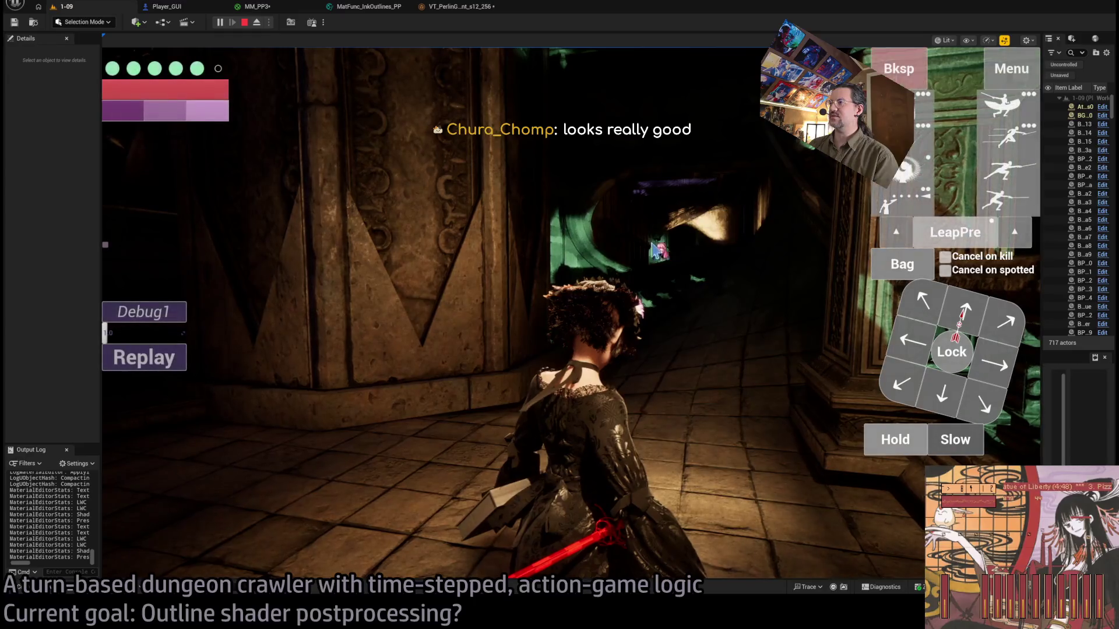
left_click(966, 313)
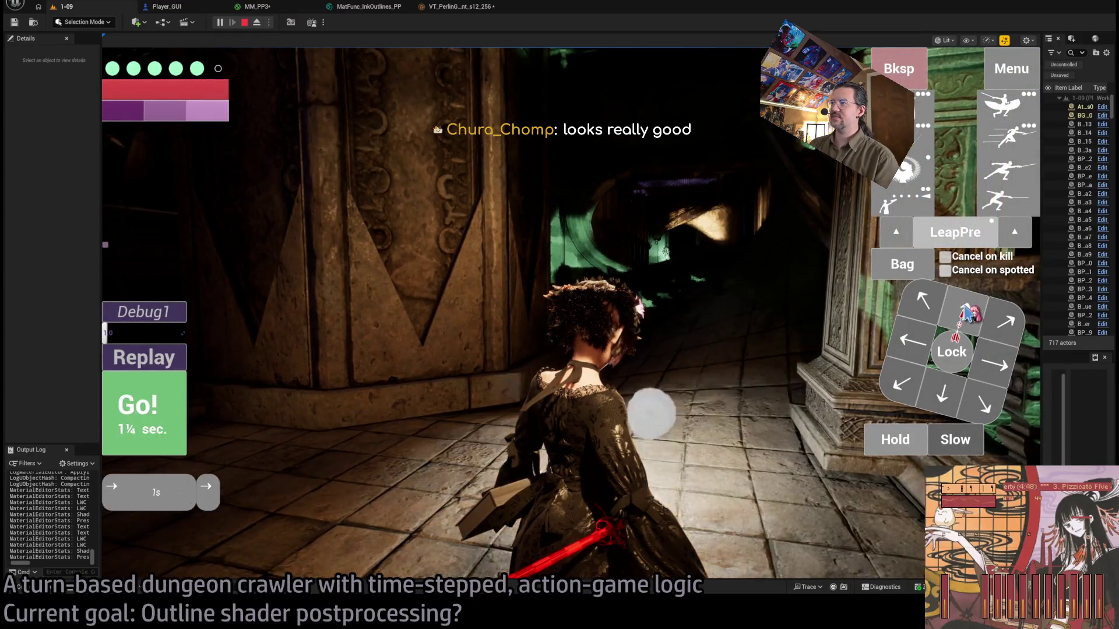
left_click(513, 380)
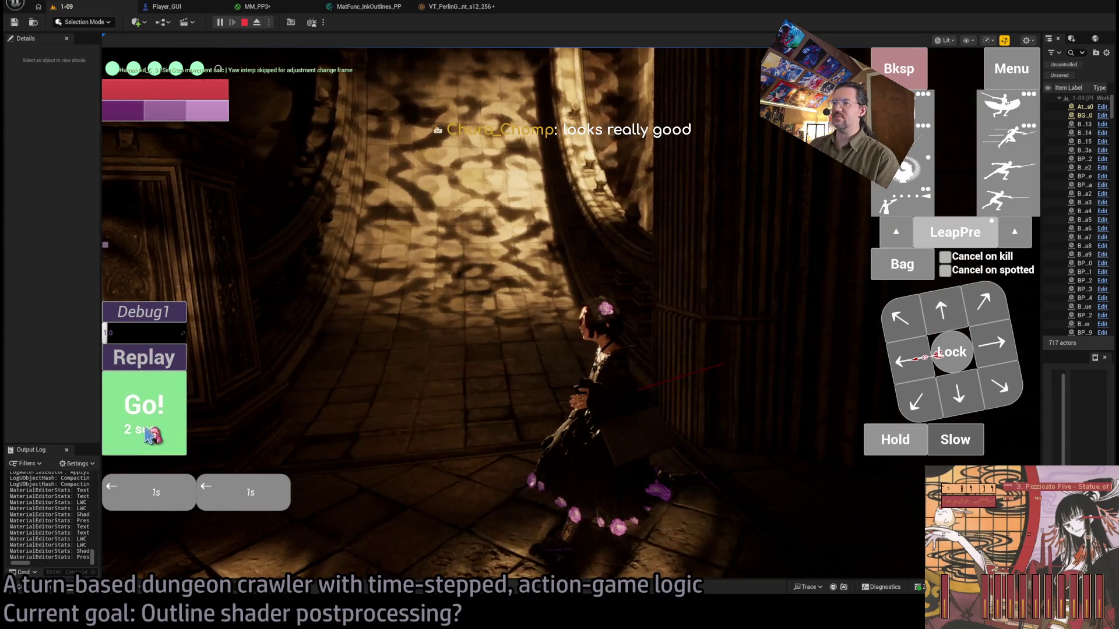
left_click(148, 434)
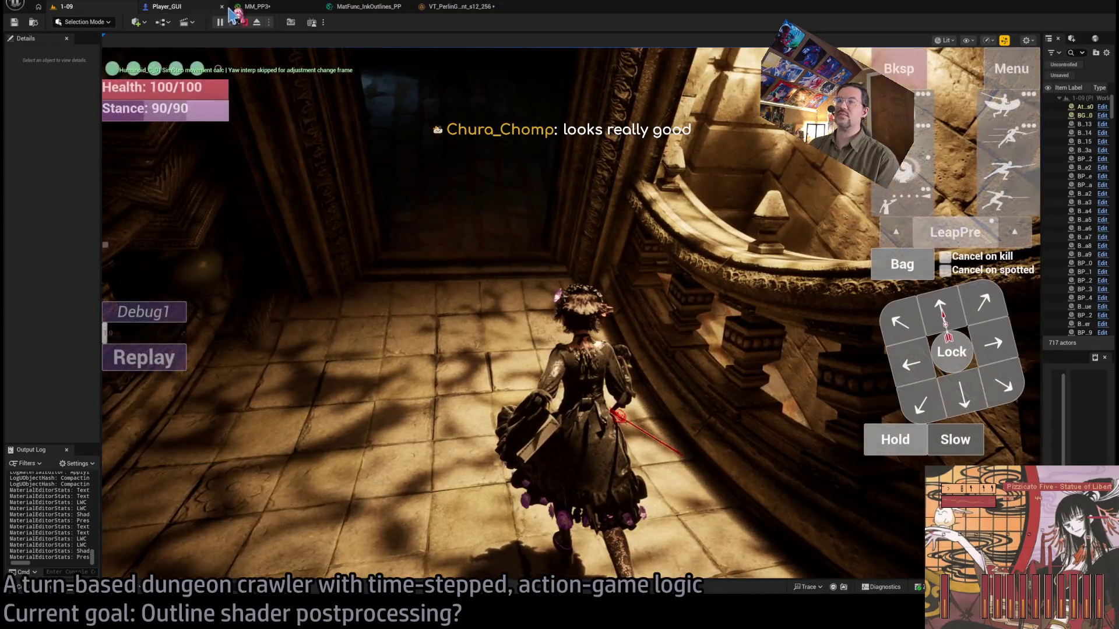
left_click(239, 7)
scroll(659, 296, "down", 2)
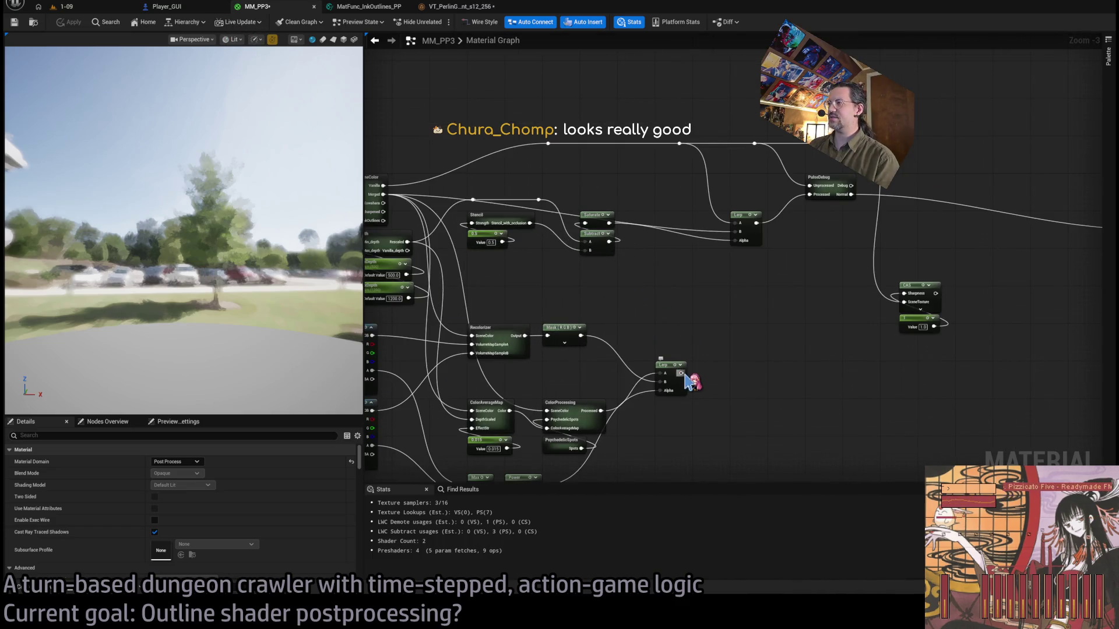
Connect the lower Lerp's output to the upper Lerp's Alpha, then return to the 1-09 level.
left_click_drag(735, 236, 736, 239)
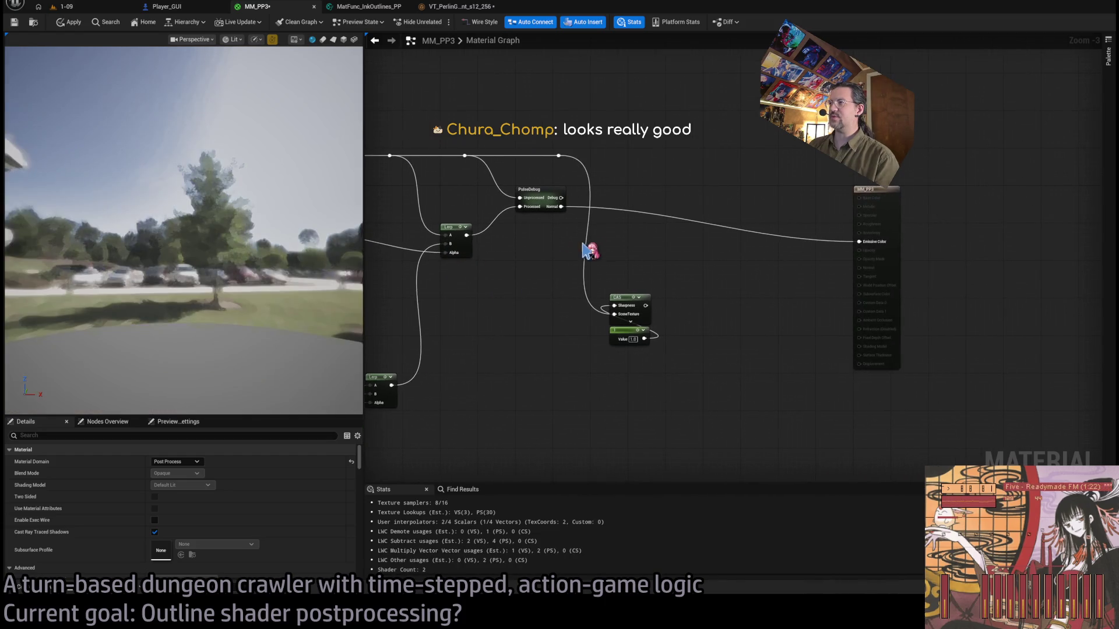
mouse_move(561, 208)
left_mouse_down()
mouse_move(662, 287)
mouse_move(521, 243)
left_mouse_up()
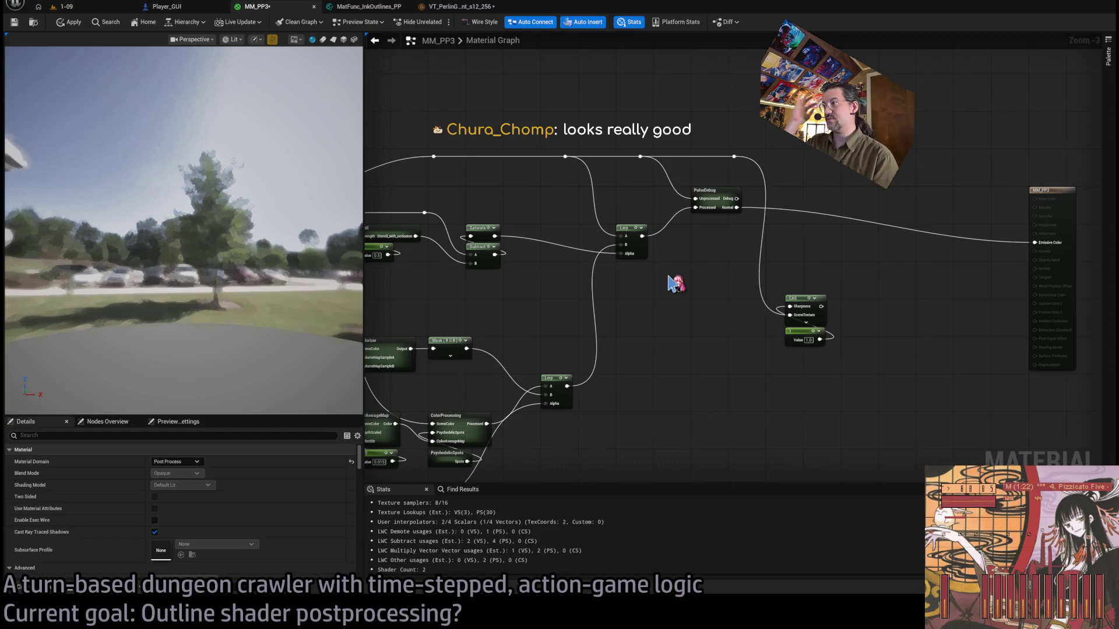
left_click(80, 8)
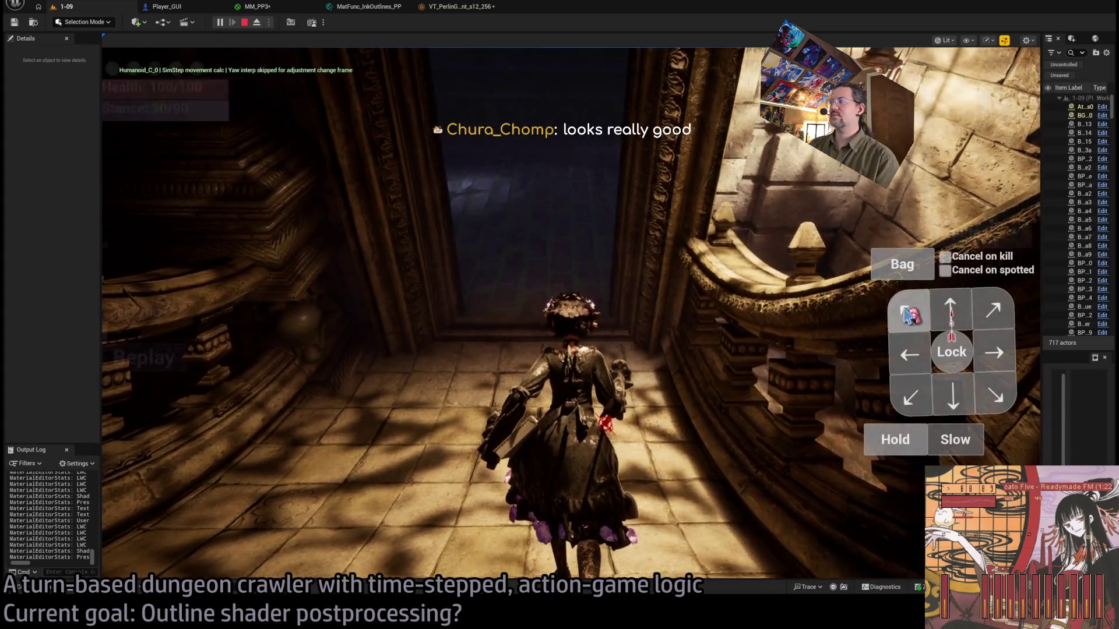
Run the queued moves, swing the camera toward the alley, and queue a one-second move.
left_click(164, 409)
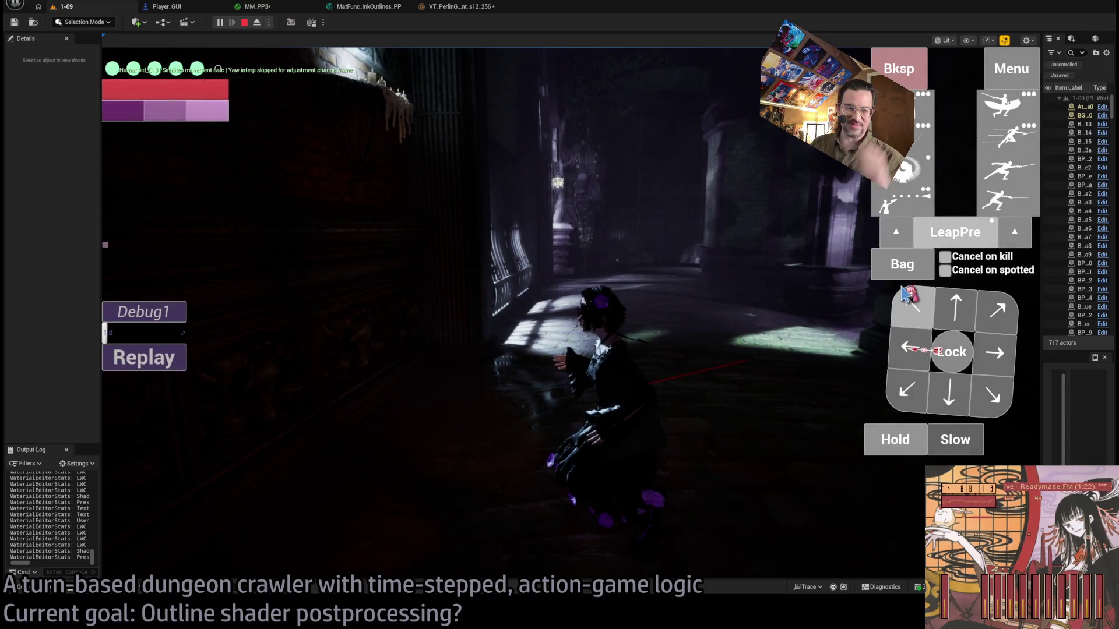
left_click(730, 310)
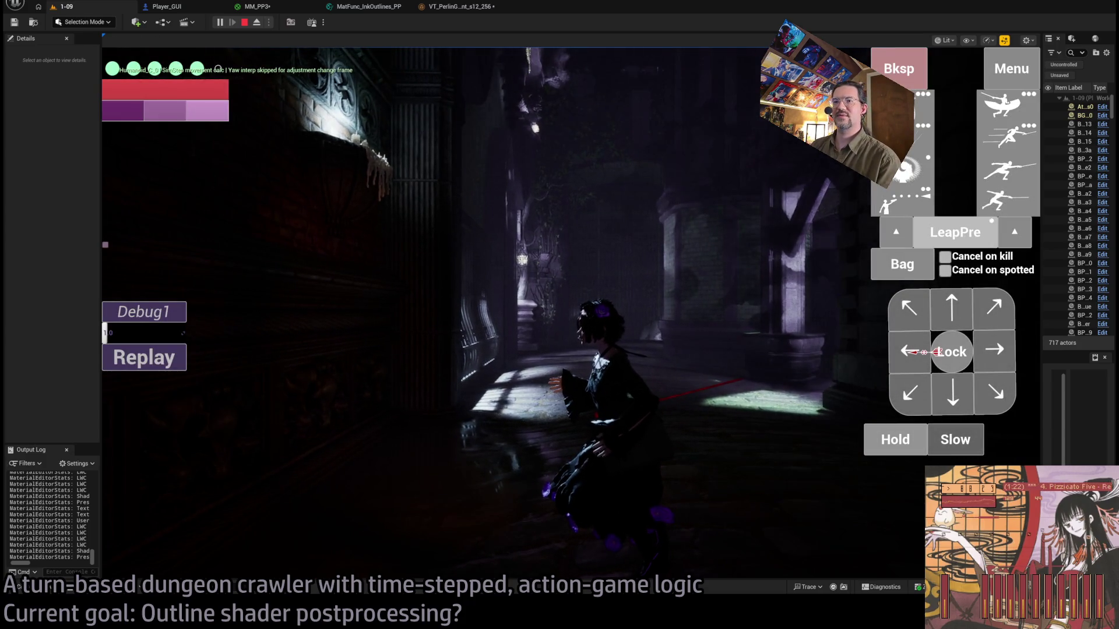
left_click(631, 307)
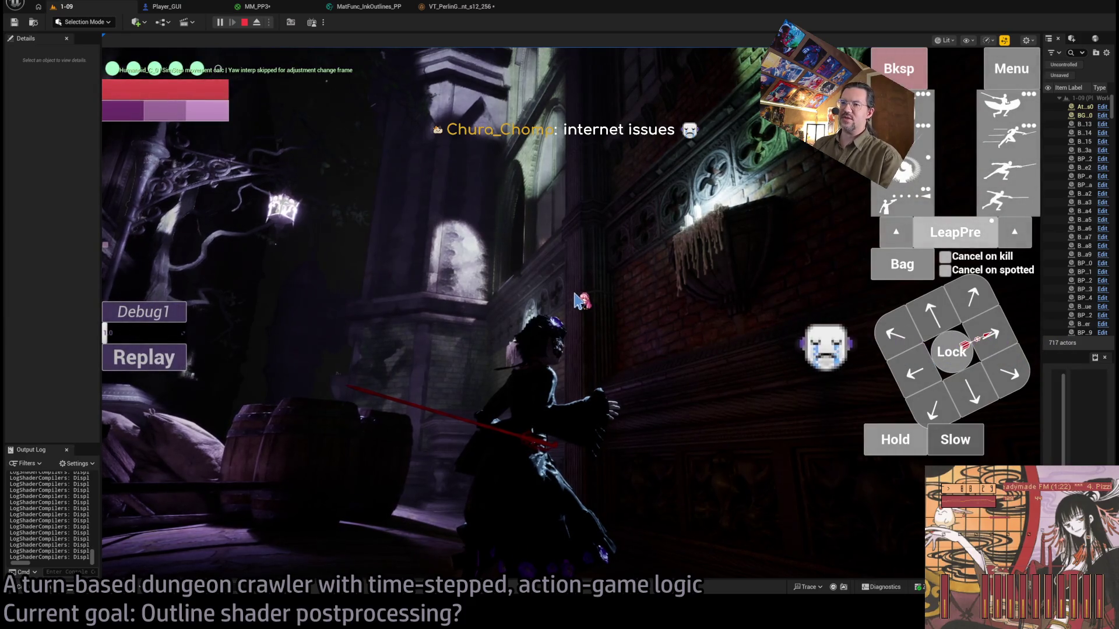
left_click(948, 403)
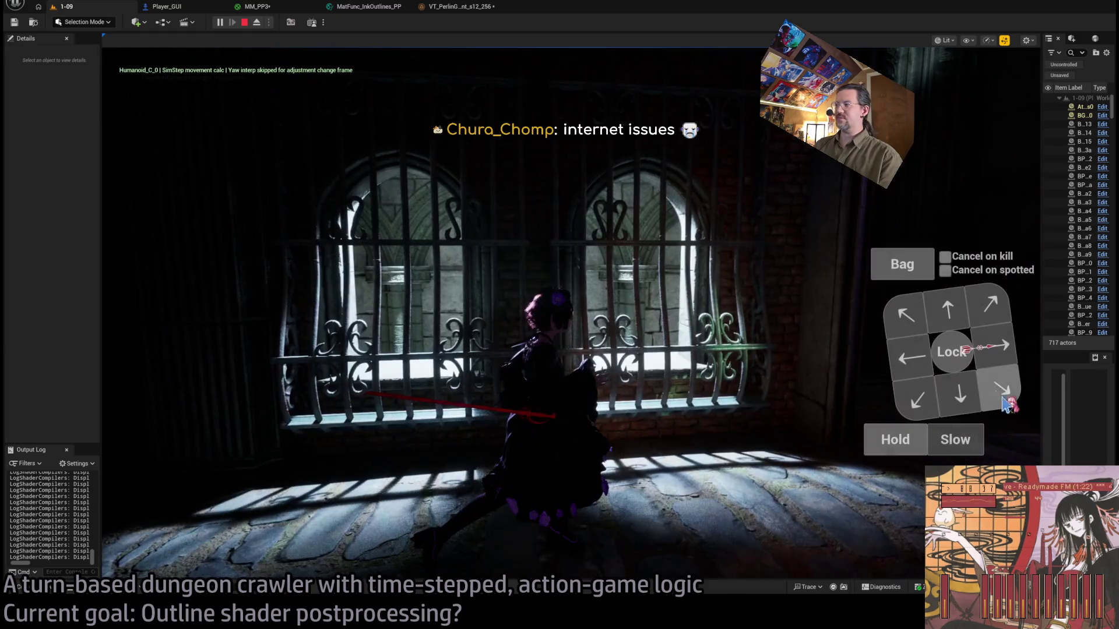
Queue diagonal, leftward and rightward moves plus a forward corridor move, then stop playing.
left_click(1003, 352)
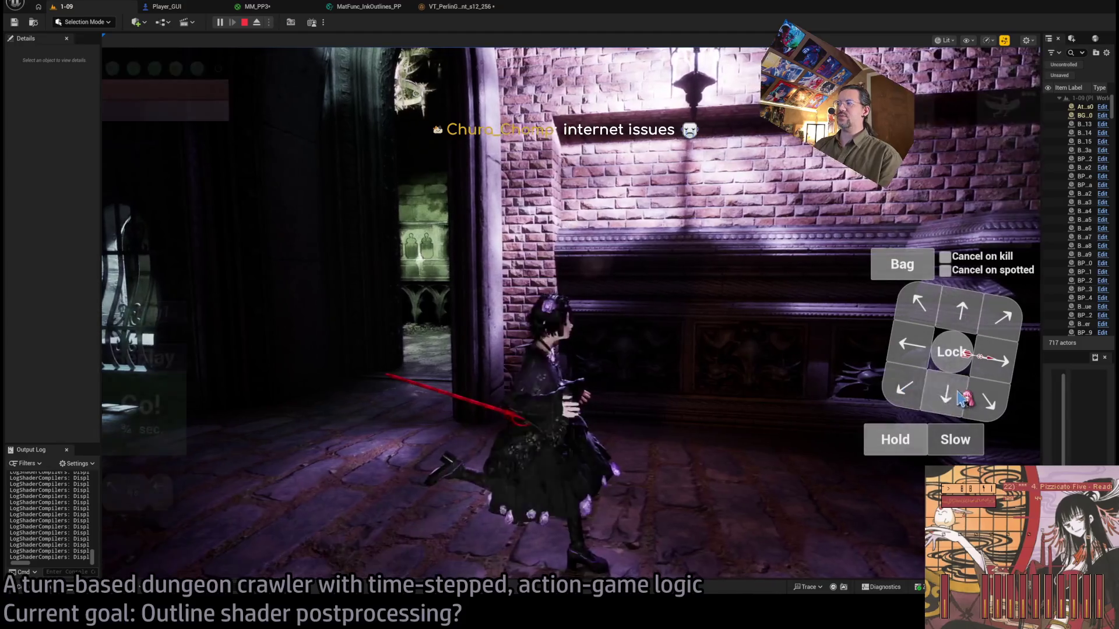
key("q")
key("a")
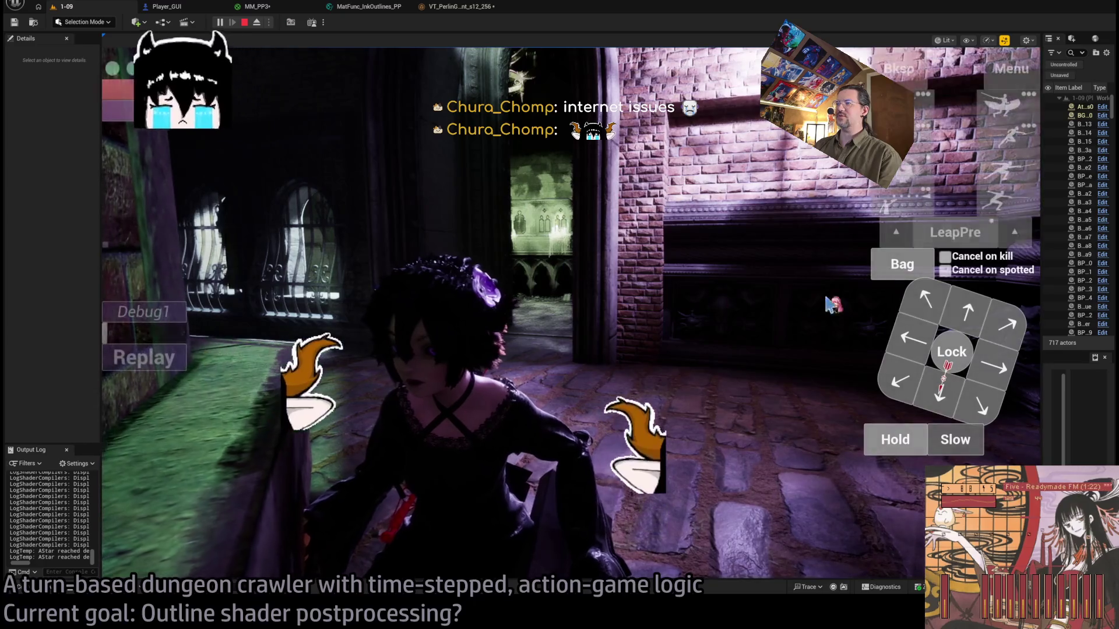
key("d")
key("e")
key("e")
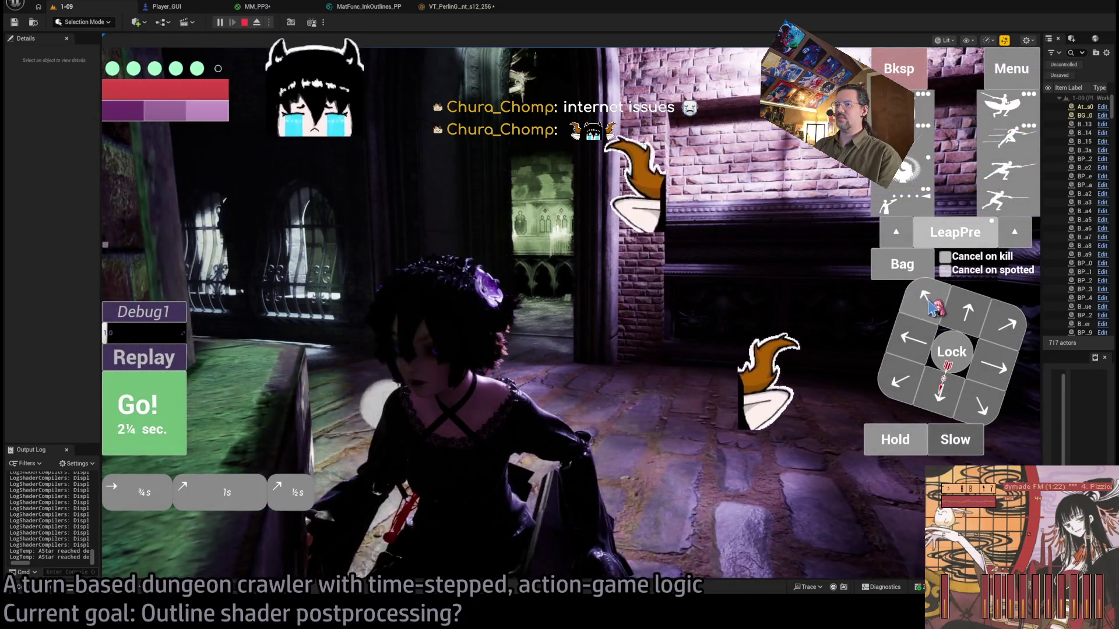
key("d")
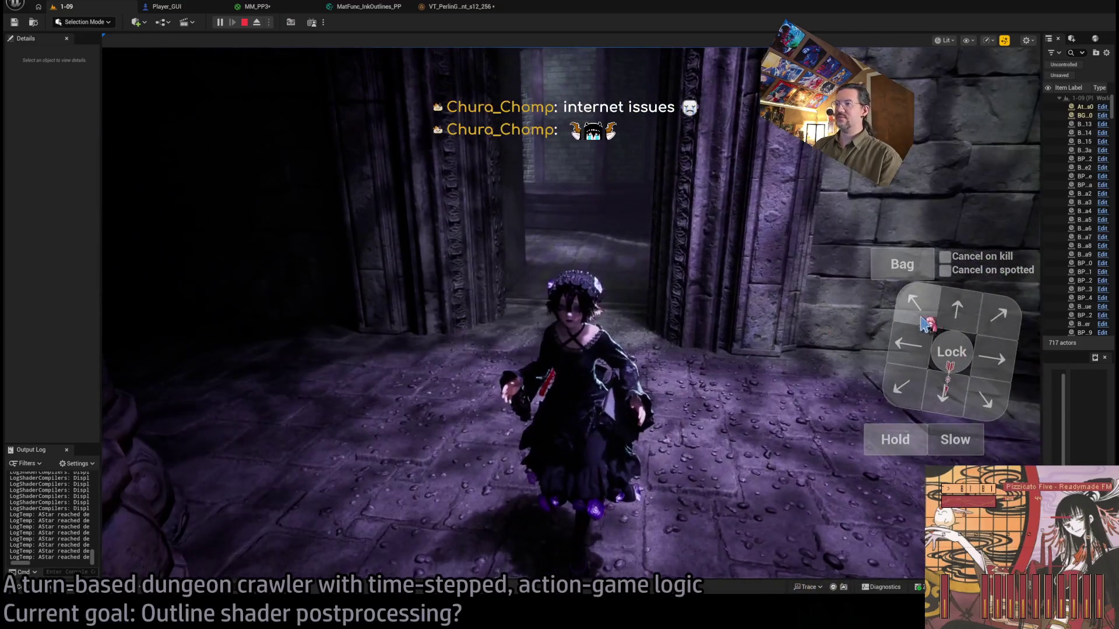
left_click(969, 313)
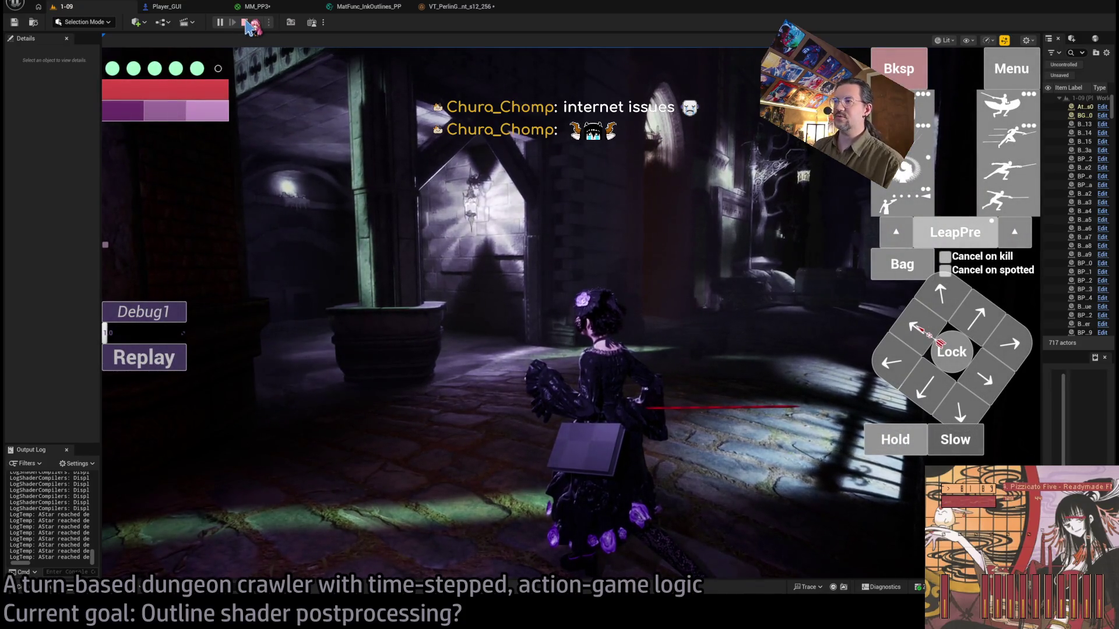
left_click(246, 23)
Stop playing, switch the viewport to Unlit and select the VolColorMapMarker_Street2 volume.
key("ctrl+space")
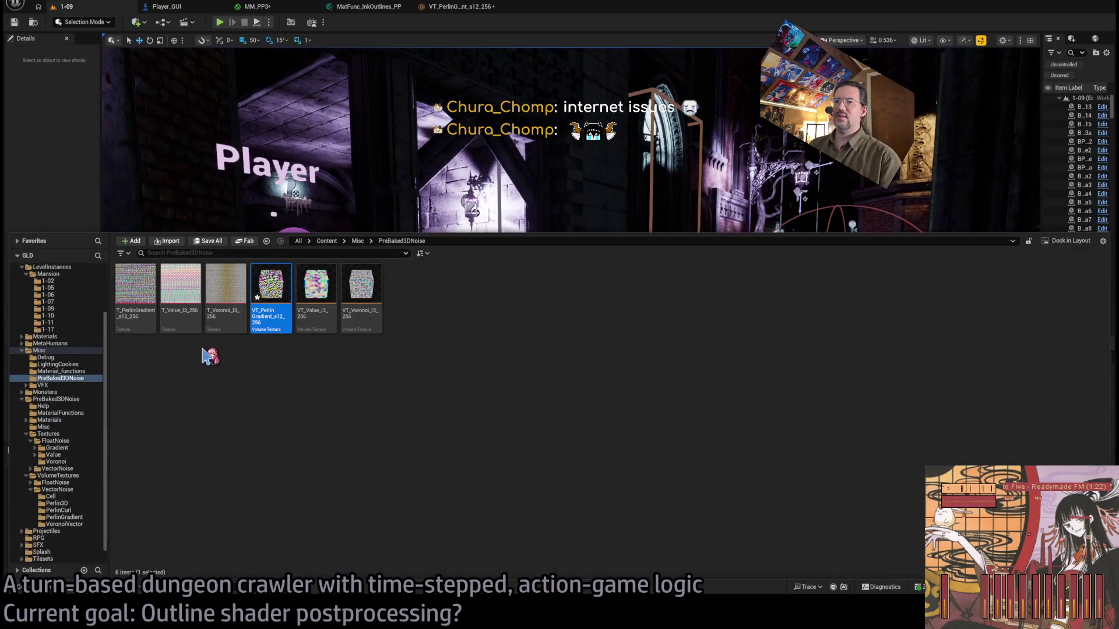
left_click_drag(517, 147, 931, 47)
key("alt+3")
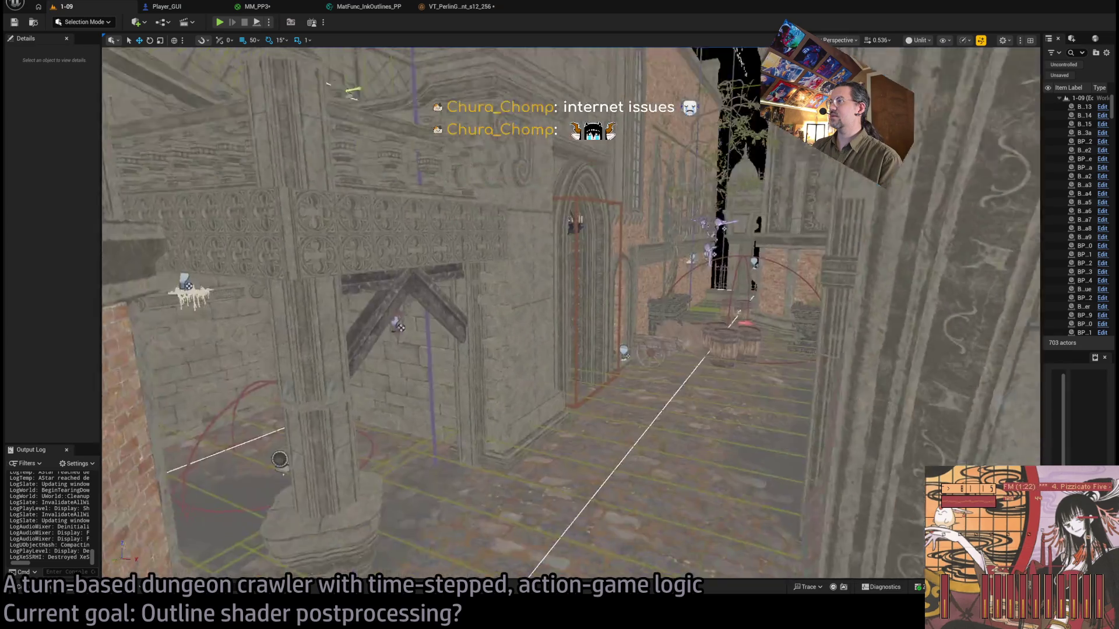
scroll(571, 313, "up", 2)
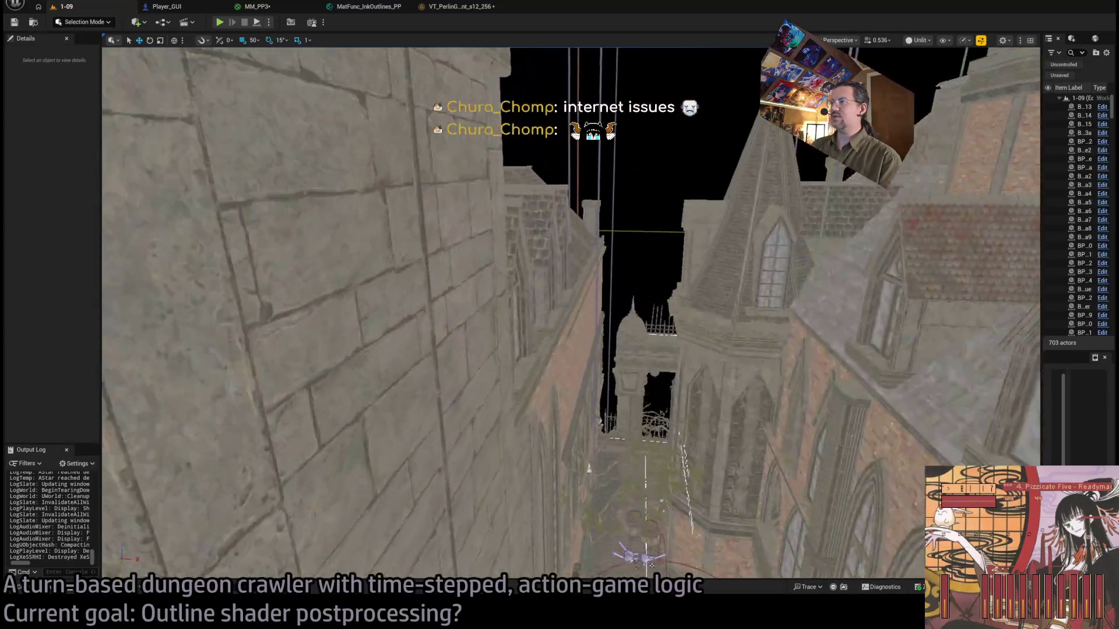
scroll(747, 201, "down", 5)
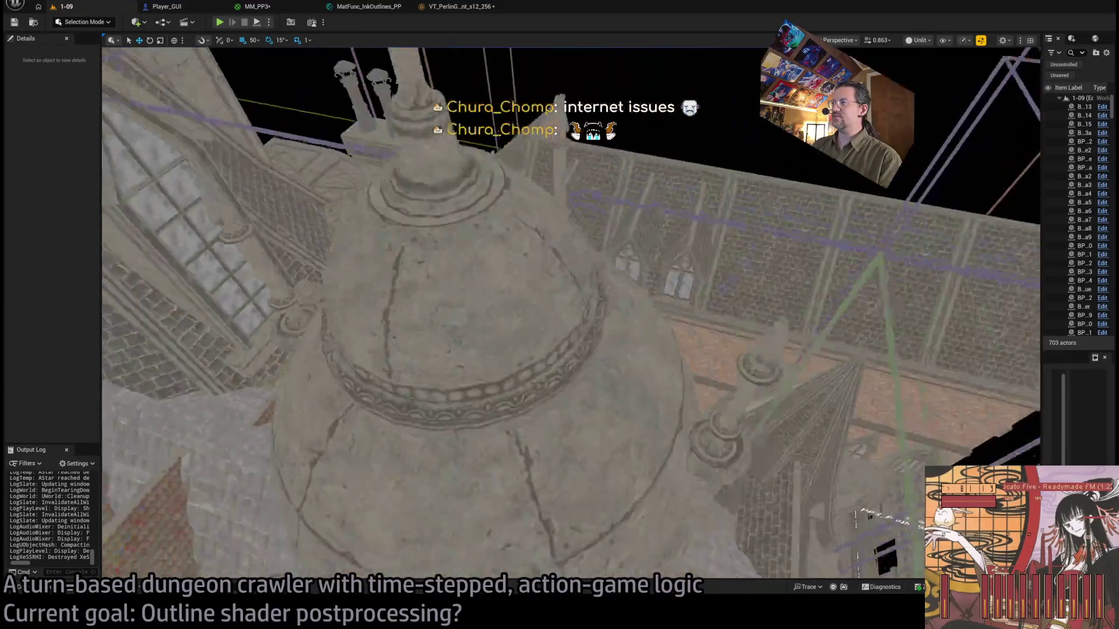
left_click(741, 197)
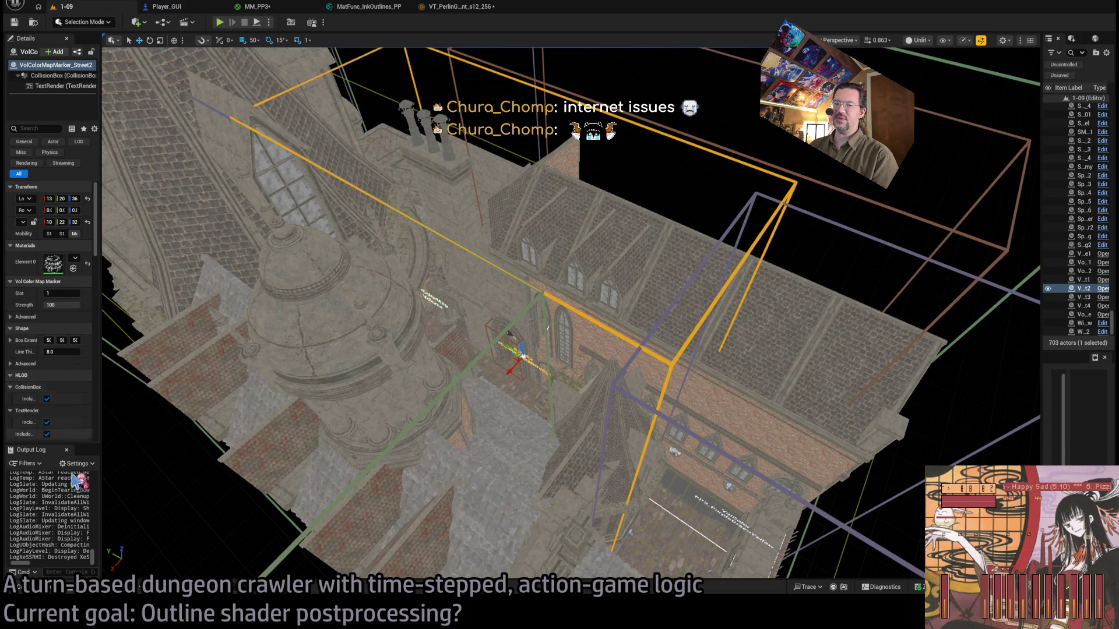
Open the Content Drawer and show the 1-09 level folder's assets.
key("ctrl+space")
scroll(91, 425, "up", 3)
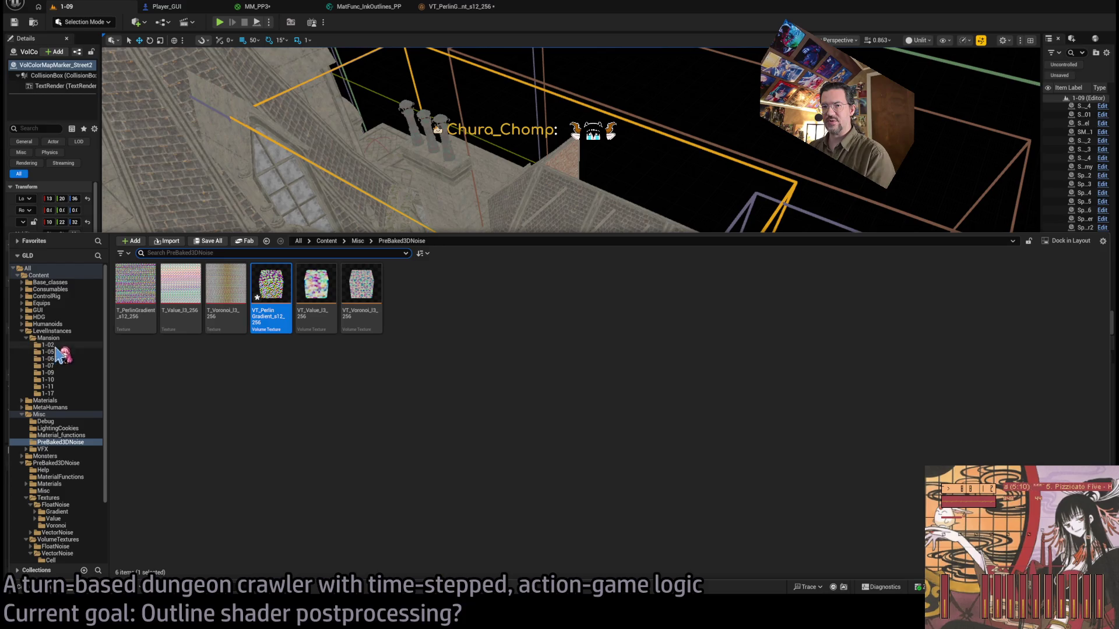
left_click(49, 373)
Open 1-09_VolColorMap_A and orbit its 3D cube preview upright and diagonally.
left_click(179, 285)
double_click(178, 285)
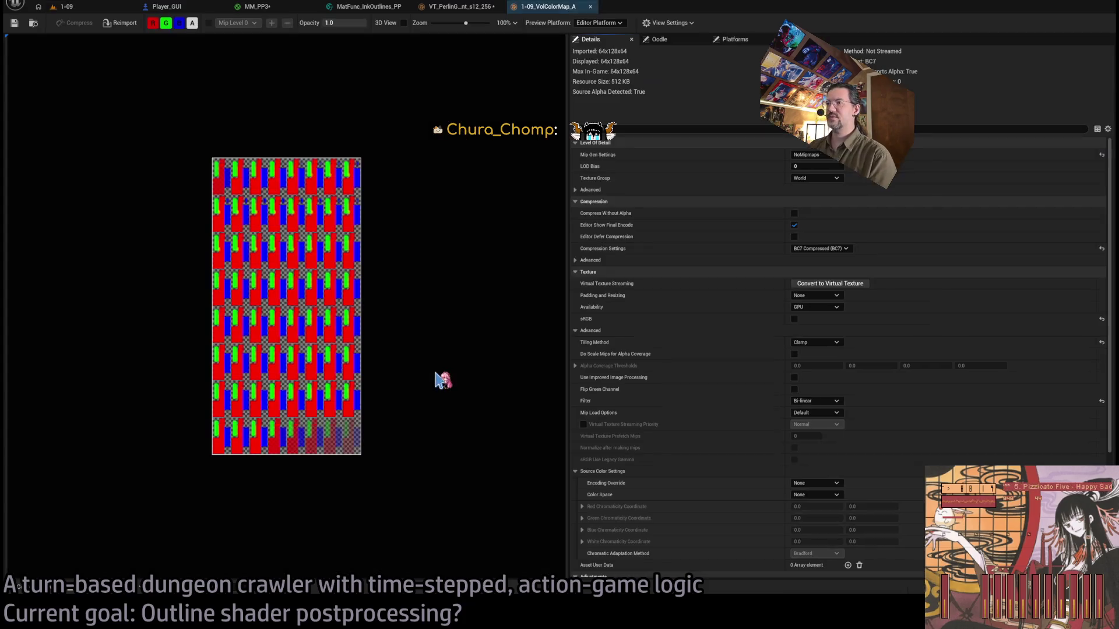
left_click(403, 23)
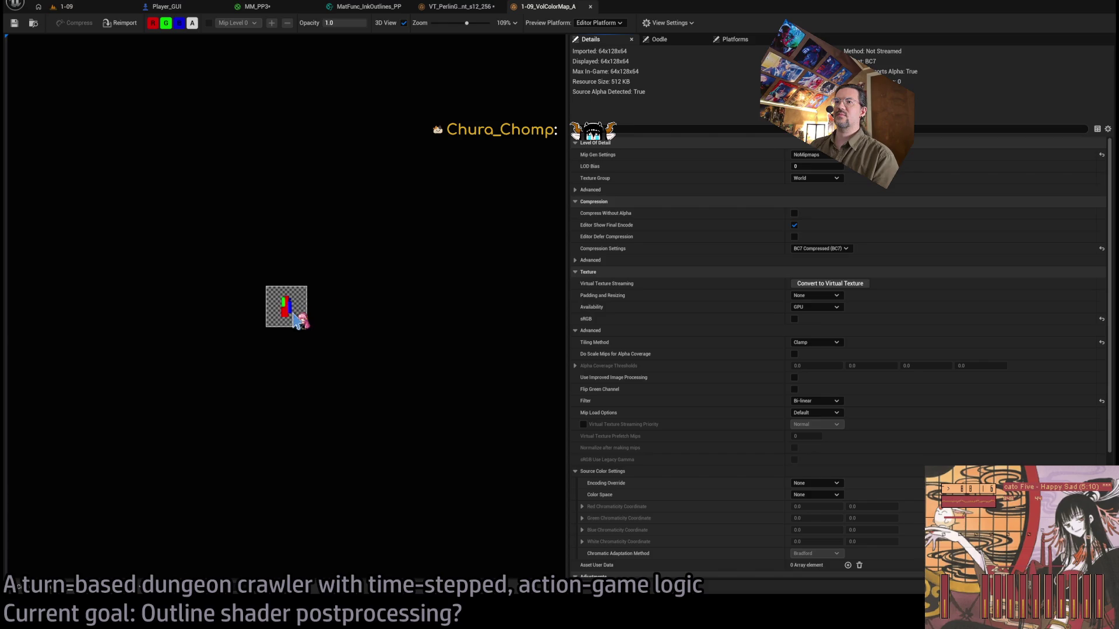
scroll(297, 315, "up", 10)
mouse_move(336, 233)
left_mouse_down()
mouse_move(248, 357)
mouse_move(208, 378)
mouse_move(385, 370)
mouse_move(228, 328)
mouse_move(290, 227)
mouse_move(312, 243)
mouse_move(335, 223)
left_mouse_up()
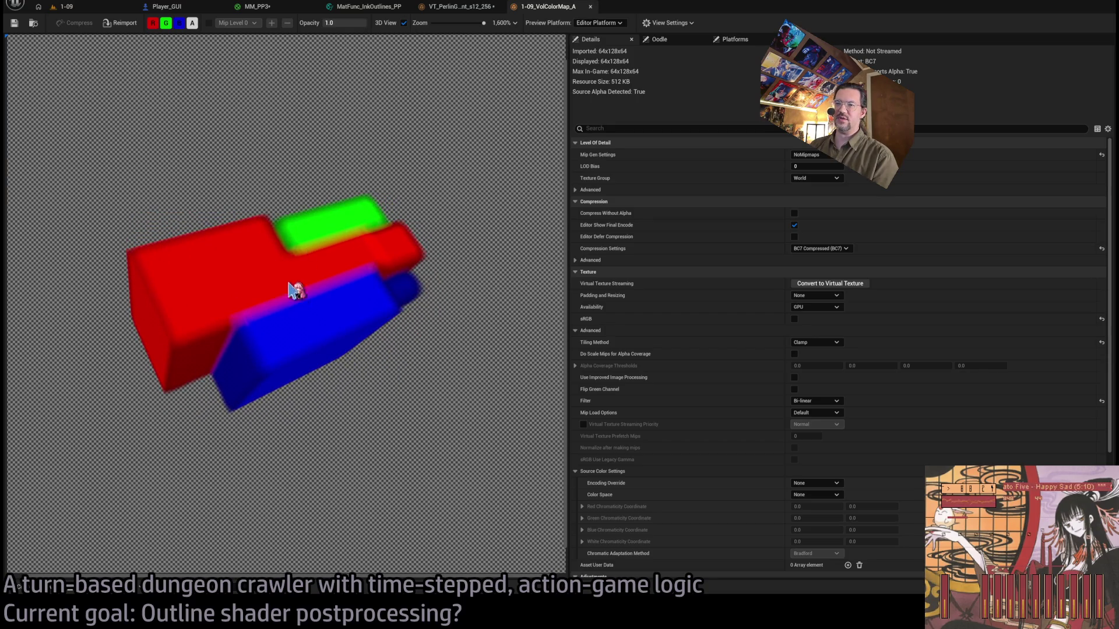
mouse_move(340, 348)
left_mouse_down()
mouse_move(389, 377)
mouse_move(332, 380)
mouse_move(369, 320)
mouse_move(293, 293)
mouse_move(295, 266)
mouse_move(324, 282)
left_mouse_up()
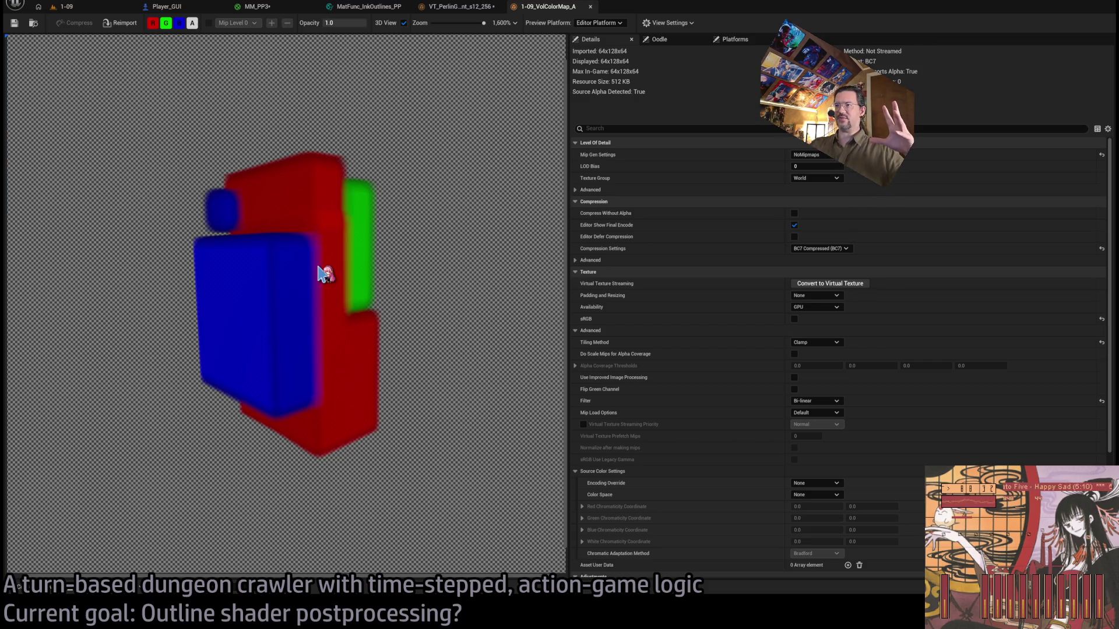
mouse_move(319, 269)
left_mouse_down()
mouse_move(287, 292)
mouse_move(210, 277)
mouse_move(309, 309)
left_mouse_up()
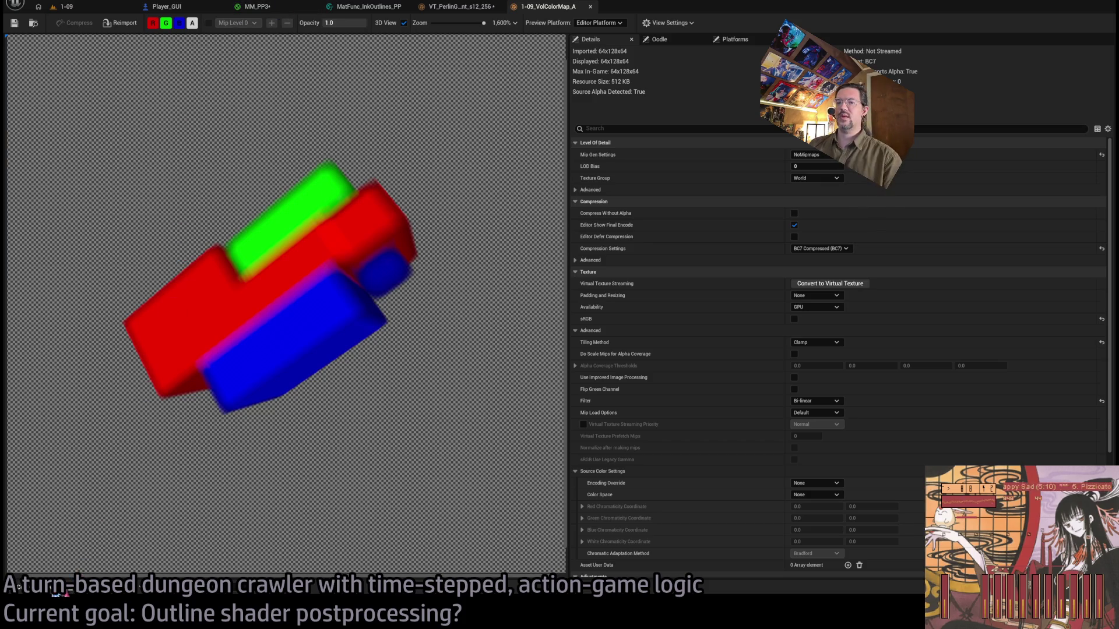
Locate the colour map among the assets, turn the preview once more, and return to 1-09.
left_click(47, 577)
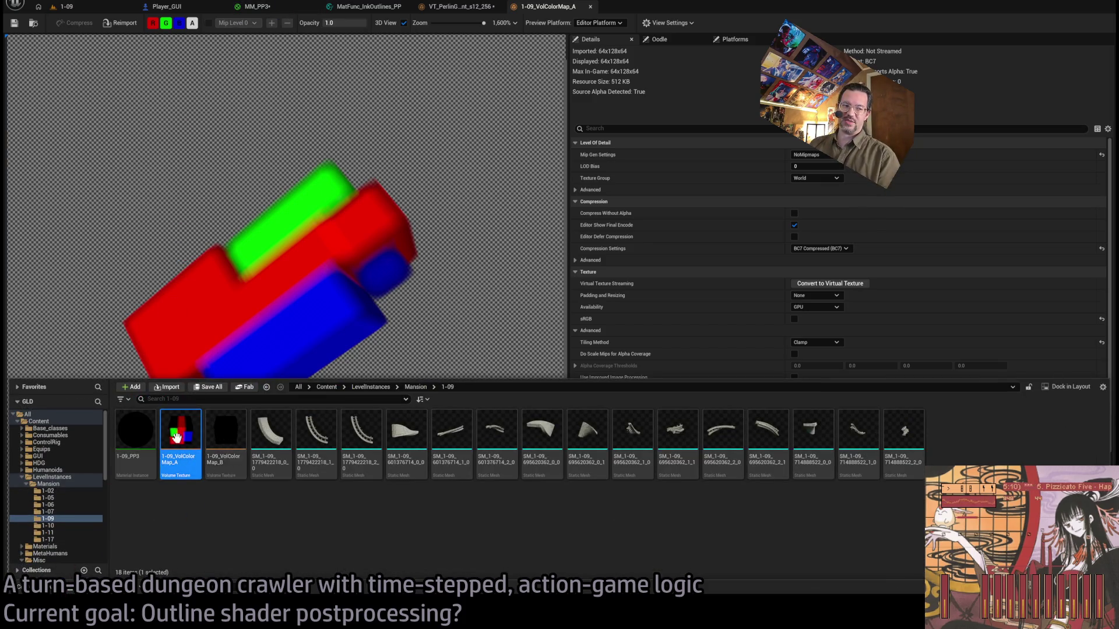
mouse_move(274, 338)
left_mouse_down()
mouse_move(317, 293)
mouse_move(290, 296)
left_mouse_up()
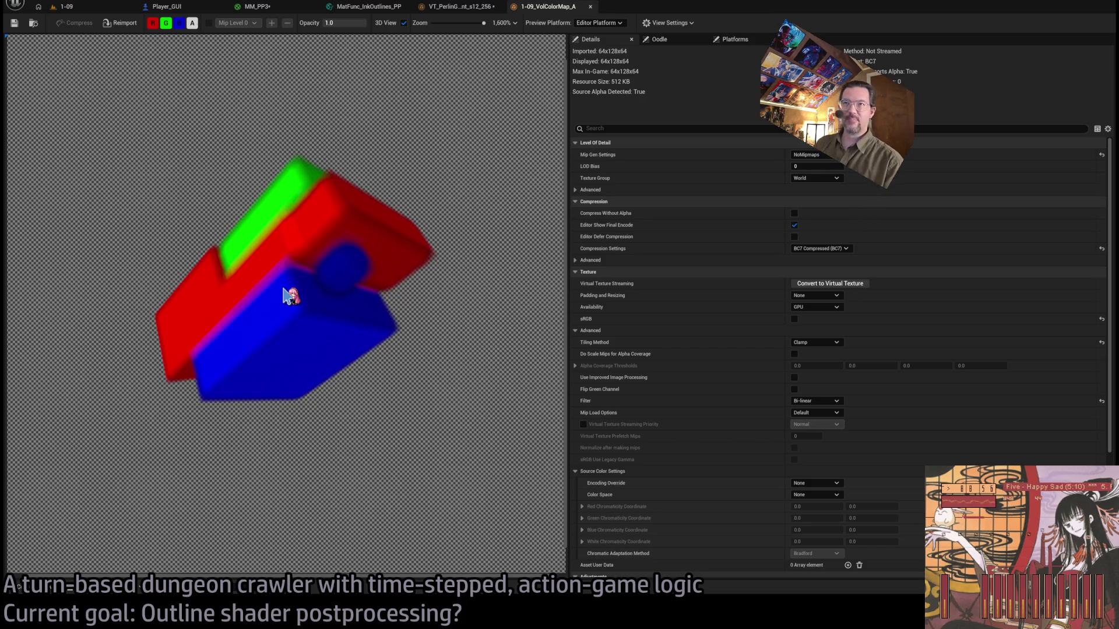
left_click(86, 8)
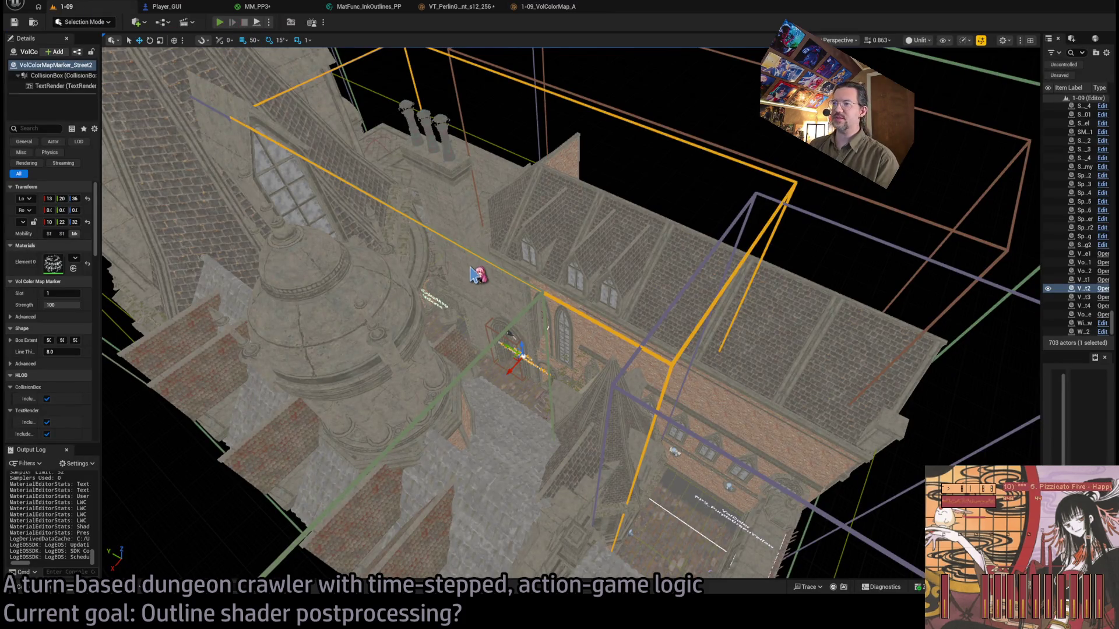
Start a Play-in-Editor session, orbit the camera and execute moves down the street.
key("alt+p")
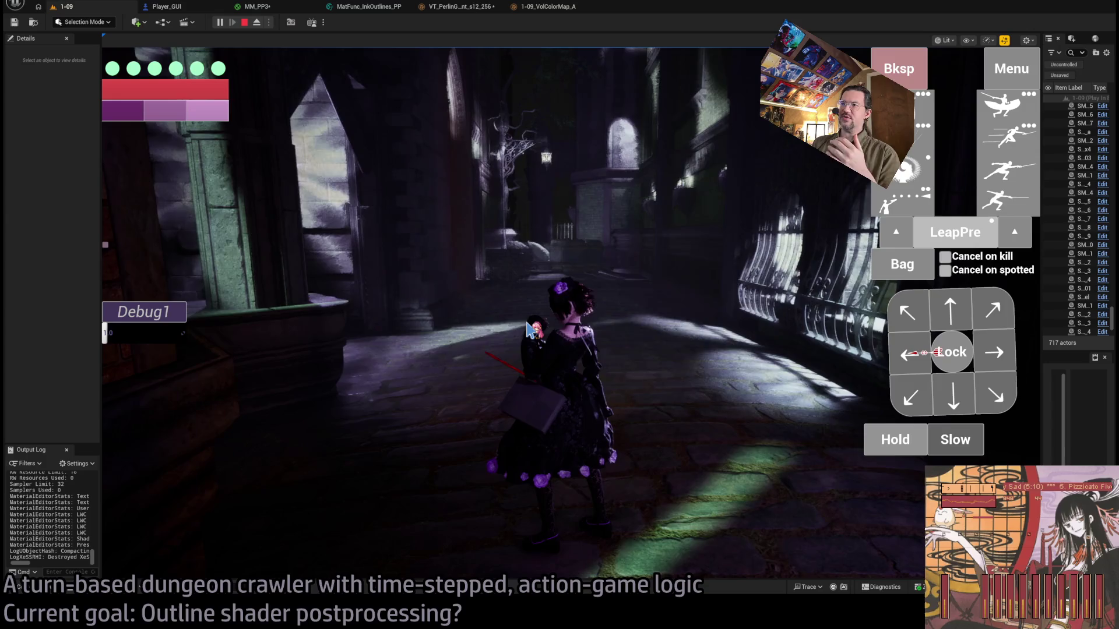
mouse_move(541, 329)
left_mouse_down()
mouse_move(637, 380)
mouse_move(532, 373)
mouse_move(624, 262)
mouse_move(484, 439)
mouse_move(644, 375)
mouse_move(600, 489)
left_mouse_up()
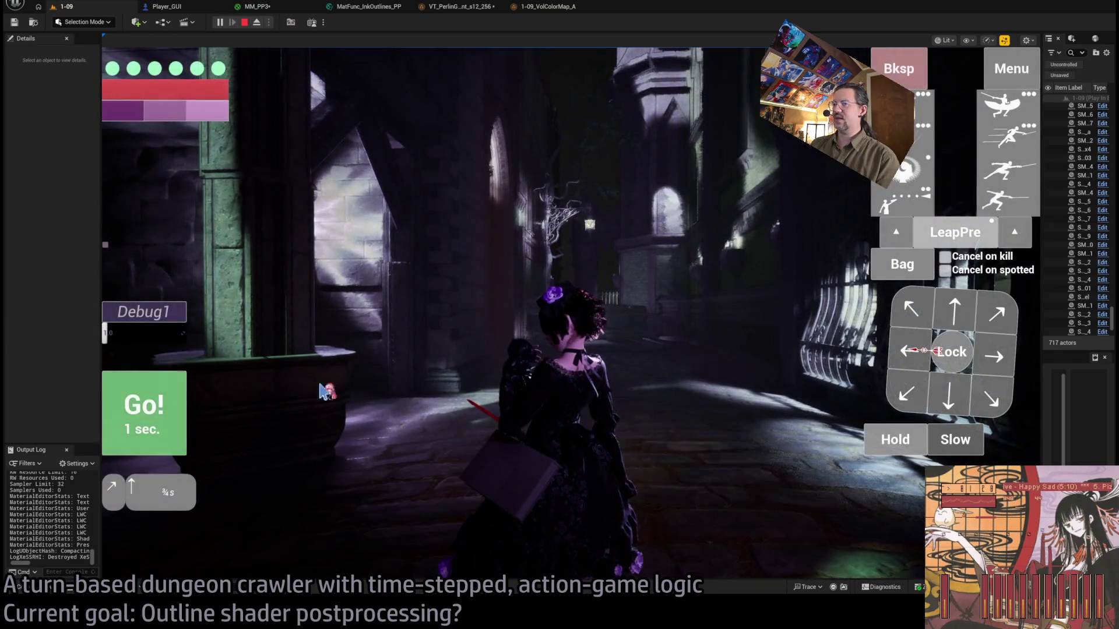
left_click(950, 312)
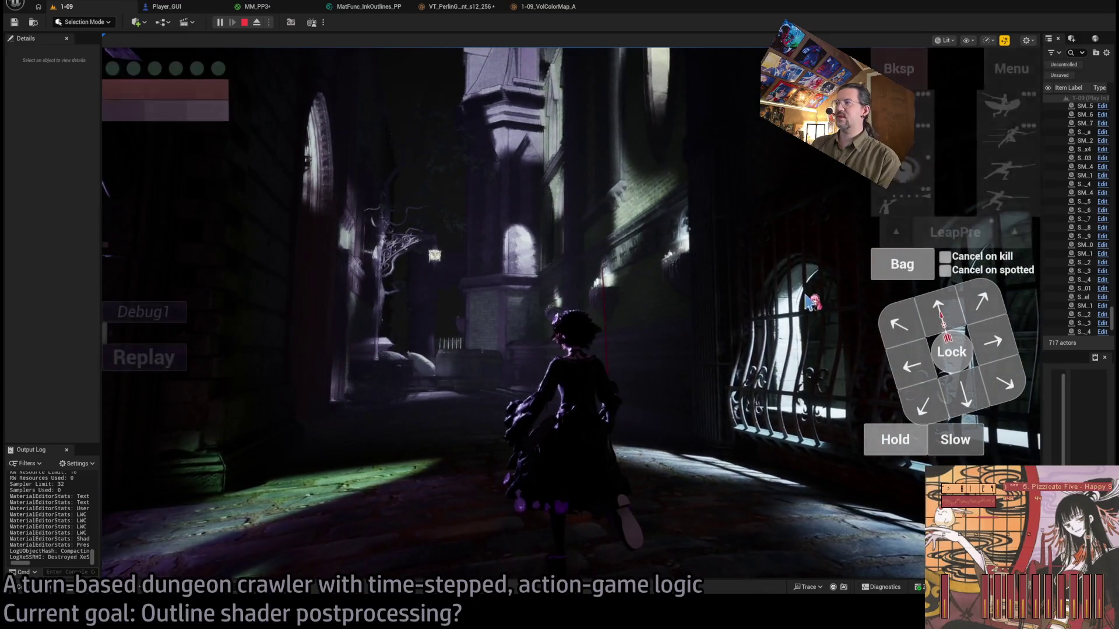
left_click(144, 421)
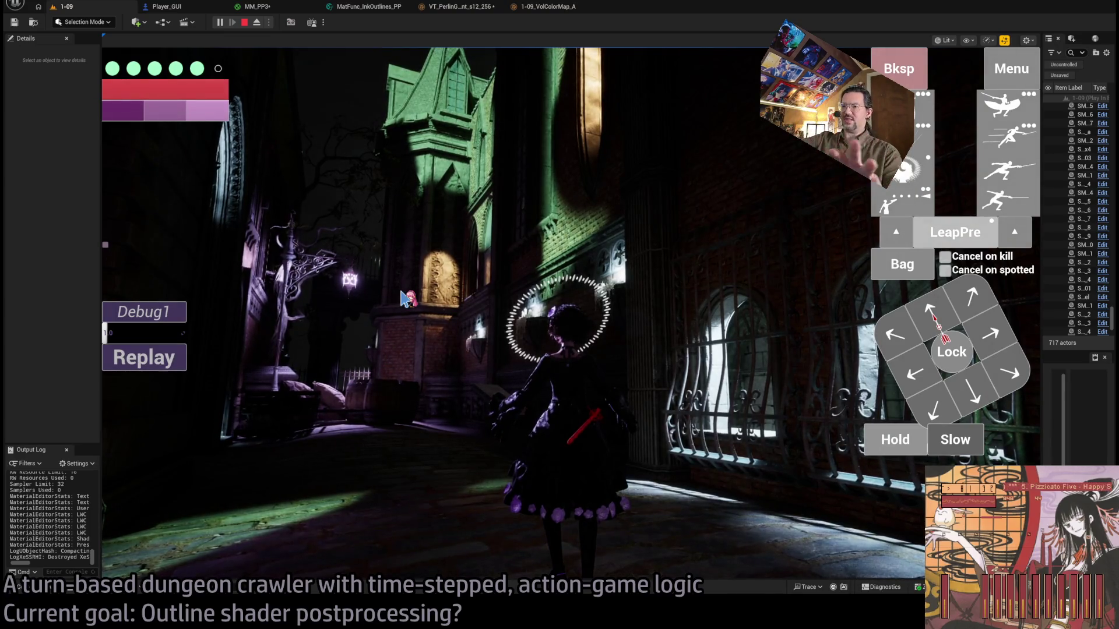
Queue Hold actions, extending one to 12 seconds, and execute the waiting turns.
left_click(901, 443)
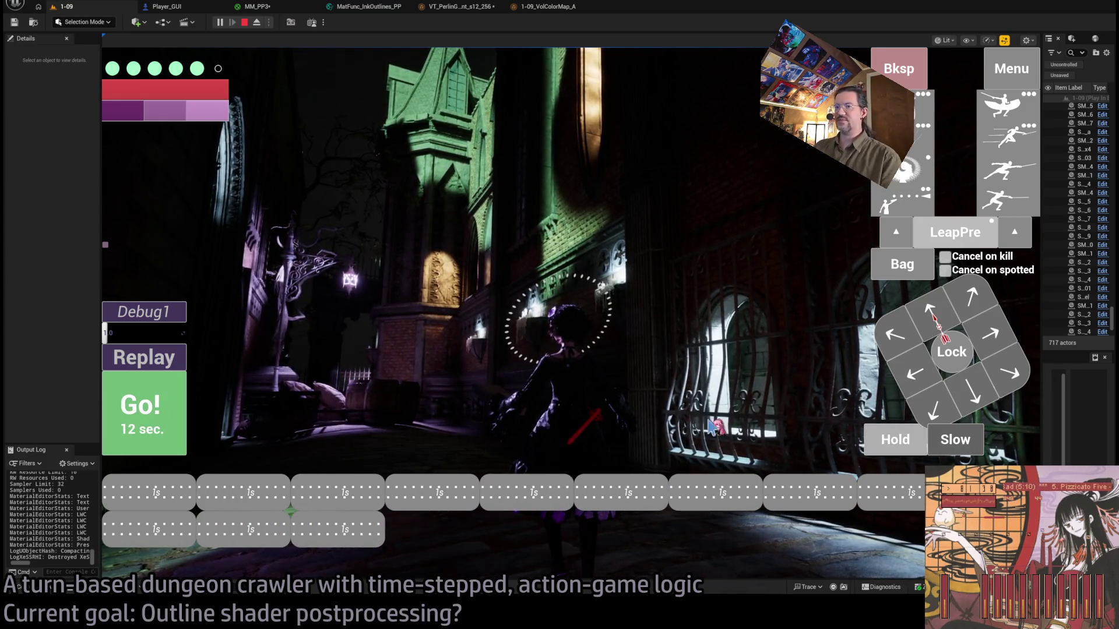
left_click(142, 408)
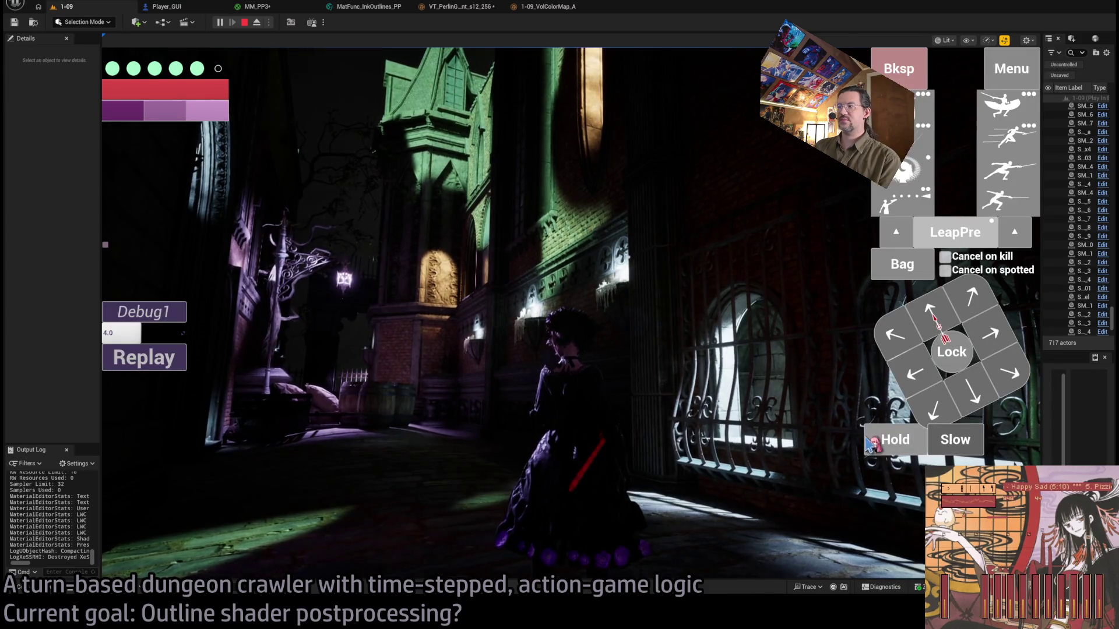
left_click(871, 444)
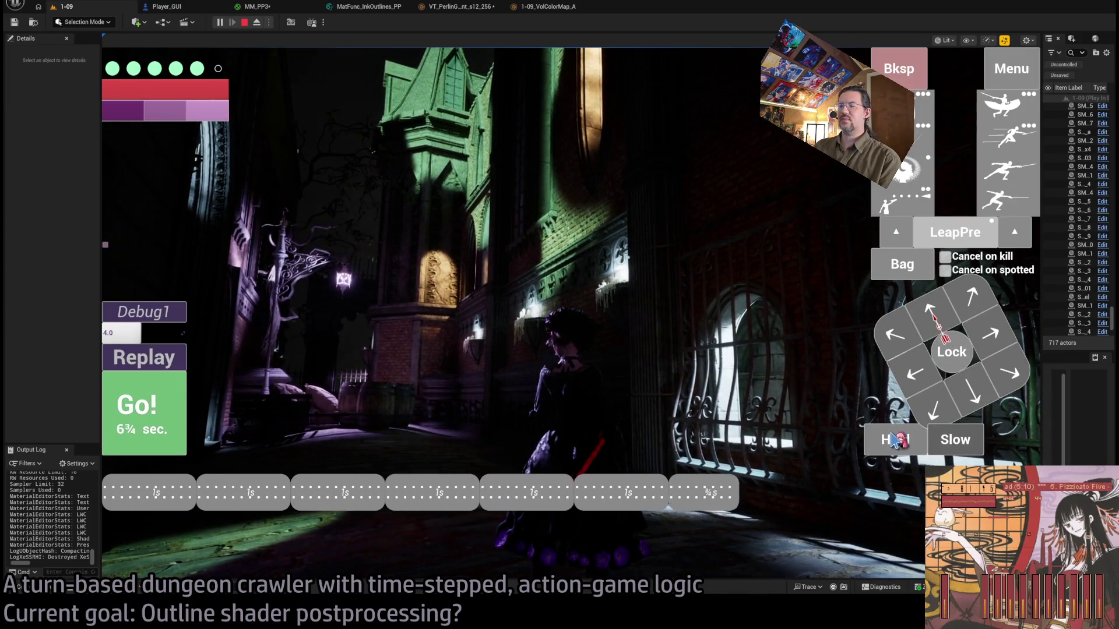
left_click_drag(894, 441, 895, 441)
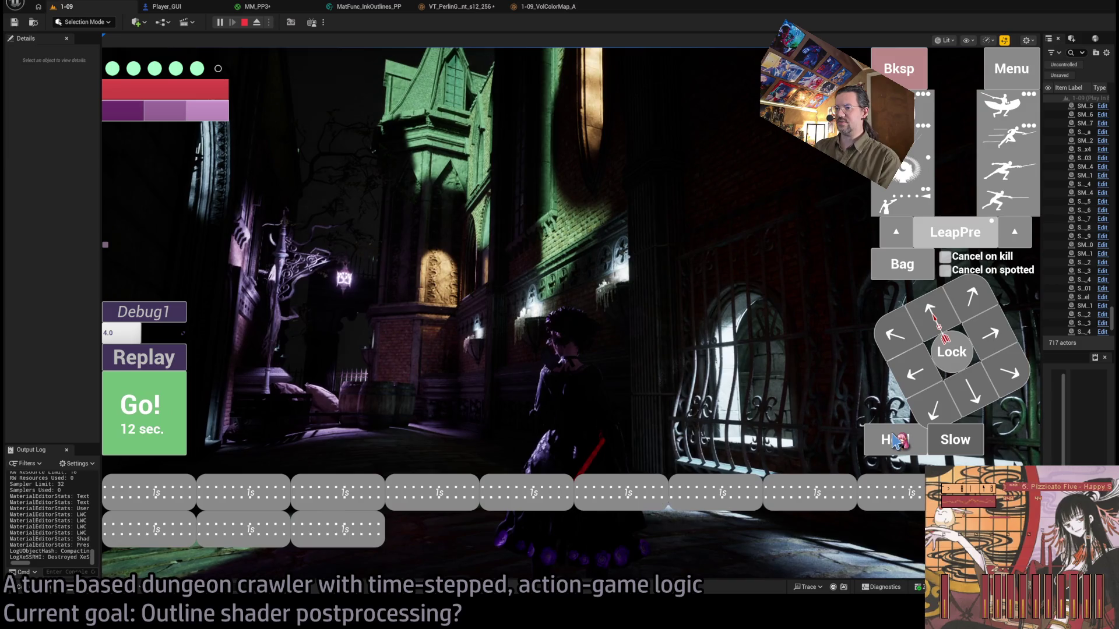
left_click(171, 439)
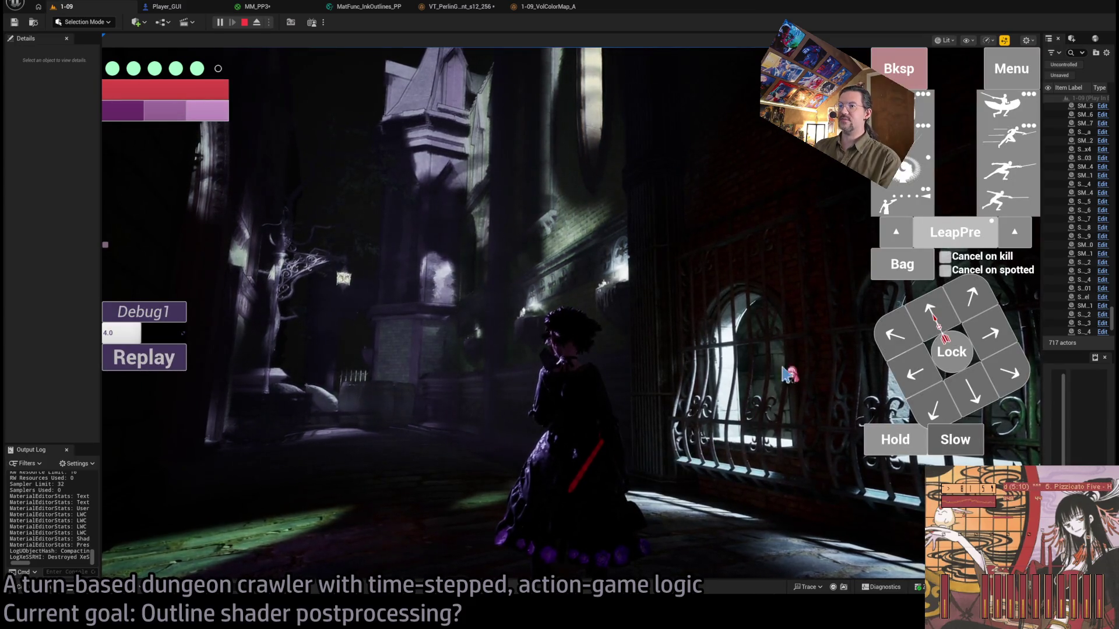
Queue three forward moves and an attack, execute them, then stop the session.
left_click(939, 316)
left_click(940, 317)
left_click(939, 317)
left_click(1002, 169)
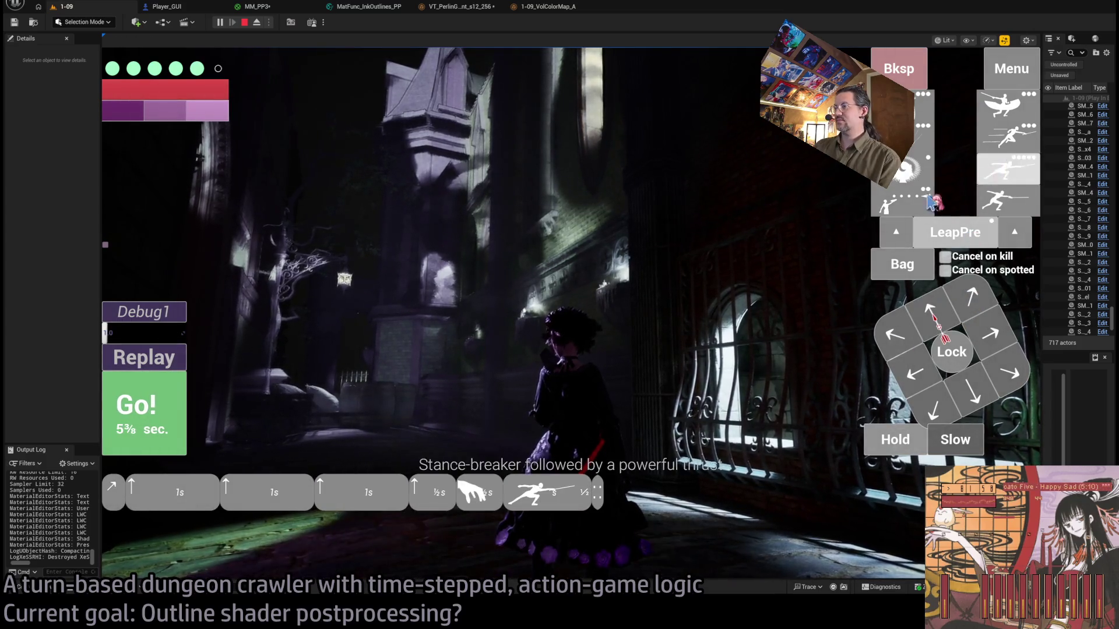
left_click(151, 420)
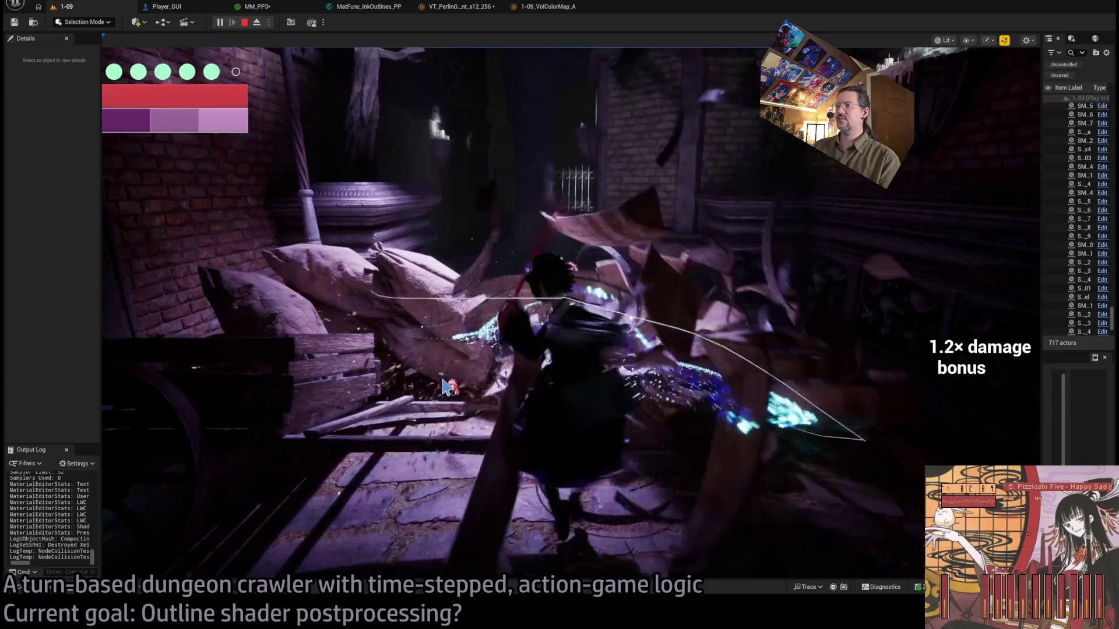
left_click(629, 302)
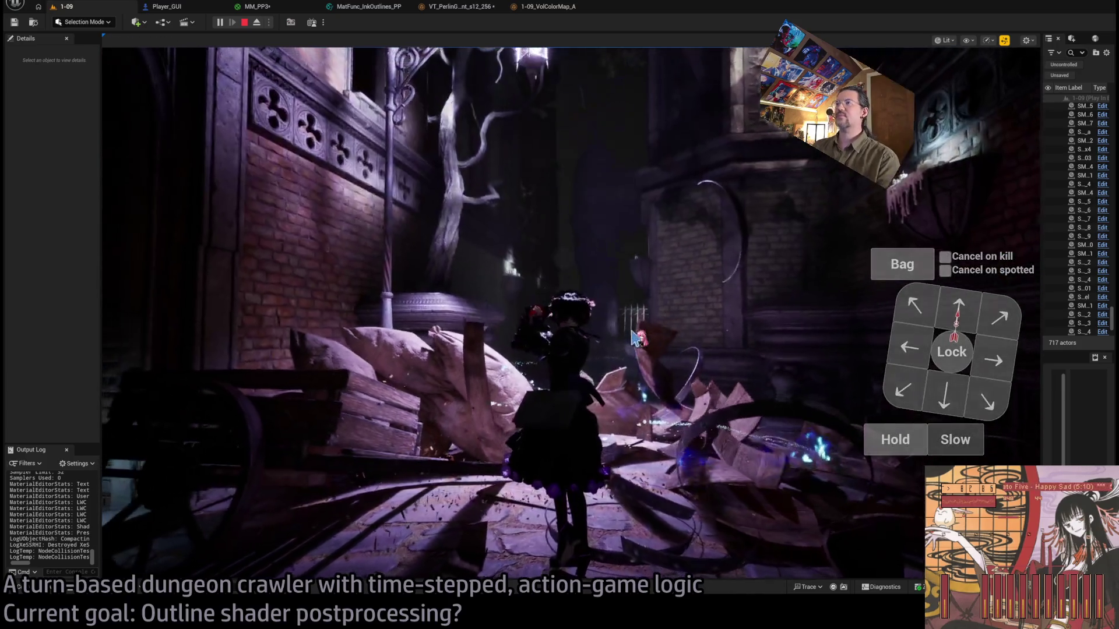
key("Escape")
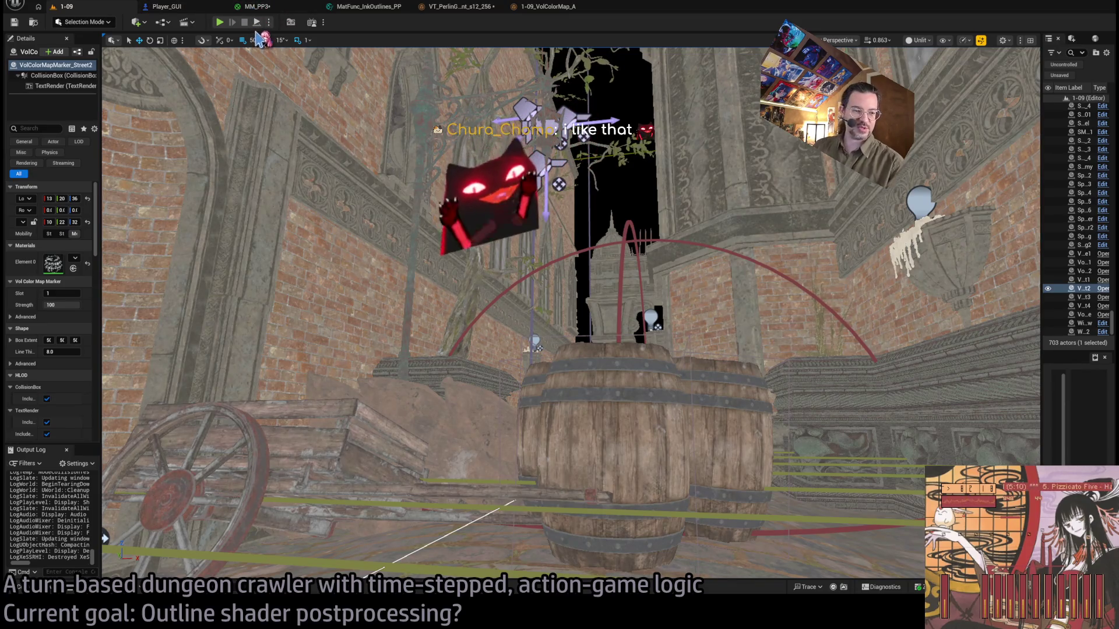
Wire SceneColor's InkOutlines output to Emissive Color, apply MM_PP3 and start a play test.
left_click(167, 6)
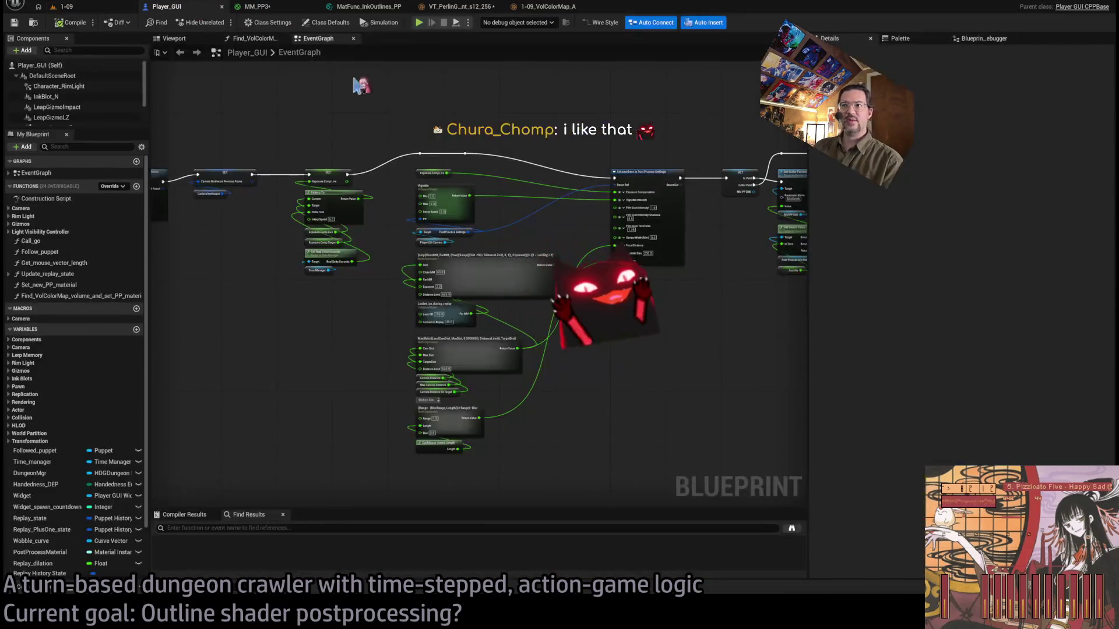
left_click(296, 9)
left_click_drag(693, 274, 786, 289)
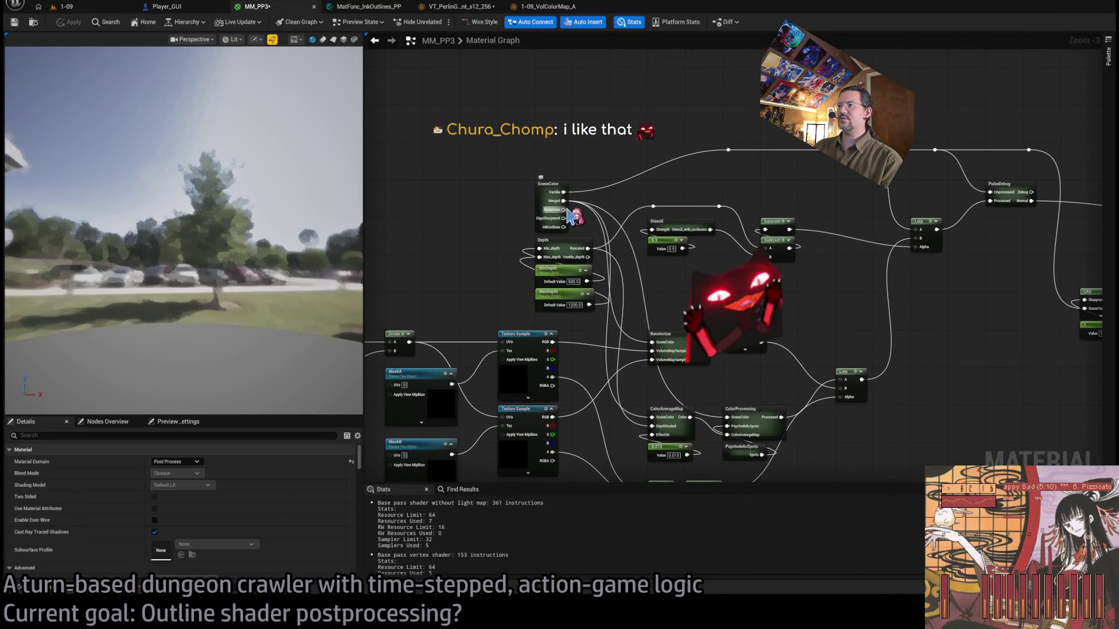
mouse_move(563, 227)
left_mouse_down()
mouse_move(1115, 250)
mouse_move(985, 242)
mouse_move(997, 235)
left_mouse_up()
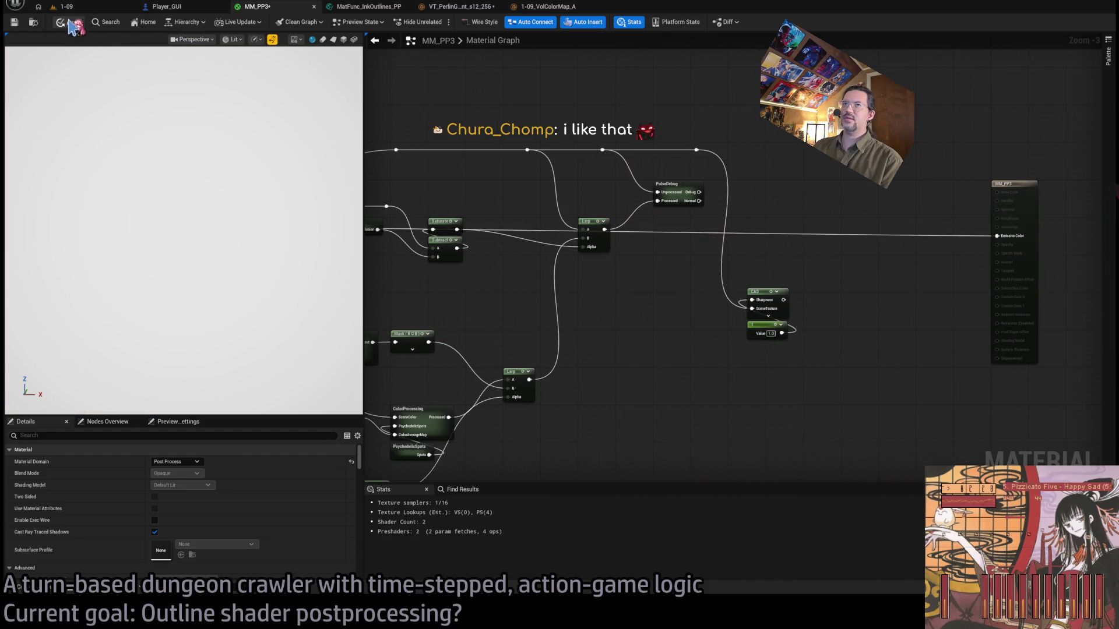
left_click(64, 7)
left_click(220, 22)
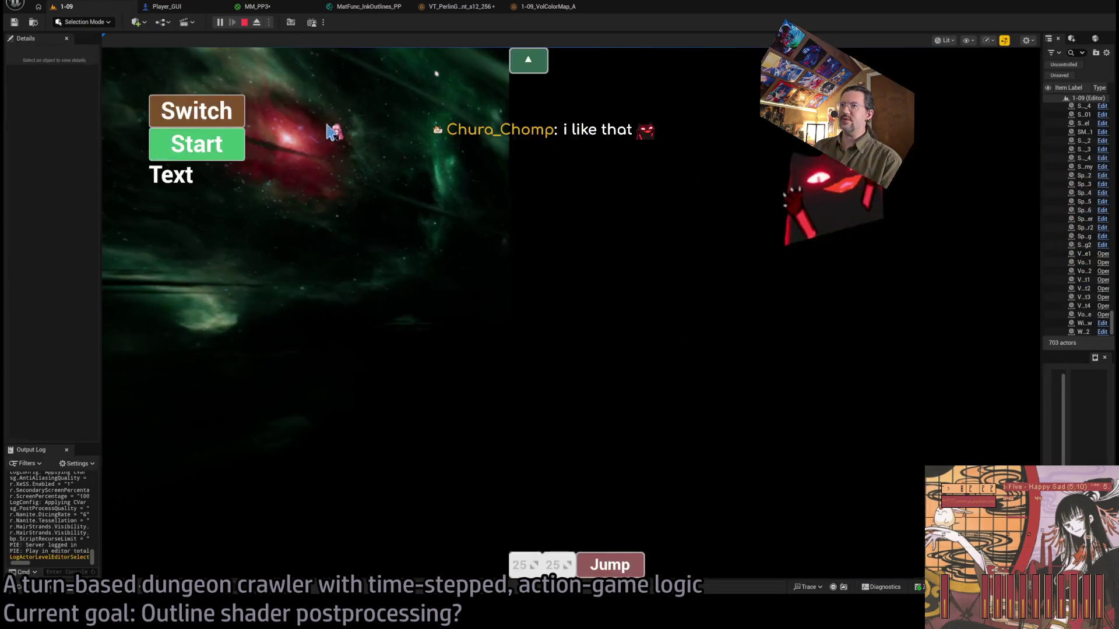
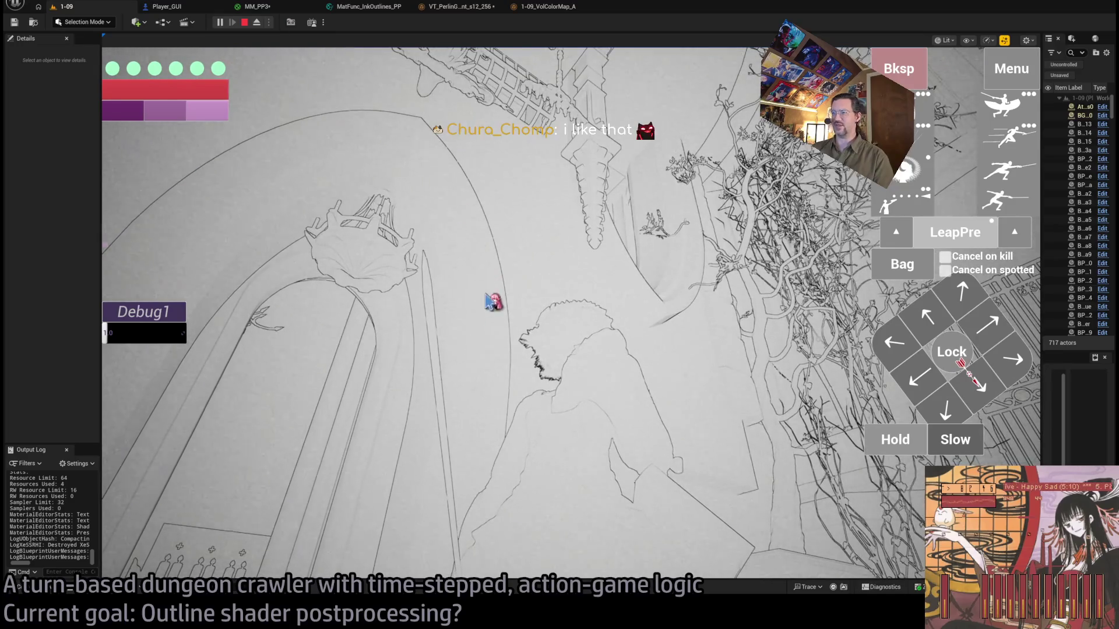
Move the in-game camera once, then end the ink-outline play test with Esc.
left_click(661, 387)
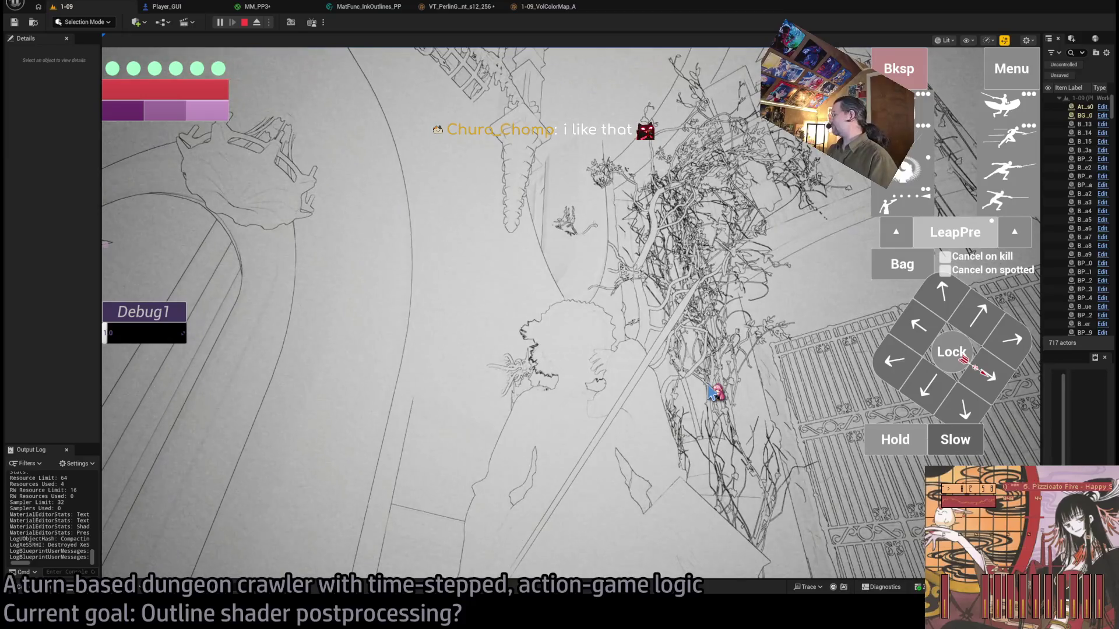
key("Escape")
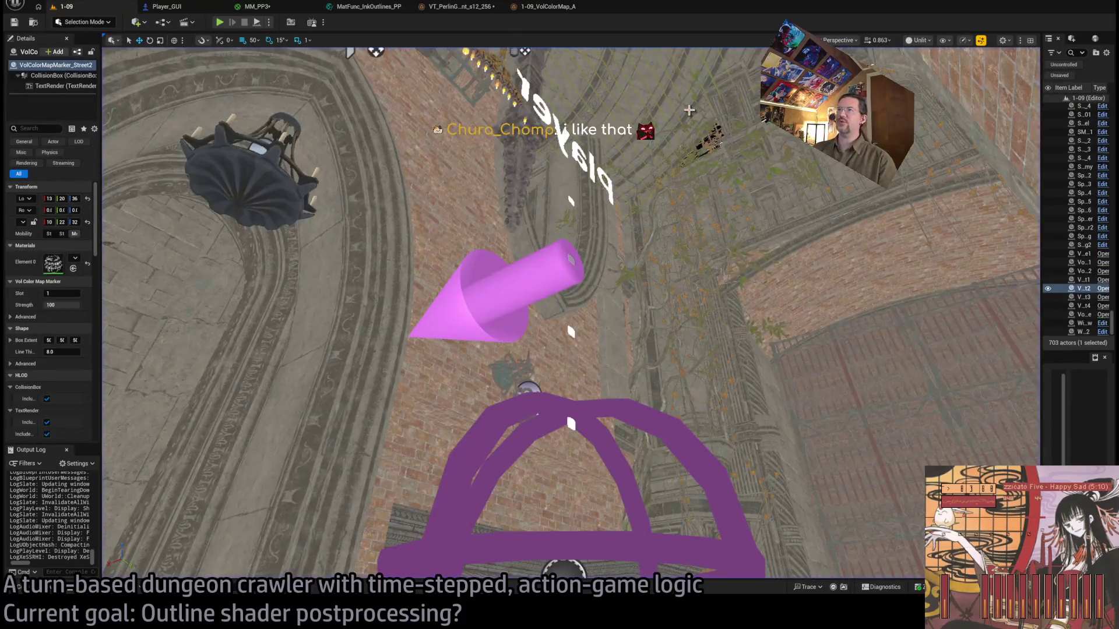
Check the Perlin noise's green and blue channels, then close the Perlin and colour-map previews.
left_click(477, 14)
scroll(294, 278, "down", 3)
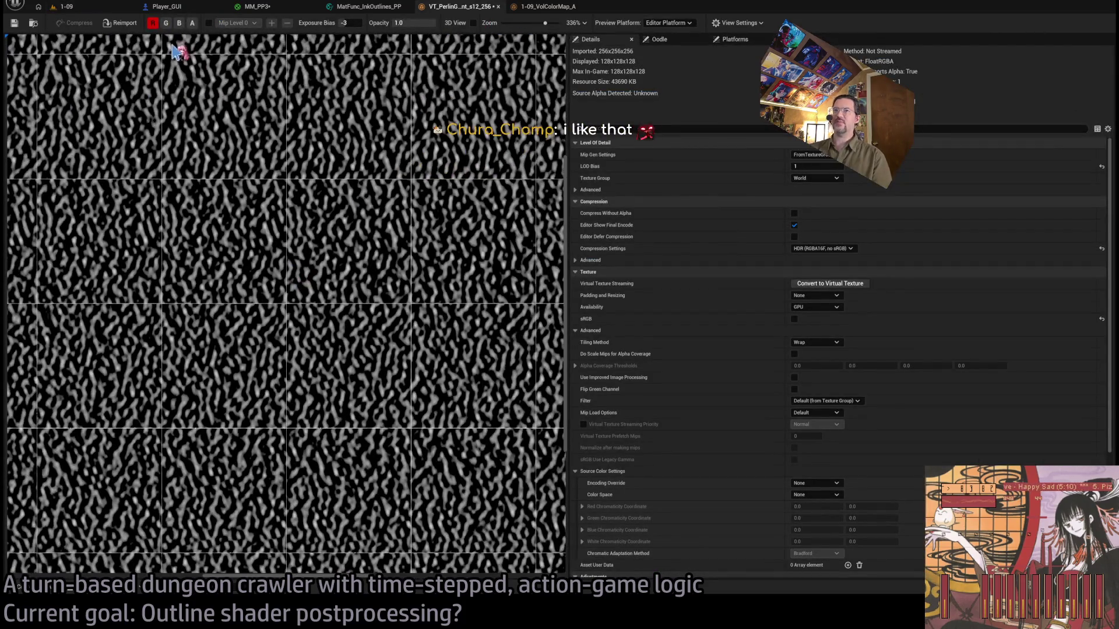
left_click(166, 23)
left_click(179, 23)
scroll(257, 169, "down", 2)
scroll(263, 163, "up", 1)
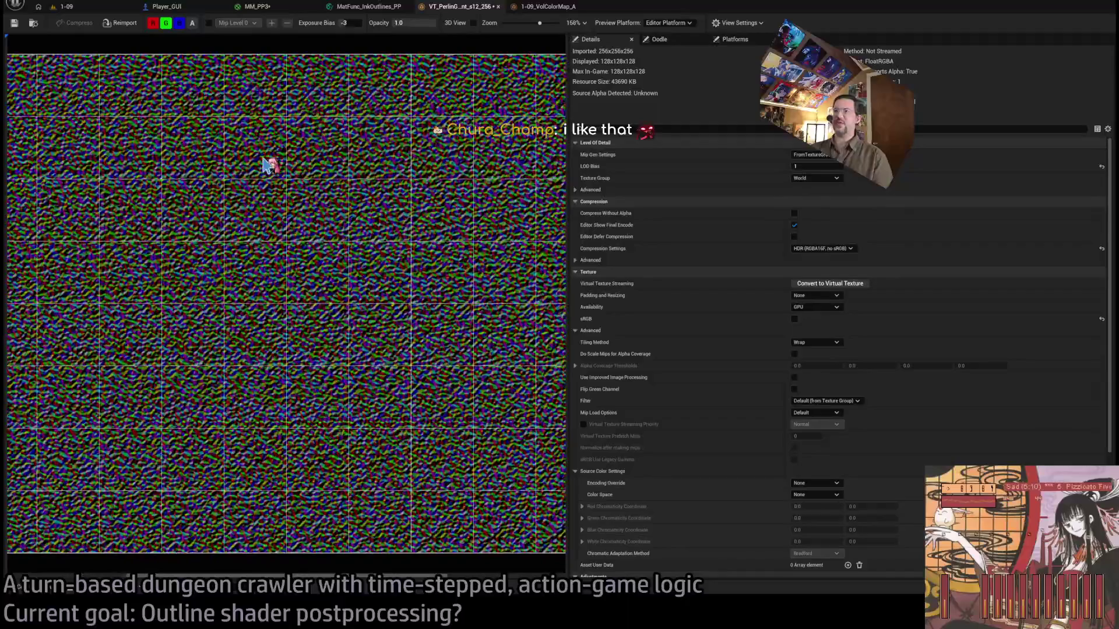
left_click(548, 7)
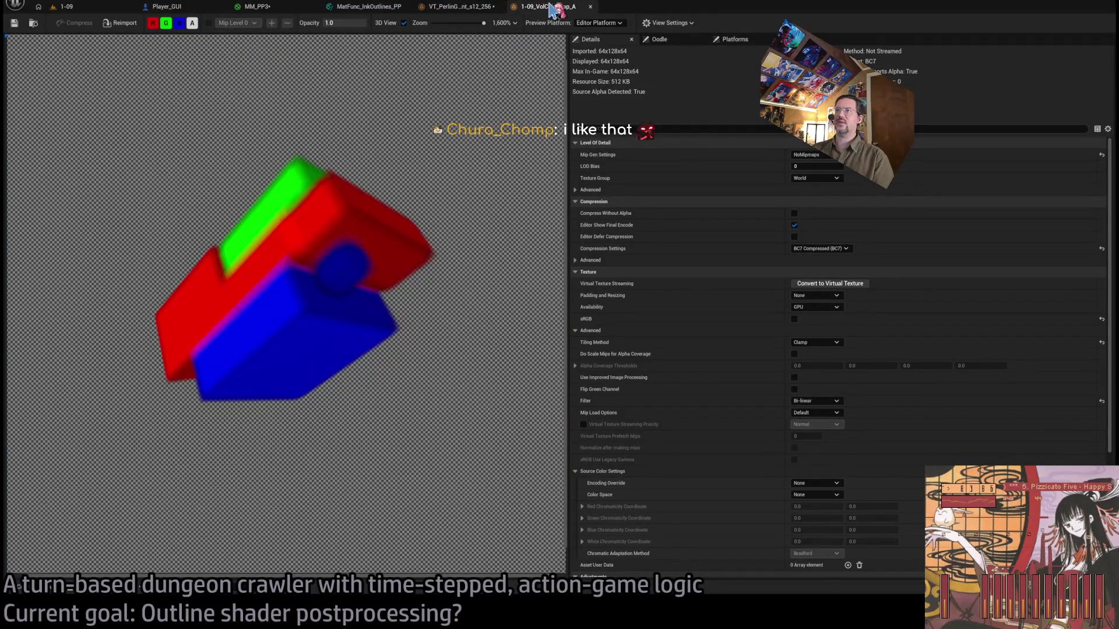
middle_click(551, 9)
middle_click(463, 9)
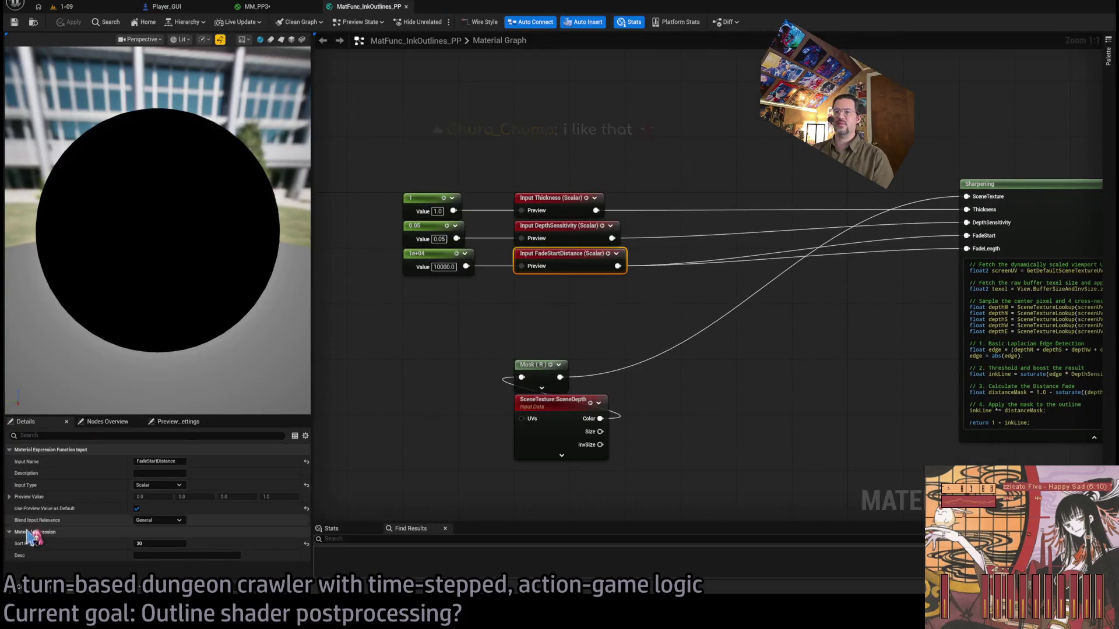
Open VT_Value_I3_256 from the PreBaked3DNoise folder in the Content Drawer.
left_click(41, 594)
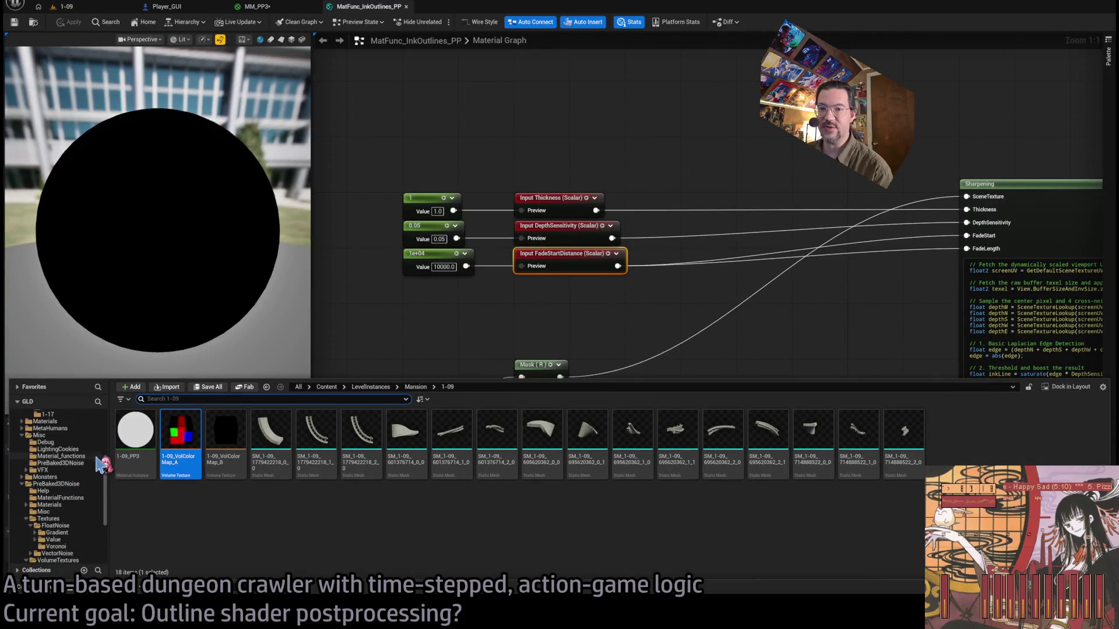
left_click(98, 463)
double_click(326, 428)
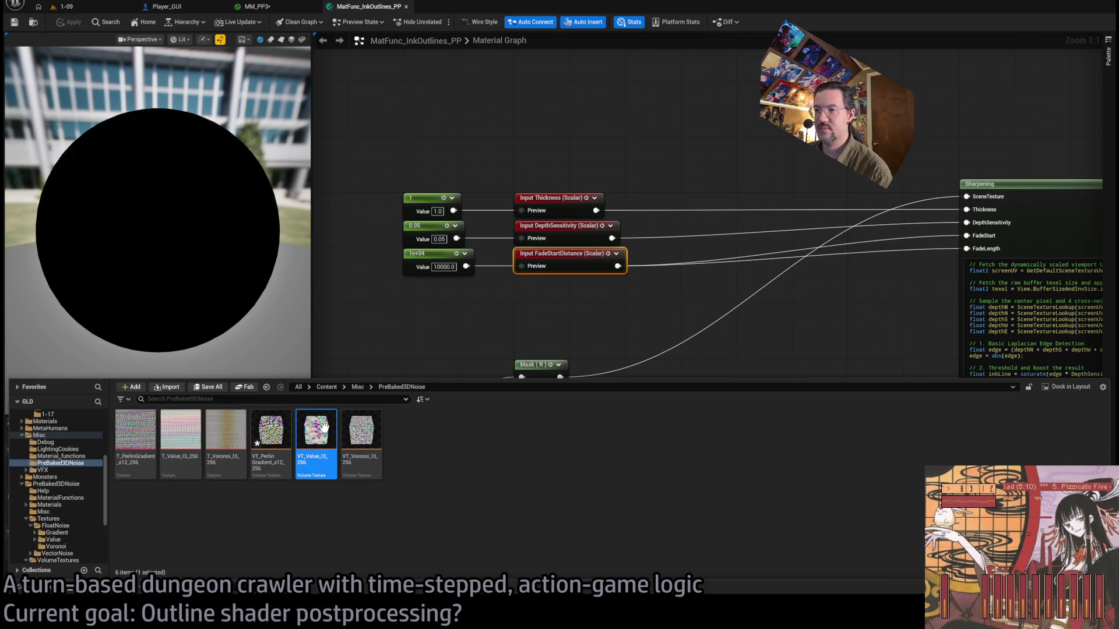
scroll(294, 328, "up", 5)
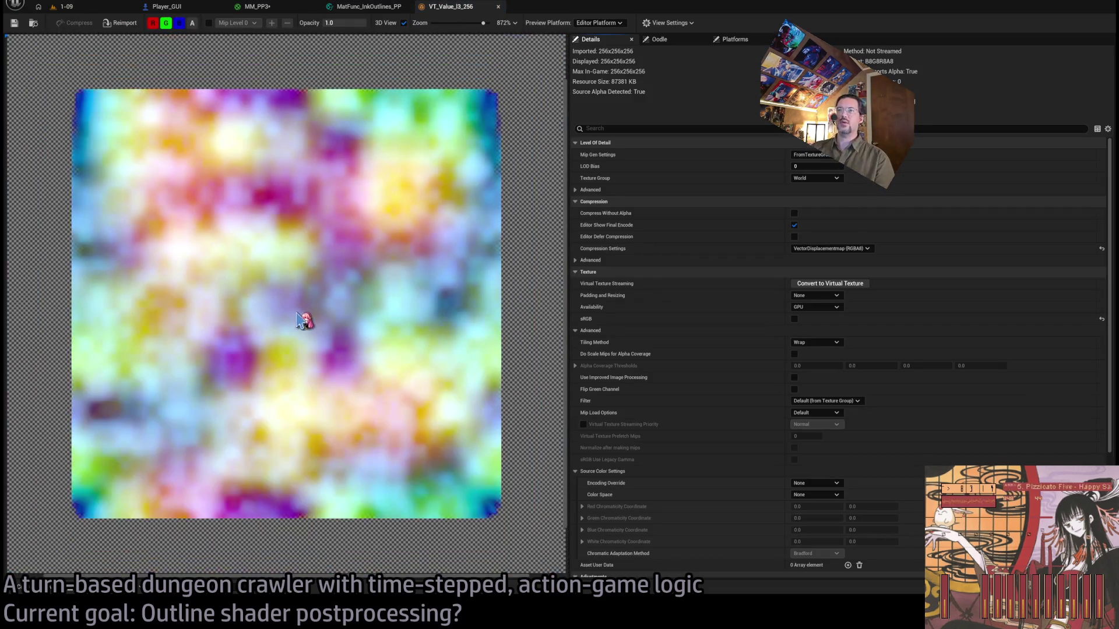
Inspect the noise volume as a rotating 3D cube, then restore preview opacity to 1.
mouse_move(304, 320)
left_mouse_down()
mouse_move(278, 219)
mouse_move(325, 259)
mouse_move(349, 131)
left_mouse_up()
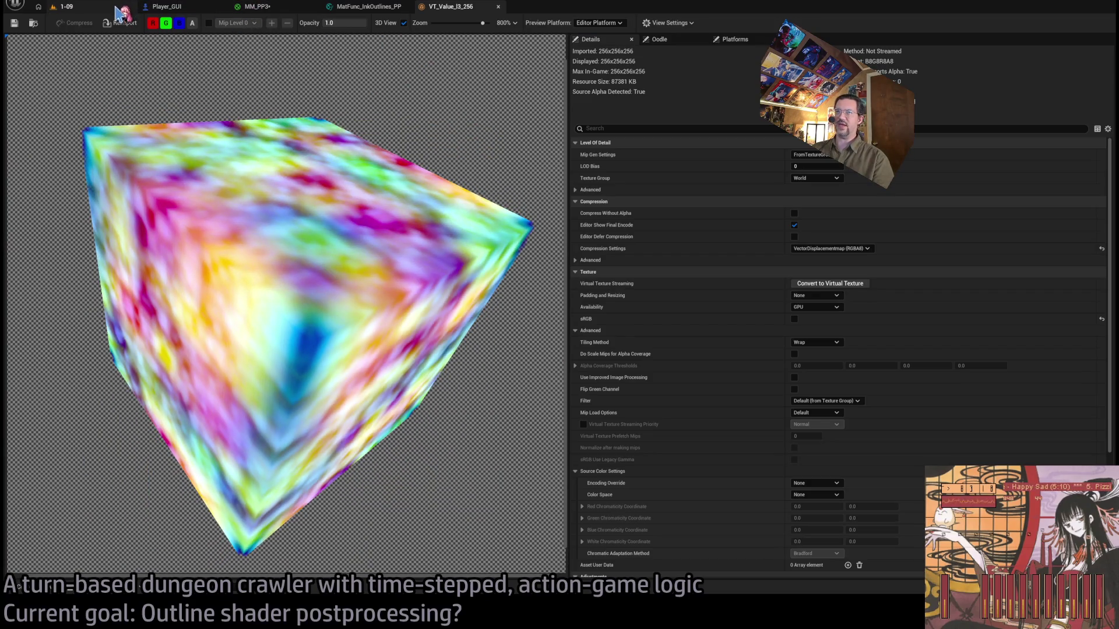
mouse_move(302, 250)
left_mouse_down()
mouse_move(320, 247)
mouse_move(314, 239)
left_mouse_up()
left_click_drag(350, 23, 312, 22)
mouse_move(335, 111)
left_mouse_down()
mouse_move(327, 230)
mouse_move(401, 303)
mouse_move(382, 367)
mouse_move(440, 257)
mouse_move(422, 229)
left_mouse_up()
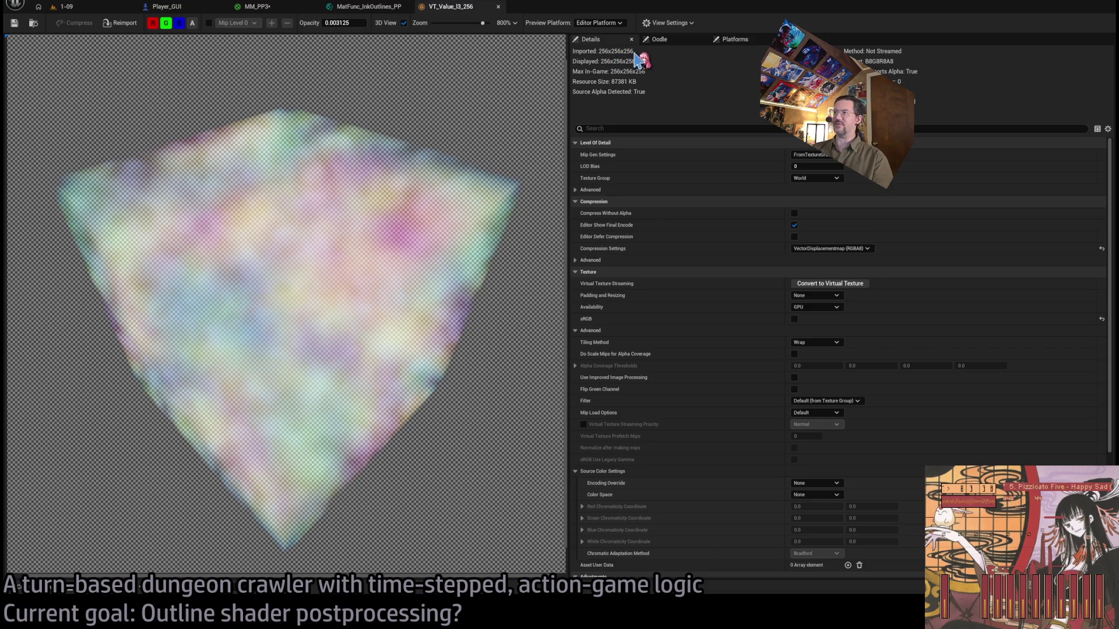
mouse_move(415, 333)
left_mouse_down()
mouse_move(417, 297)
mouse_move(416, 329)
left_mouse_up()
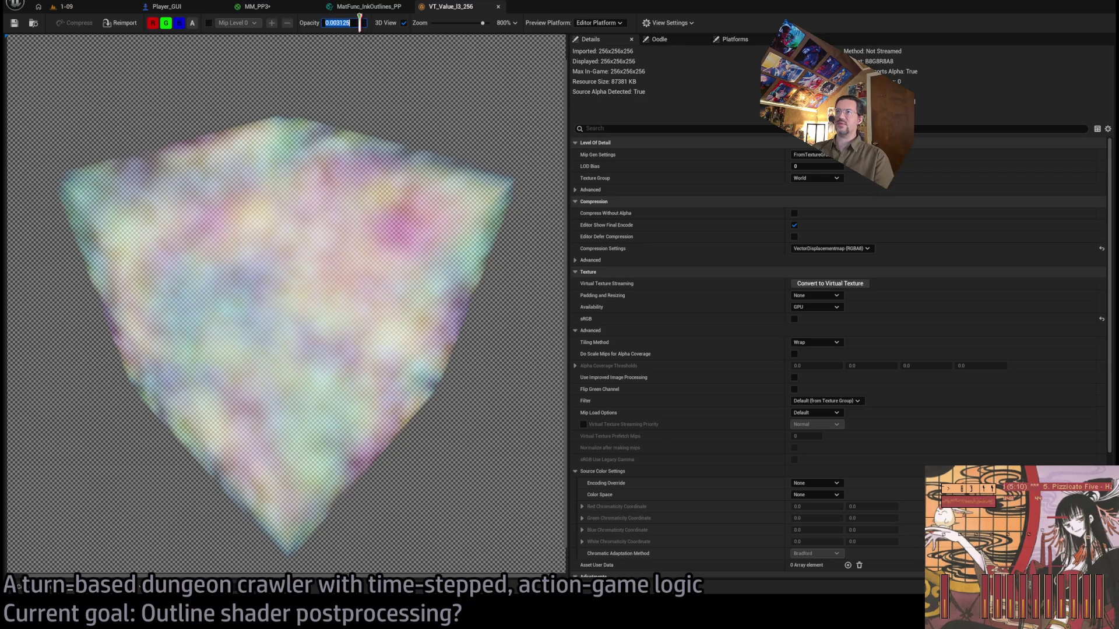
type("1")
key("Return")
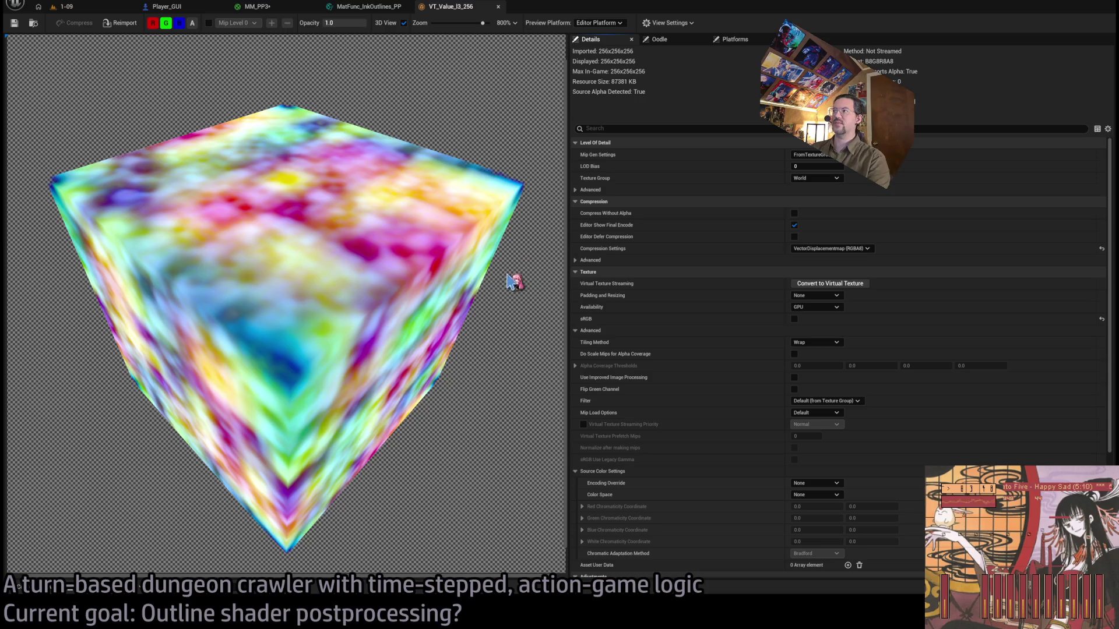
Set the texture's LOD Bias to 1 (128×128×128), then show PreBaked3DNoise in the 1-09 level.
left_click(810, 167)
type("1")
key("Return")
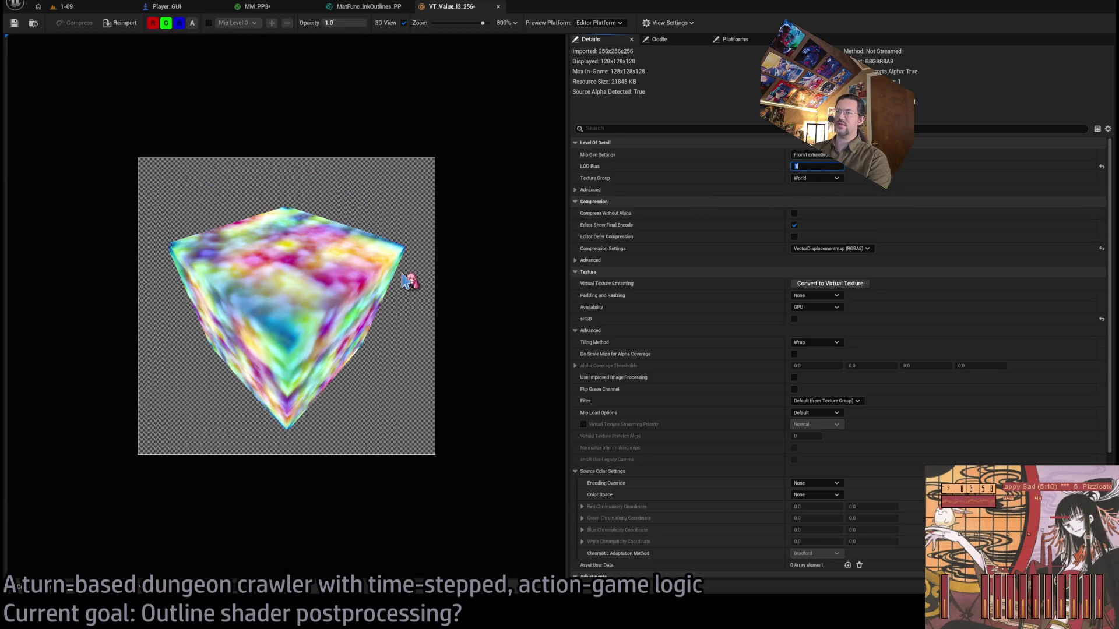
scroll(320, 307, "up", 4)
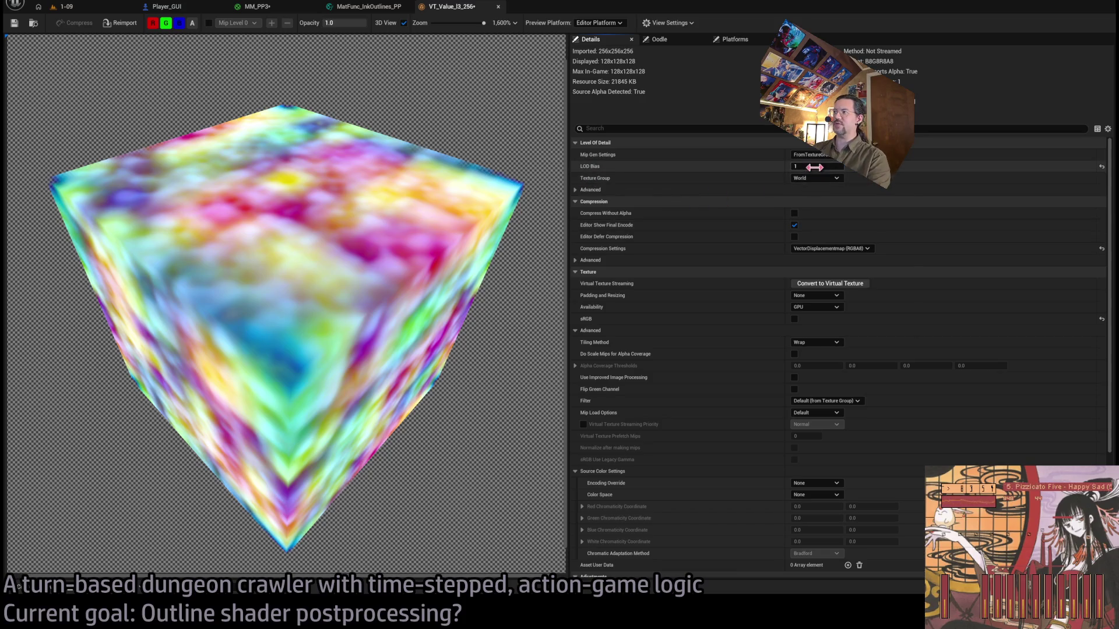
mouse_move(454, 279)
left_mouse_down()
mouse_move(412, 270)
mouse_move(431, 224)
left_mouse_up()
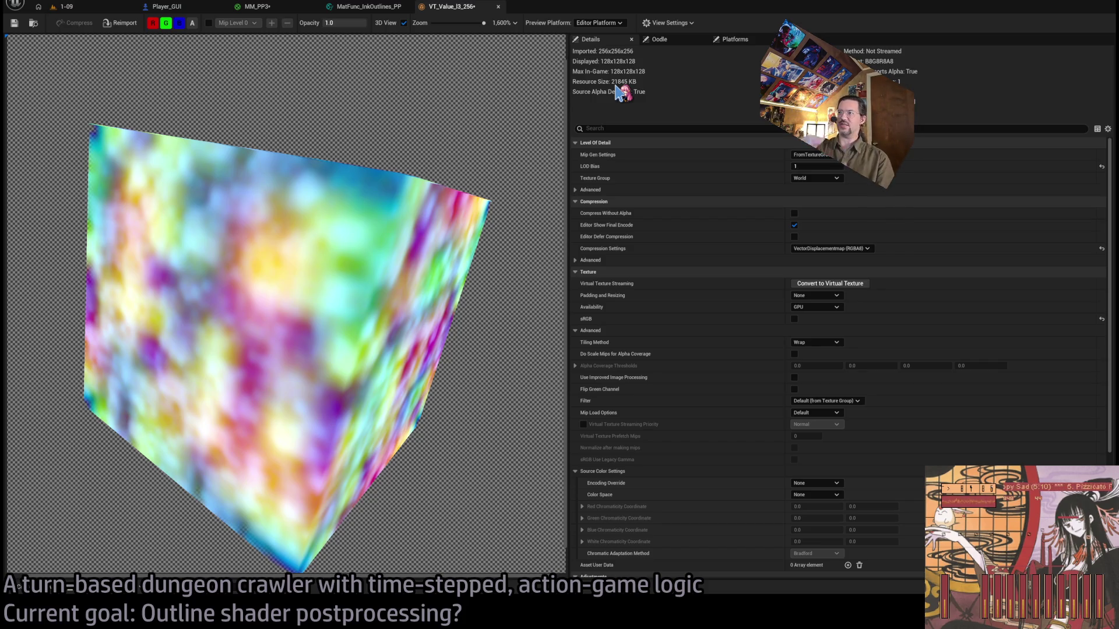
left_click_drag(437, 230, 418, 247)
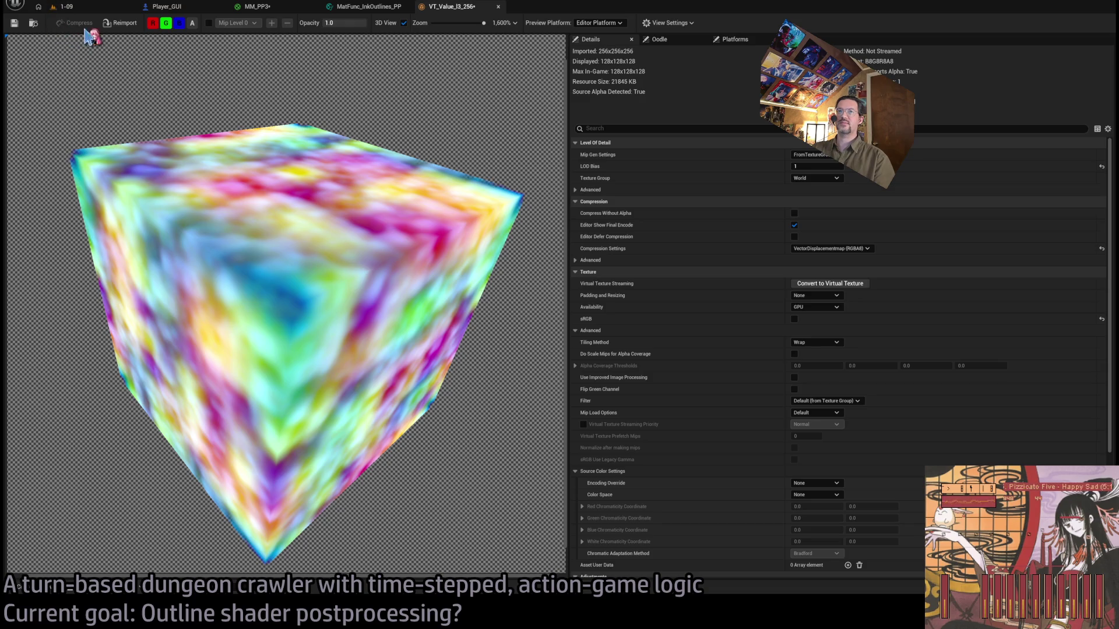
left_click(104, 12)
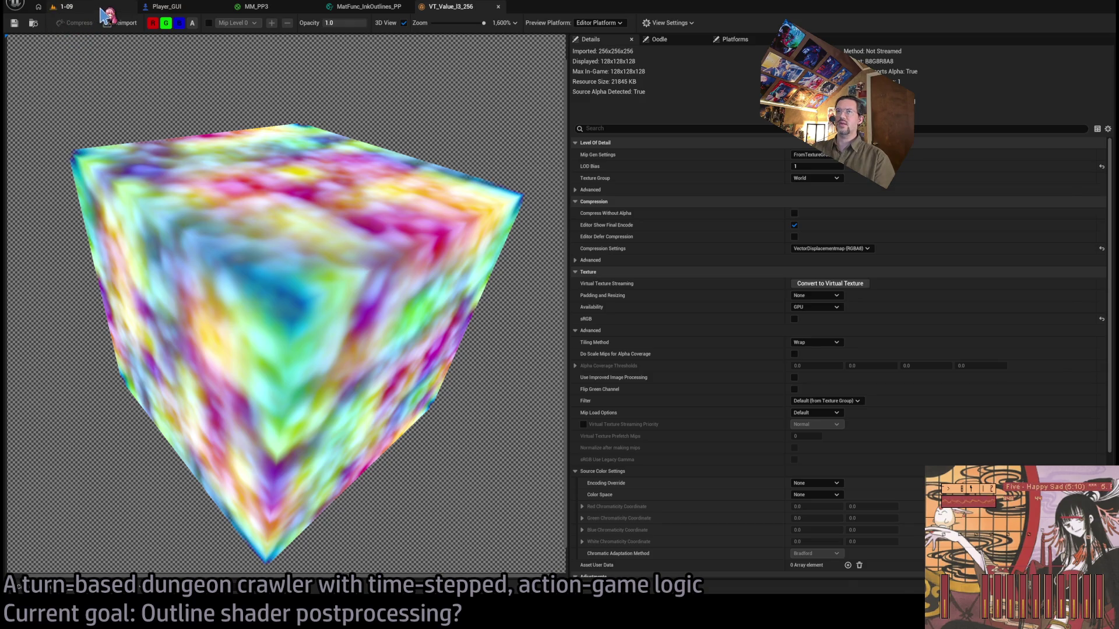
left_click(36, 593)
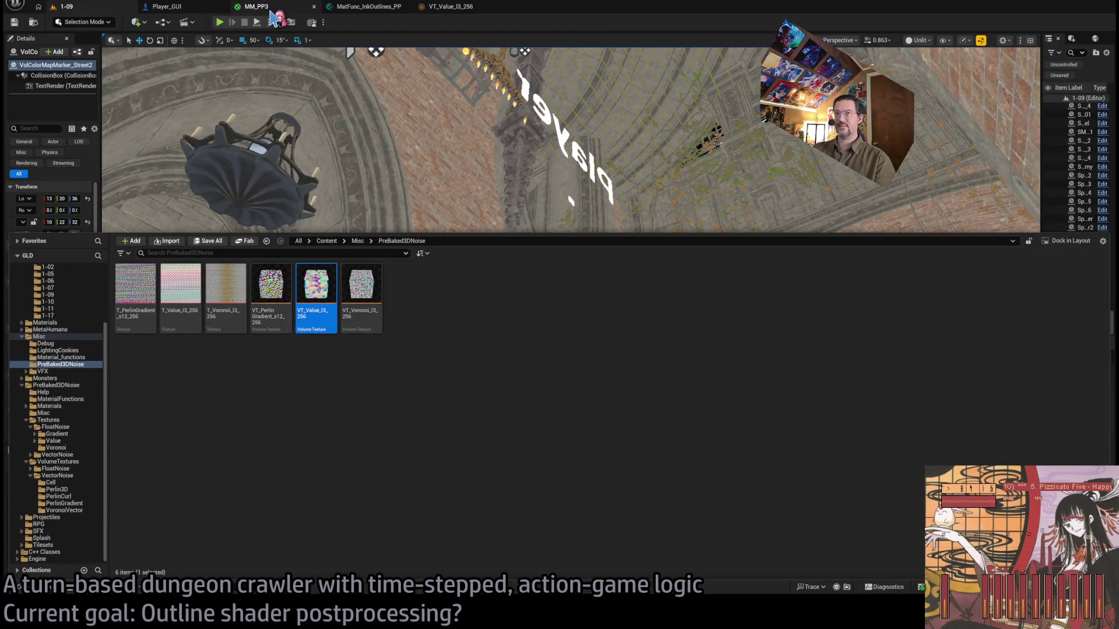
Inside MM_PP3's SceneColor subgraph, add a Texture Sample node using VT_Value_I3_256.
left_click(257, 7)
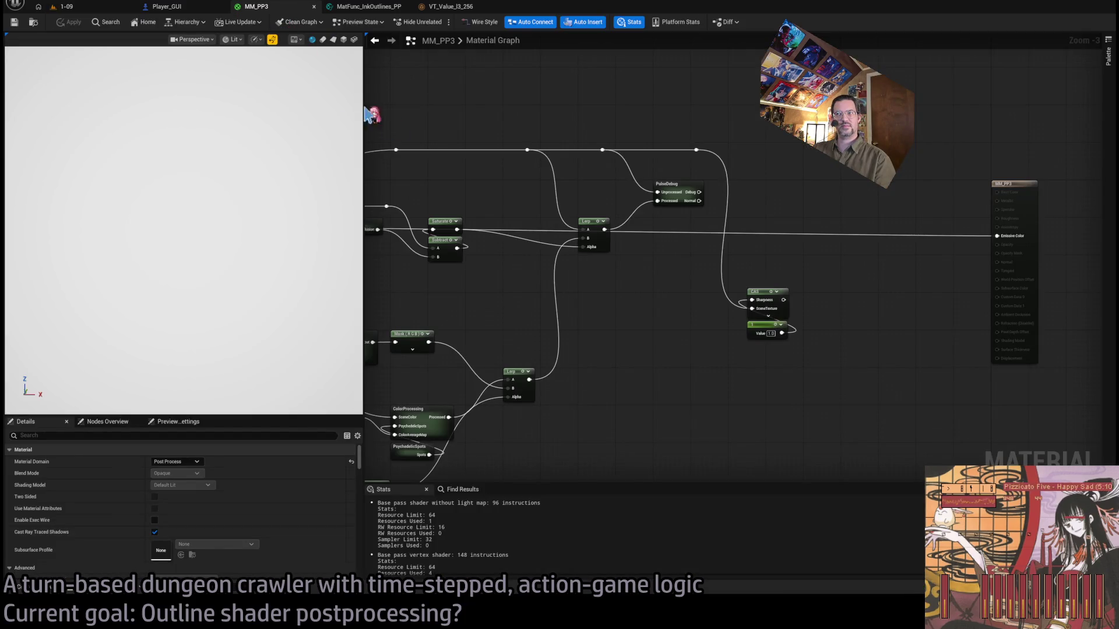
scroll(709, 243, "up", 2)
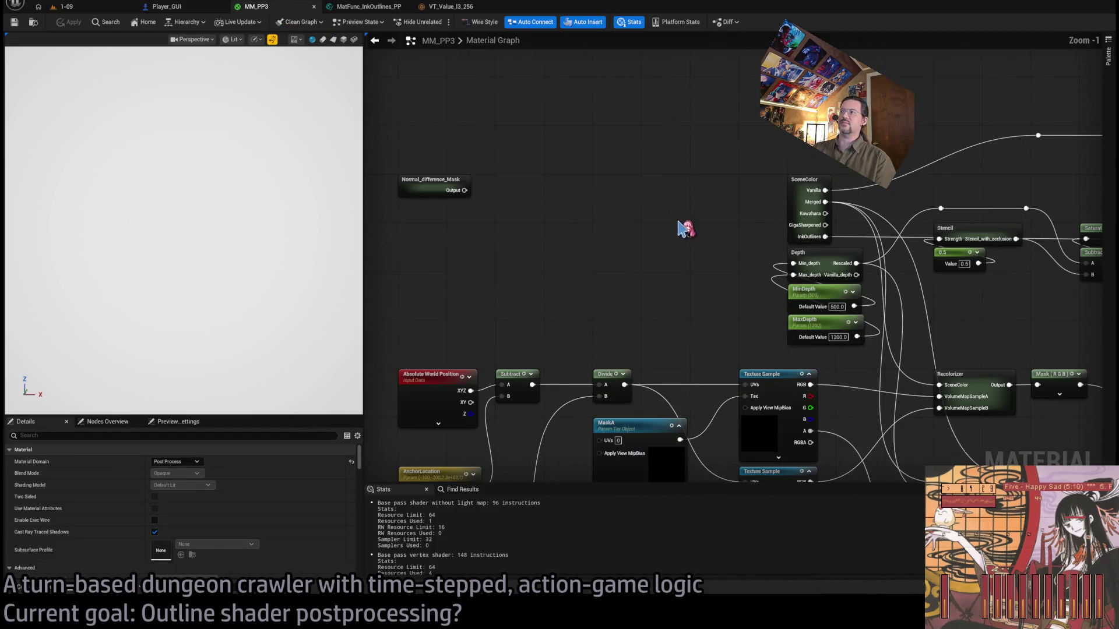
left_click_drag(721, 223, 587, 219)
double_click(653, 187)
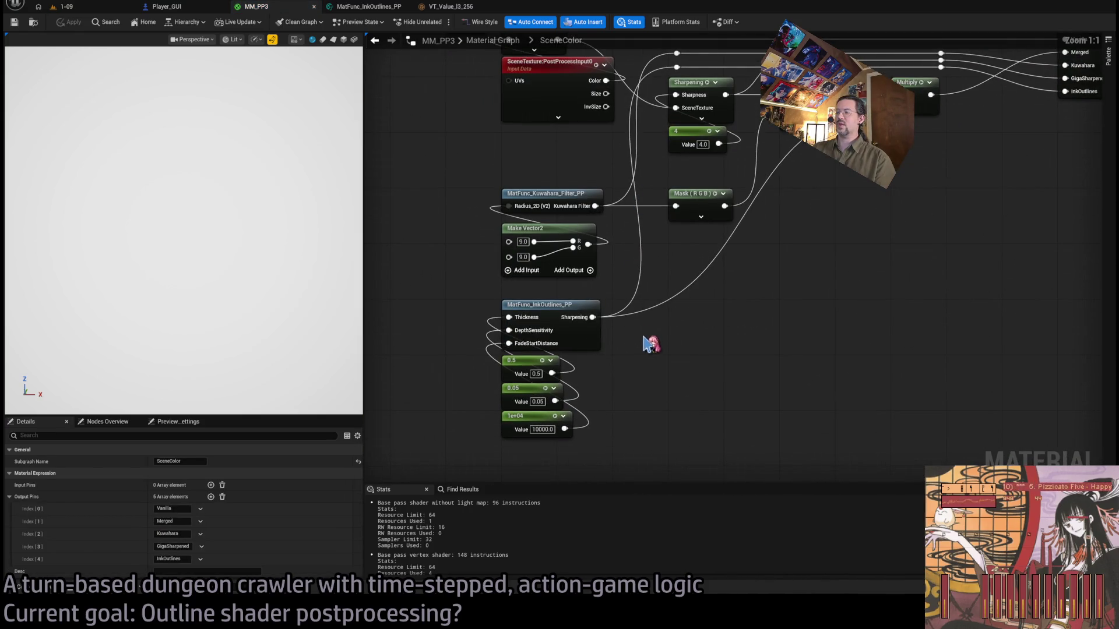
left_click_drag(649, 342, 709, 303)
left_click_drag(547, 327, 733, 311)
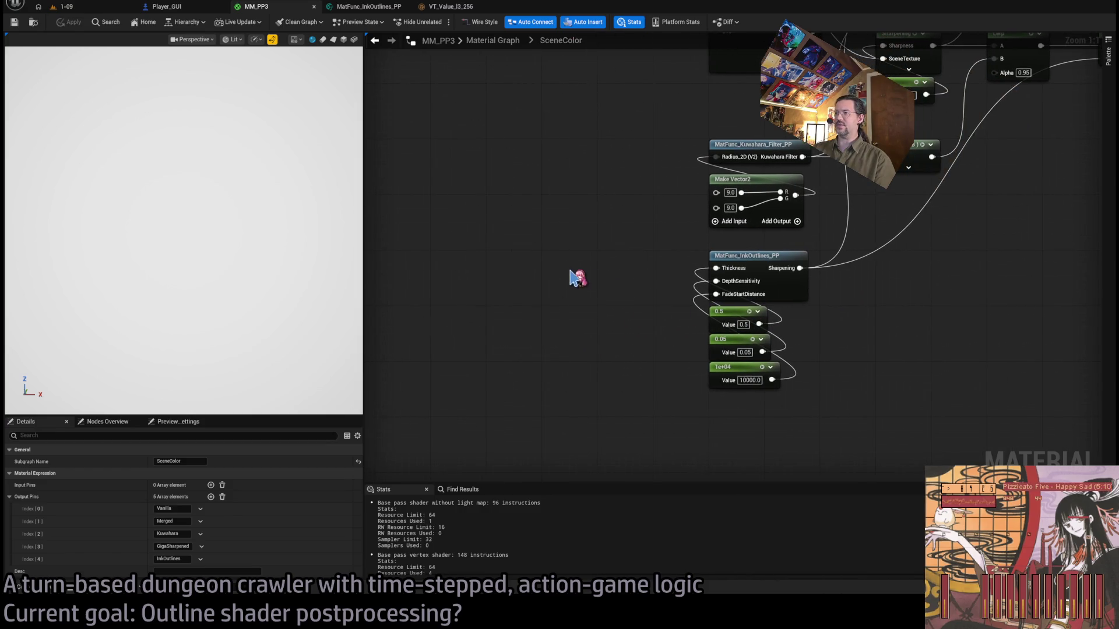
mouse_move(571, 276)
left_mouse_down()
mouse_move(612, 251)
mouse_move(580, 266)
left_mouse_up()
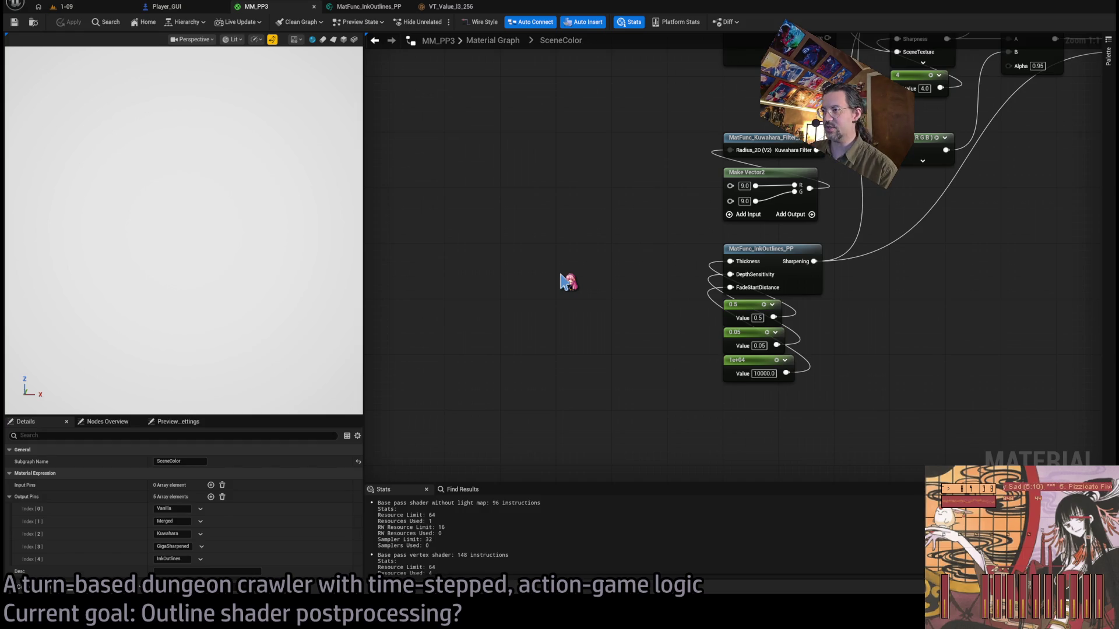
key("ctrl+v")
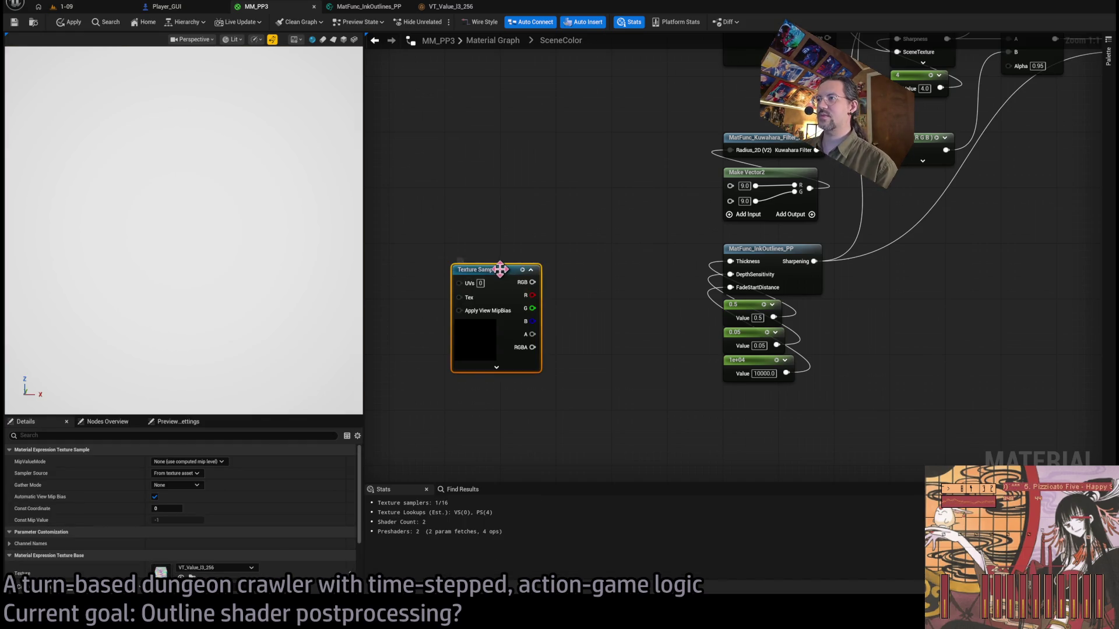
Nudge the Texture Sample node into place and put away the Content Drawer.
left_click_drag(500, 269, 494, 252)
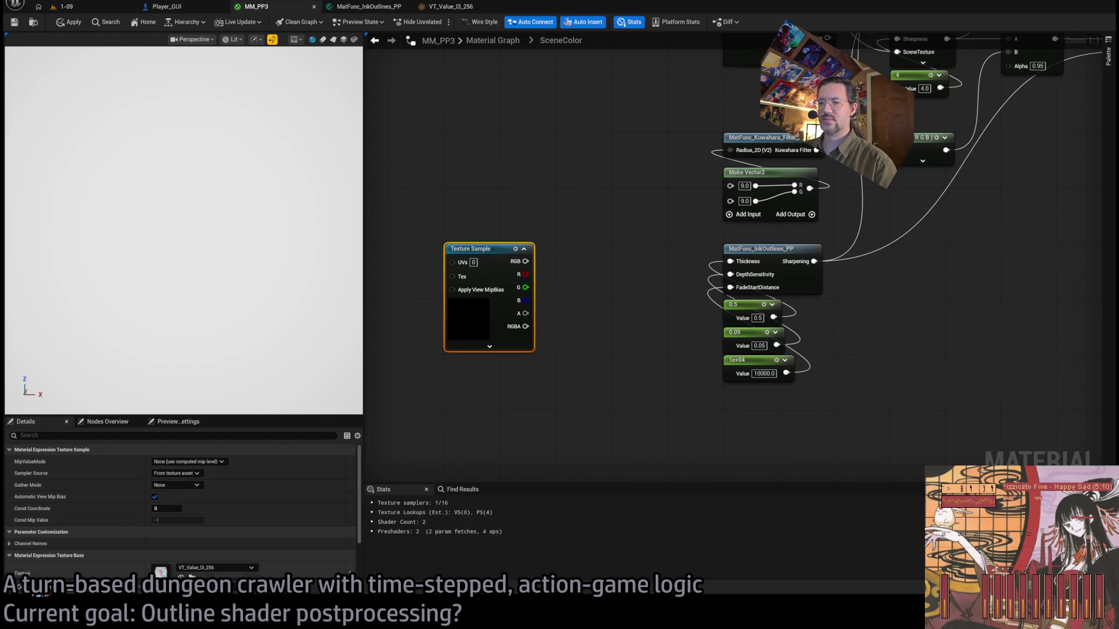
left_click(192, 576)
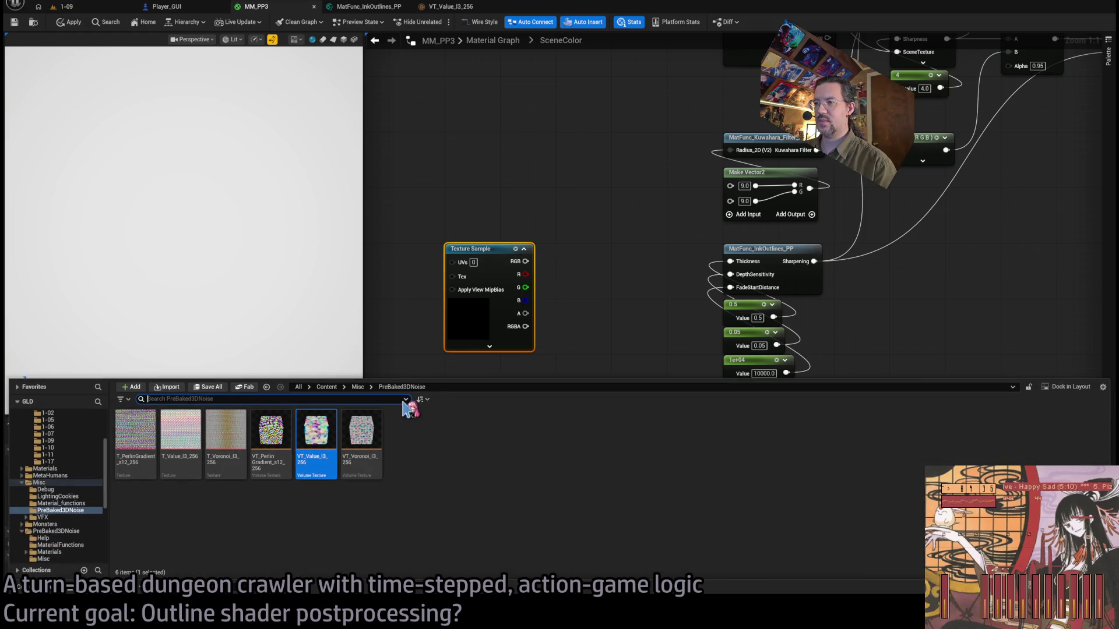
left_click(293, 532)
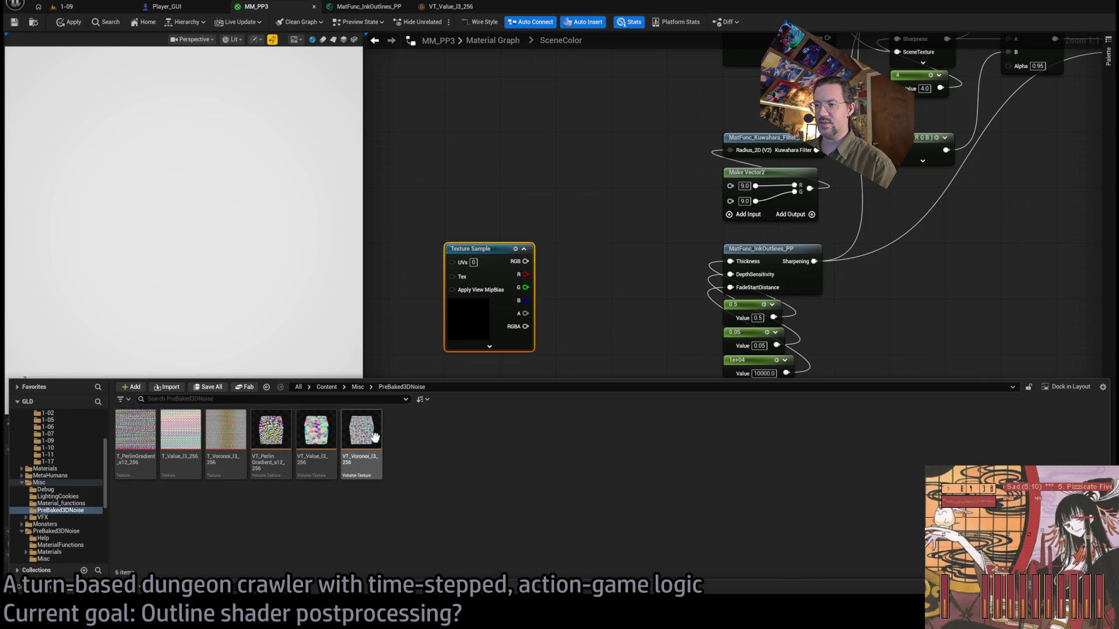
key("ctrl+space")
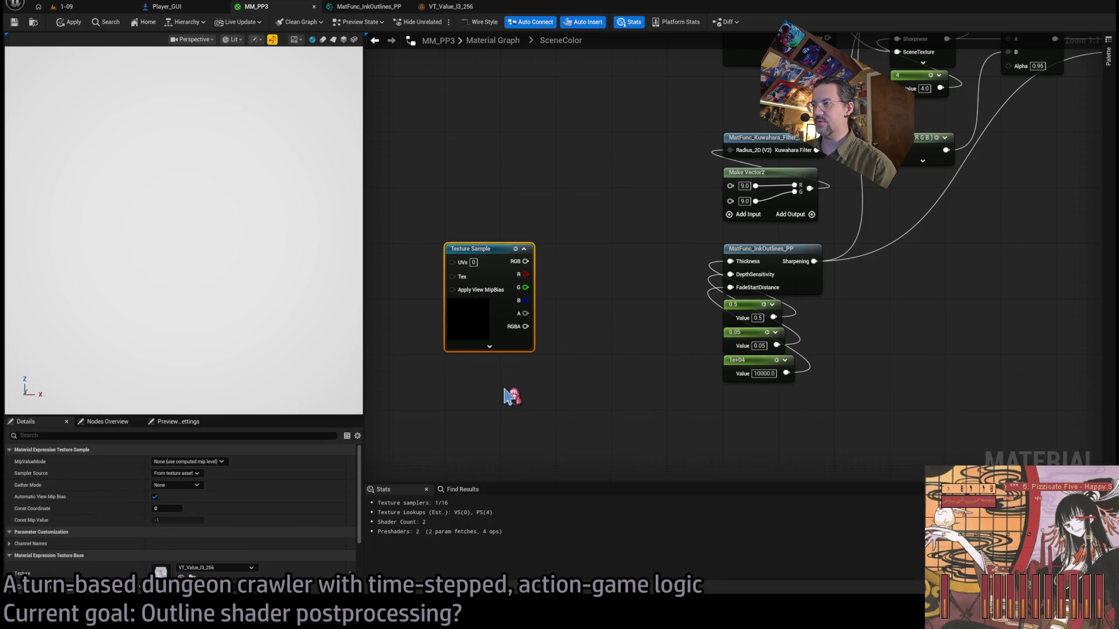
scroll(233, 554, "down", 3)
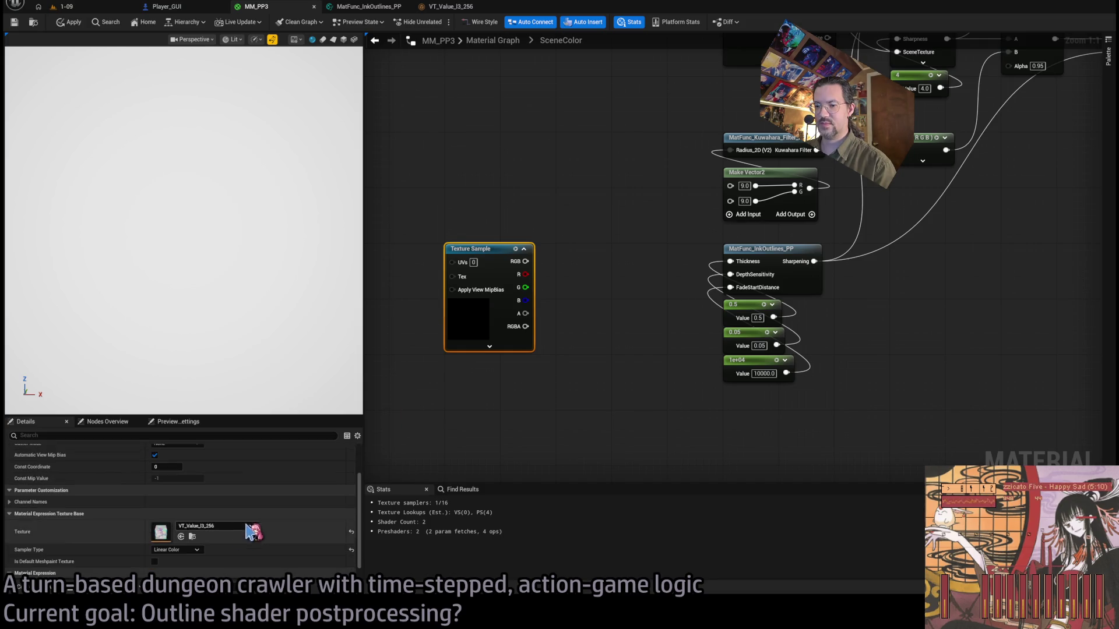
scroll(533, 274, "down", 3)
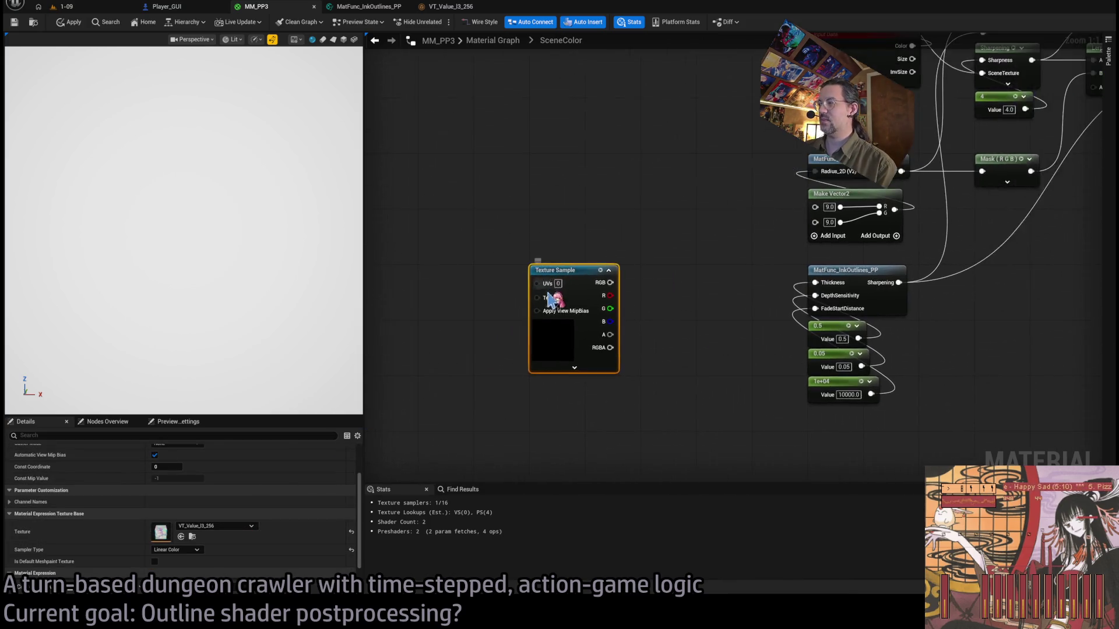
mouse_move(533, 278)
left_mouse_down()
mouse_move(530, 305)
mouse_move(618, 291)
mouse_move(489, 294)
left_mouse_up()
left_click(488, 294)
scroll(441, 327, "up", 3)
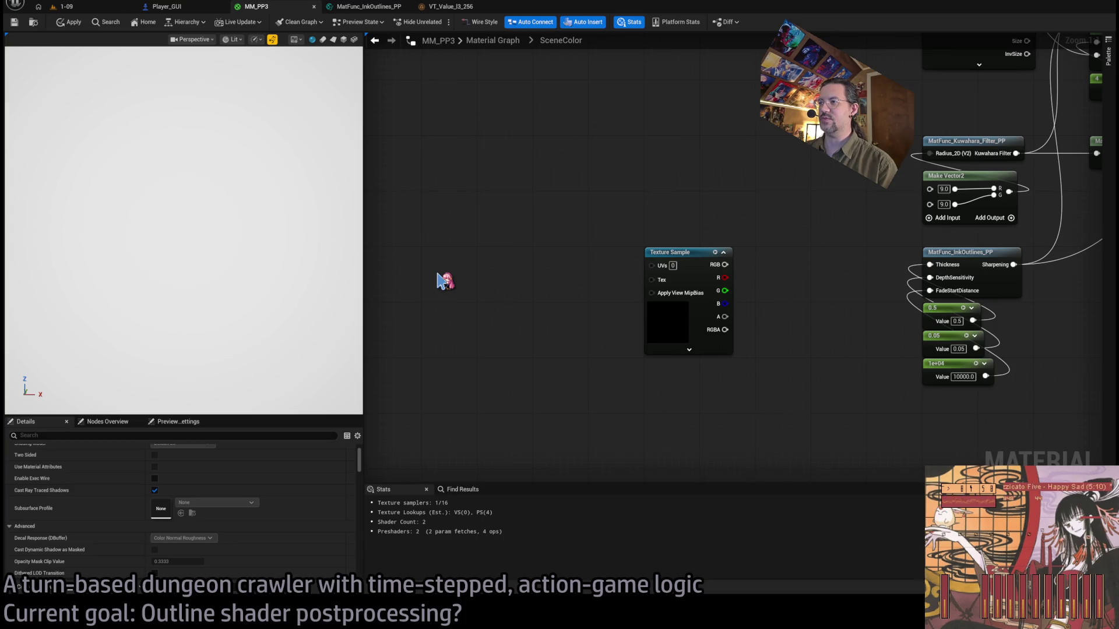
Feed Absolute World Position divided by 400 into the Texture Sample UVs.
left_click(437, 273)
mouse_move(465, 274)
left_mouse_down()
mouse_move(452, 257)
mouse_move(502, 275)
mouse_move(570, 273)
mouse_move(554, 272)
left_mouse_up()
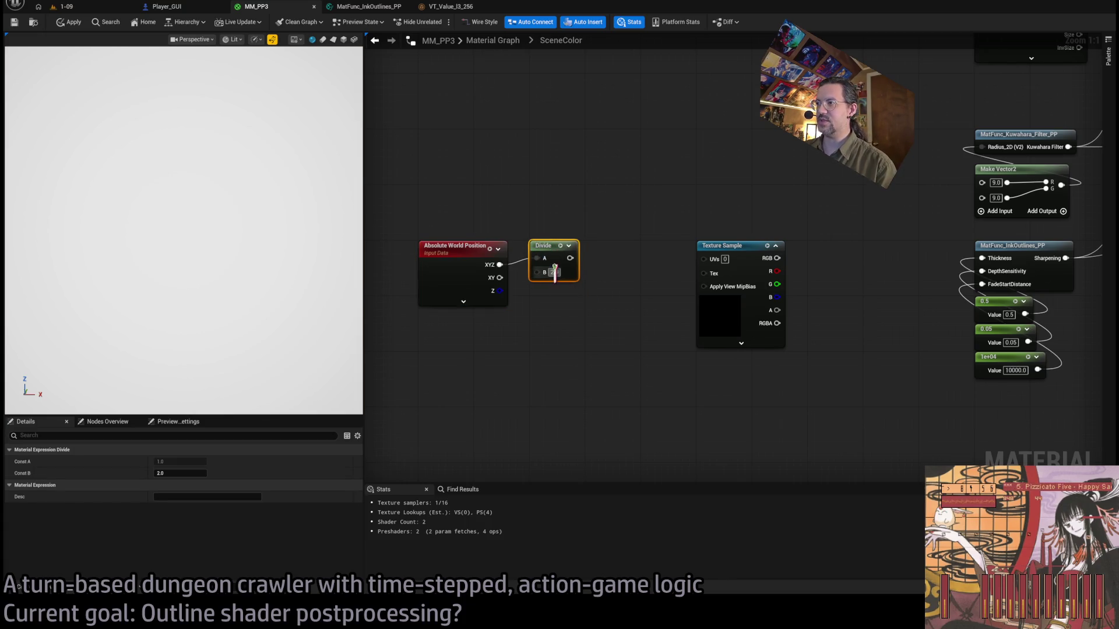
left_click(554, 272)
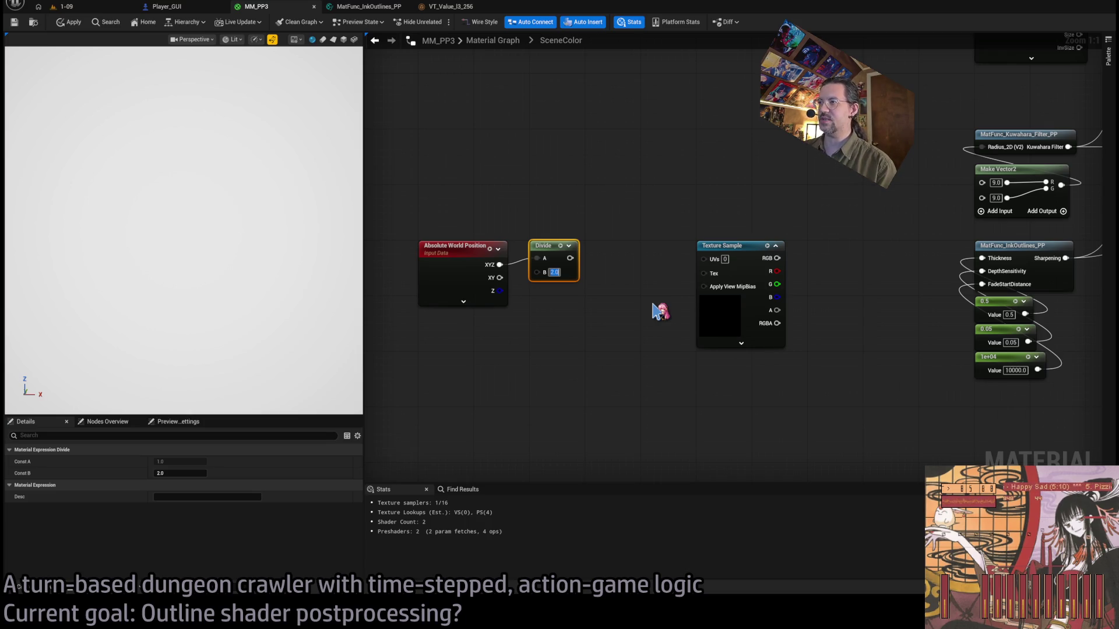
type("400")
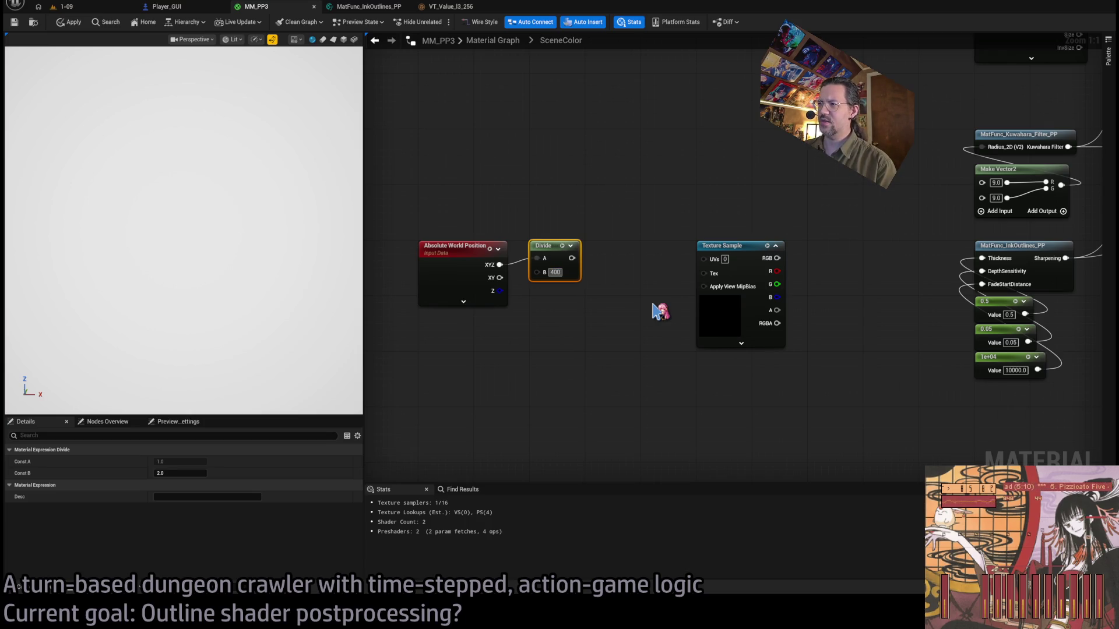
key("Return")
left_click_drag(567, 246, 704, 259)
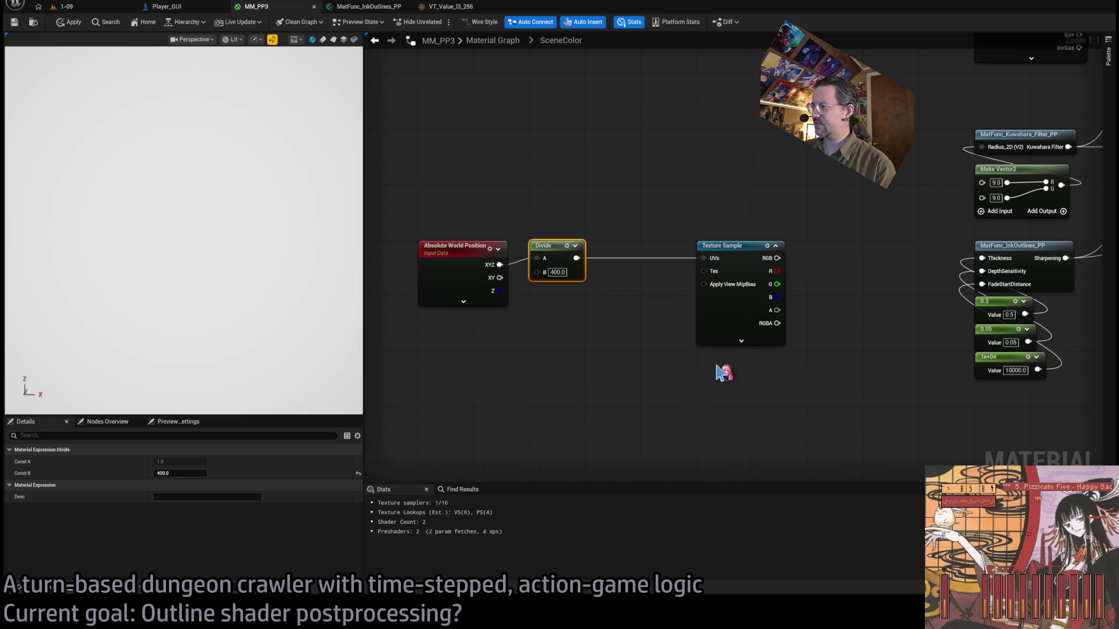
Route the noise's red channel into SceneColor's Merged output, then go to the 1-09 level.
scroll(649, 296, "down", 3)
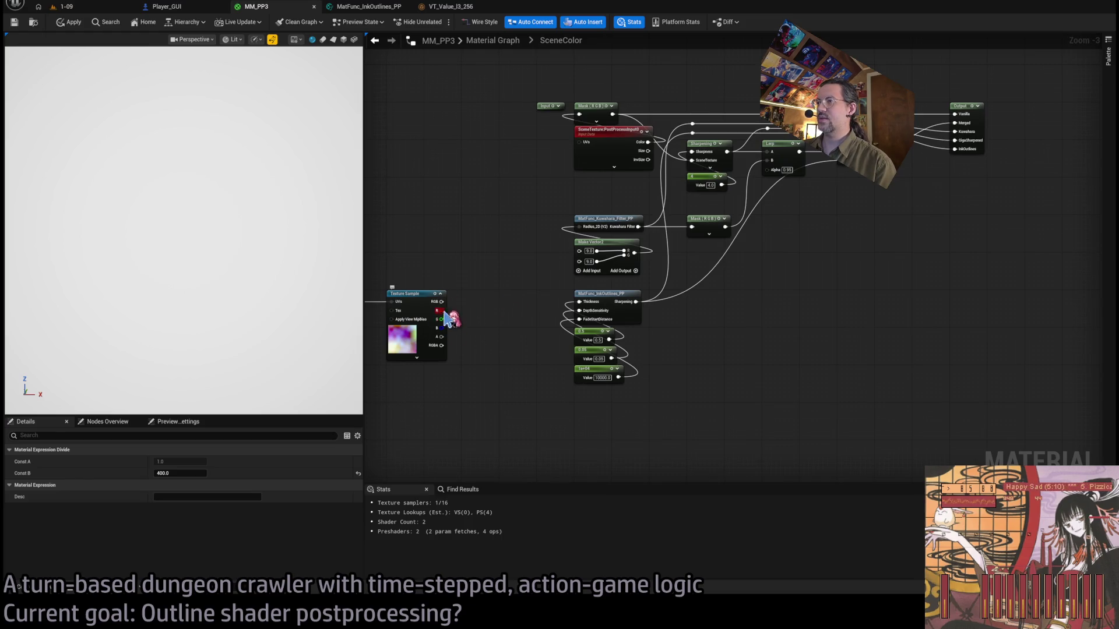
mouse_move(444, 313)
left_mouse_down()
mouse_move(572, 249)
mouse_move(827, 153)
mouse_move(961, 128)
mouse_move(924, 214)
mouse_move(961, 150)
left_mouse_up()
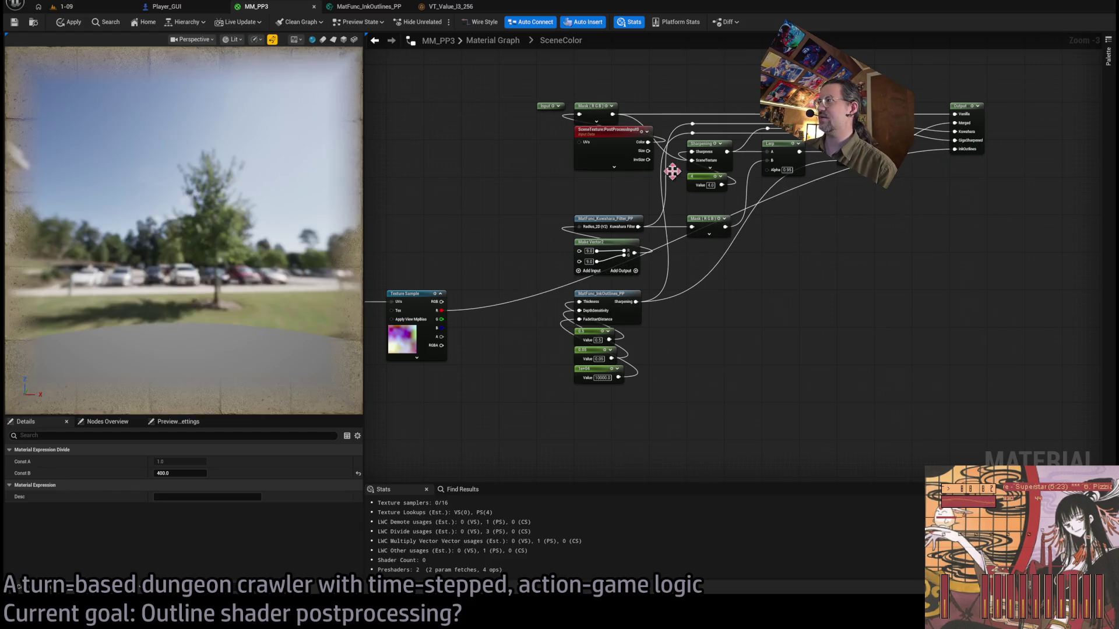
left_click(88, 7)
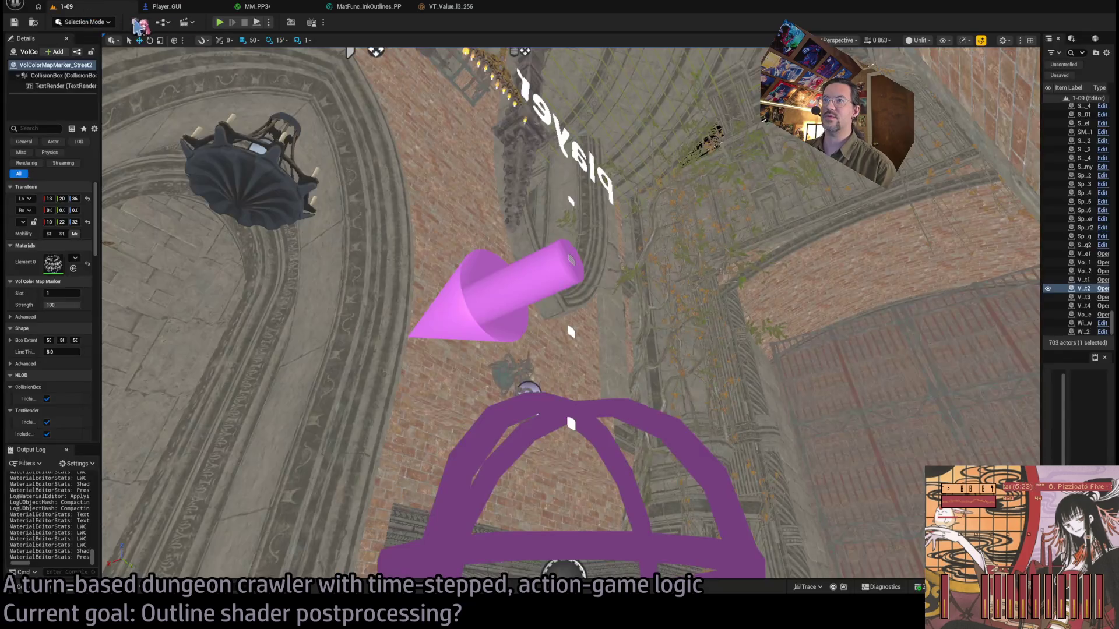
Start a Play In Editor game of 1-09 and play several turns showing grayscale noise.
left_click(219, 22)
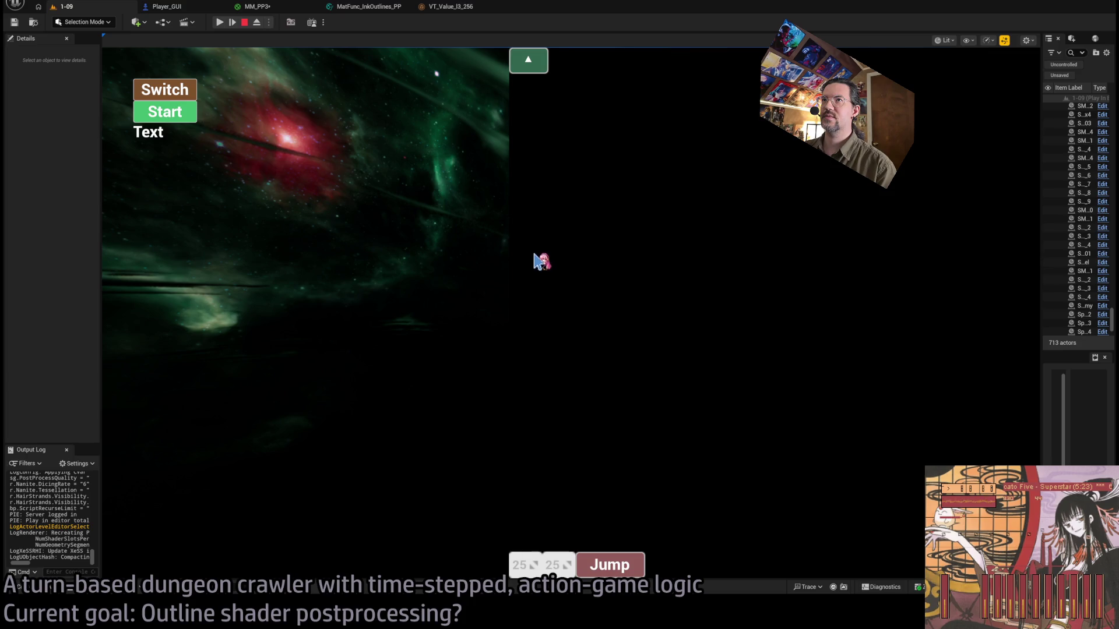
left_click(220, 23)
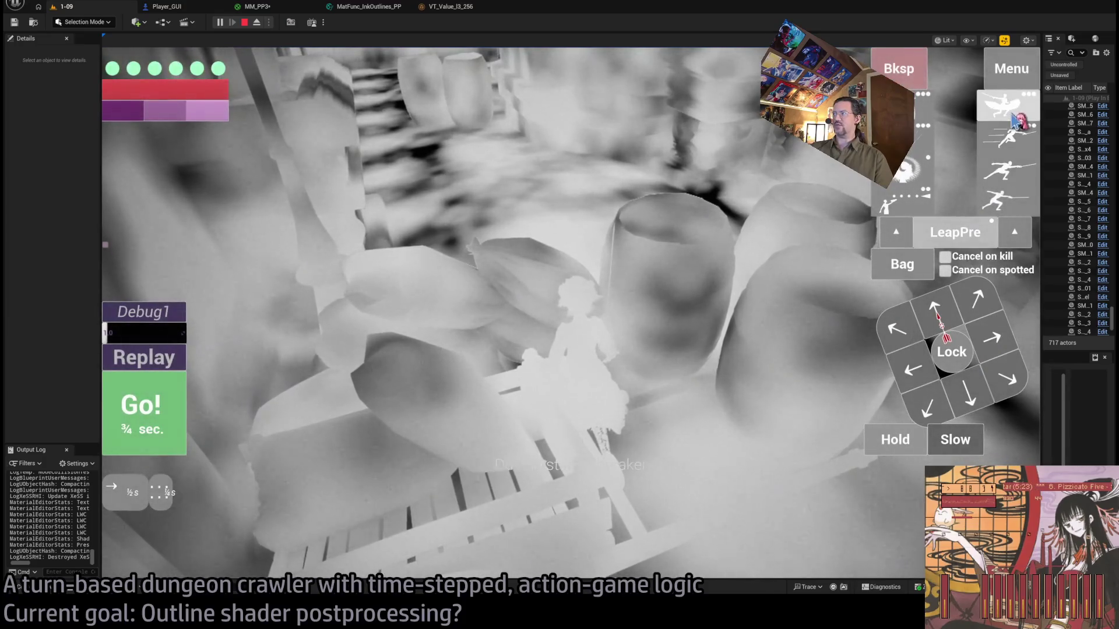
left_click(140, 404)
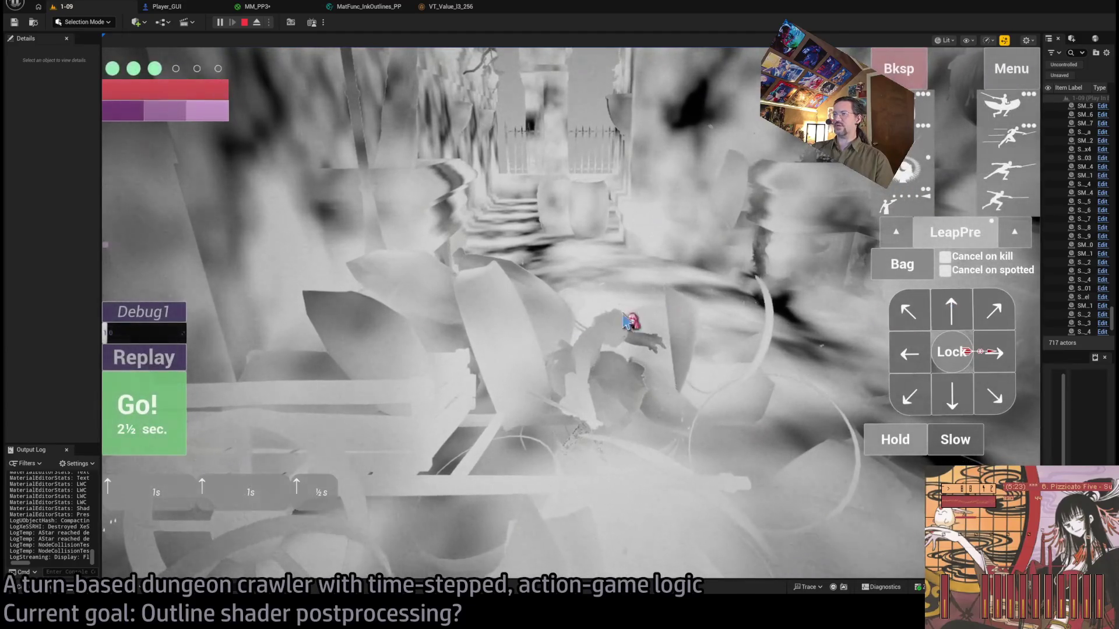
key("space")
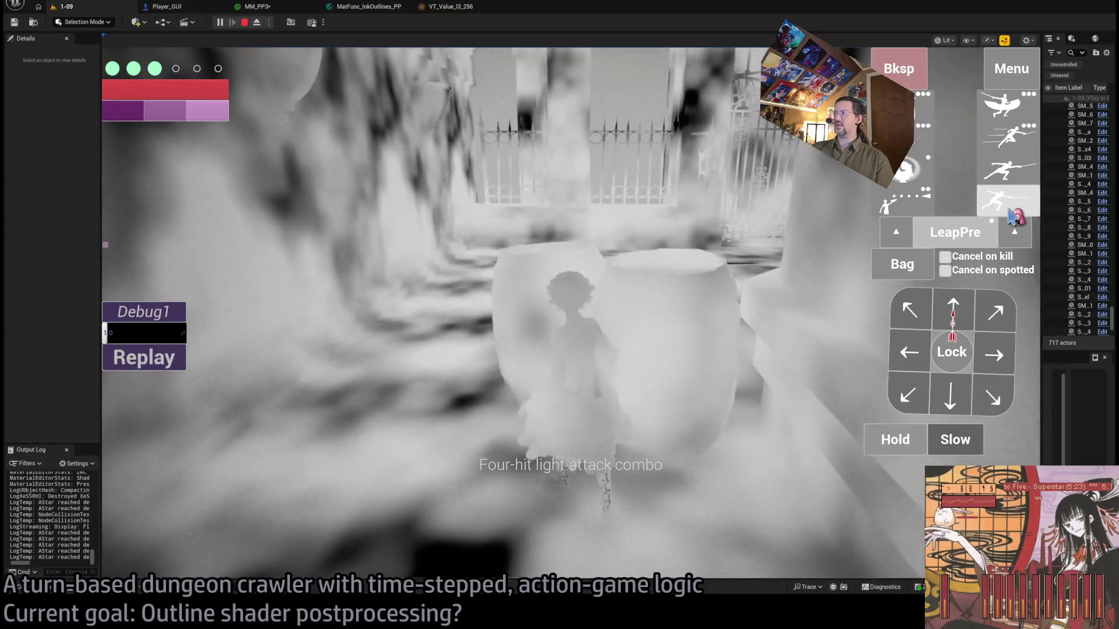
key("space")
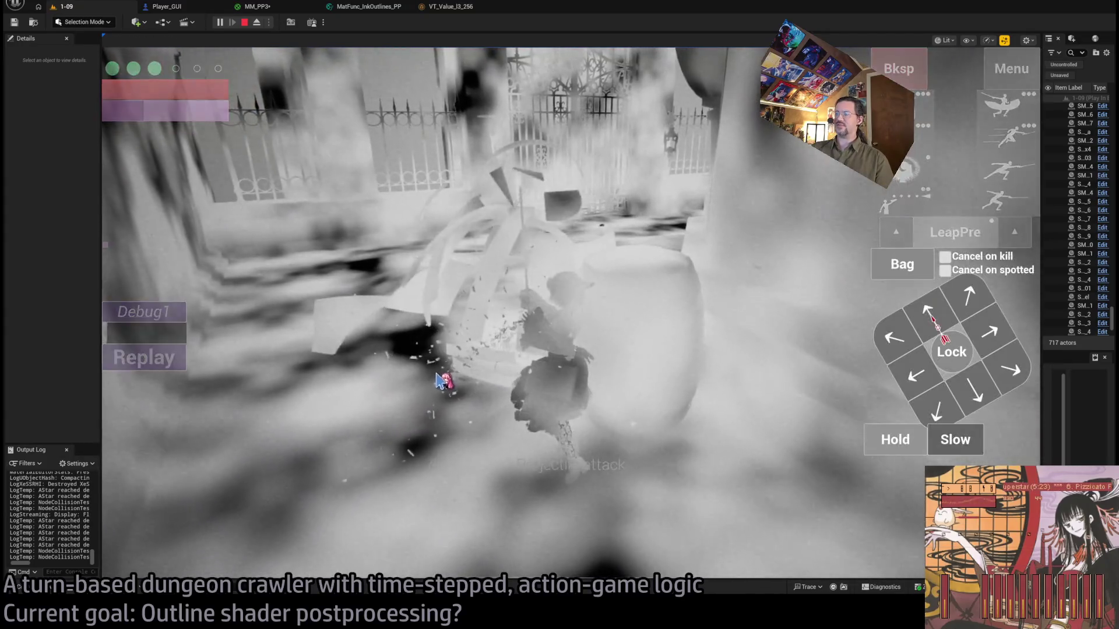
Play a diagonal move, stop the session and return to MM_PP3's graph.
left_click(160, 429)
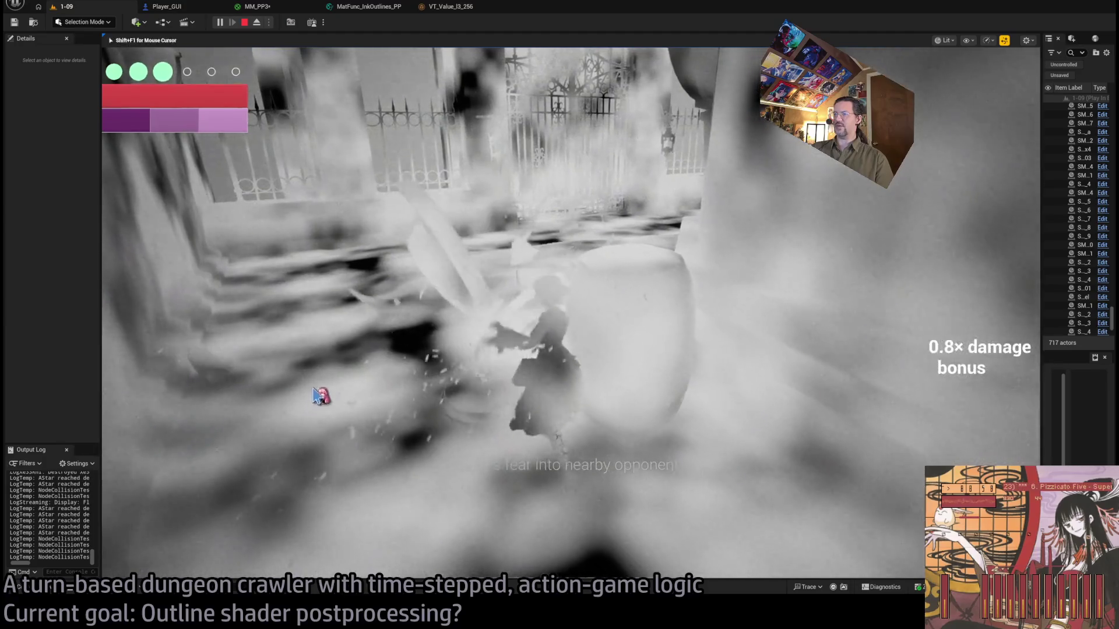
left_click(897, 337)
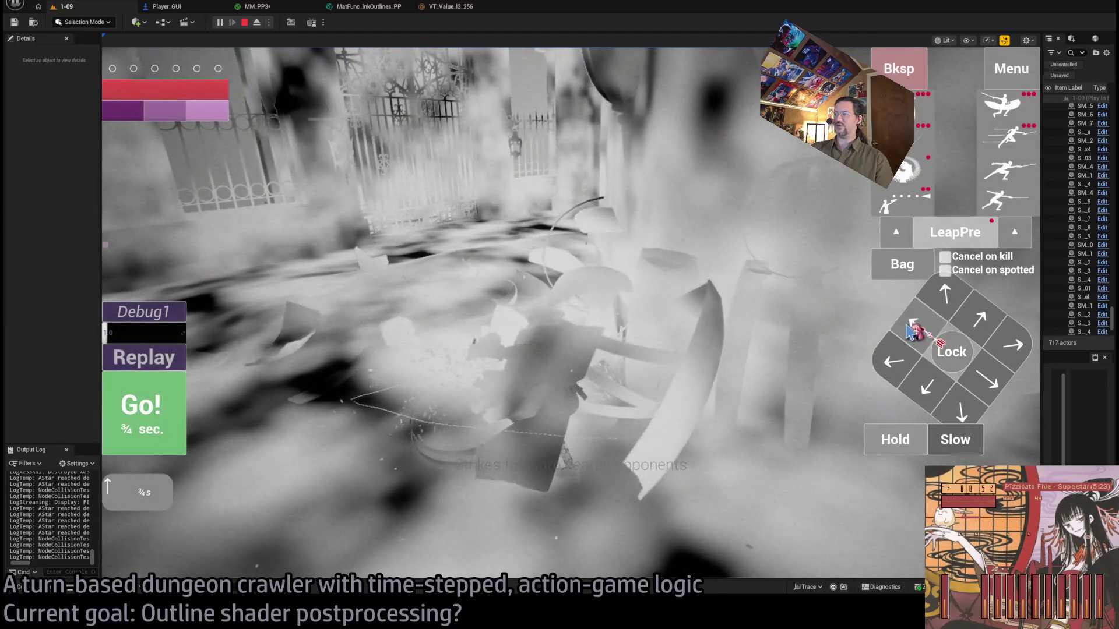
left_click(143, 429)
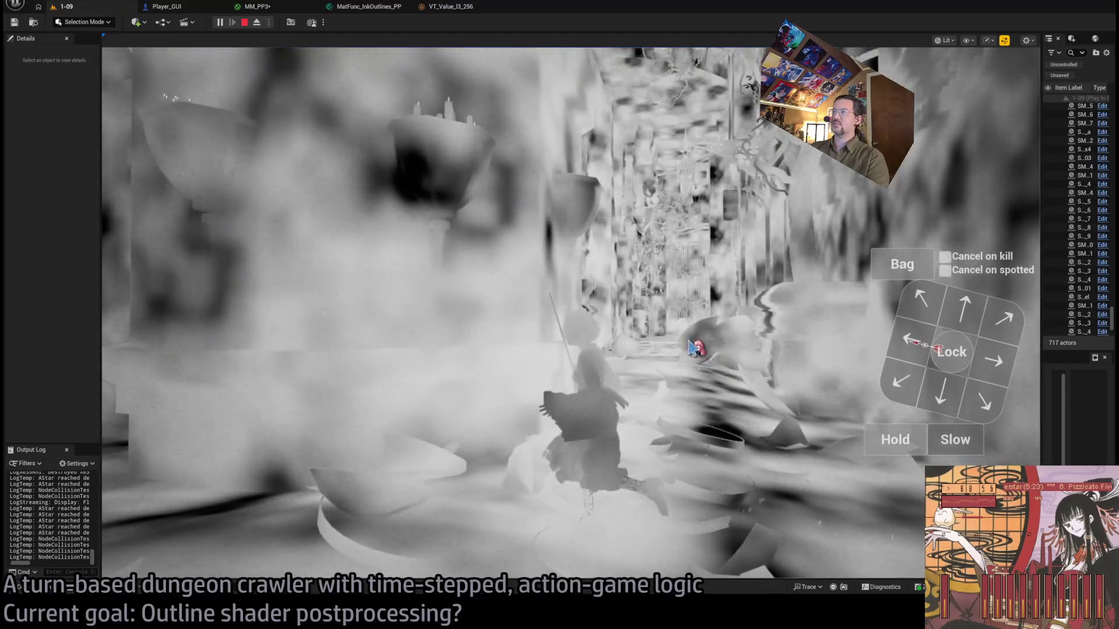
key("Escape")
left_click(272, 8)
scroll(567, 209, "up", 3)
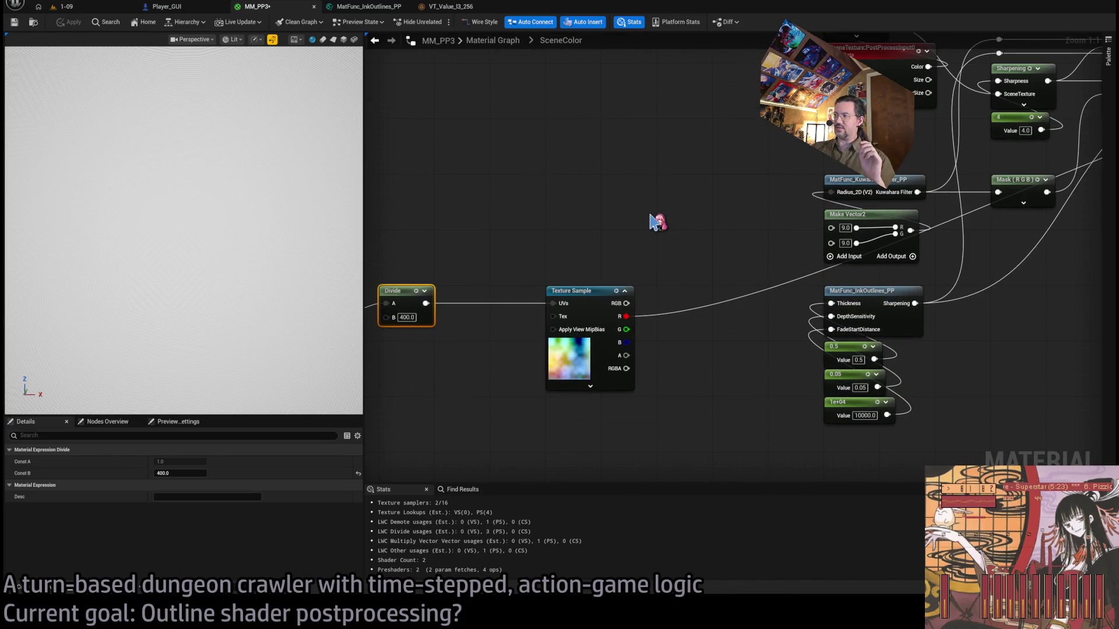
Rearrange the graph so the Texture Sample sits beside the Divide node.
mouse_move(682, 262)
left_mouse_down()
mouse_move(645, 250)
mouse_move(679, 239)
mouse_move(872, 292)
mouse_move(694, 272)
mouse_move(606, 294)
left_mouse_up()
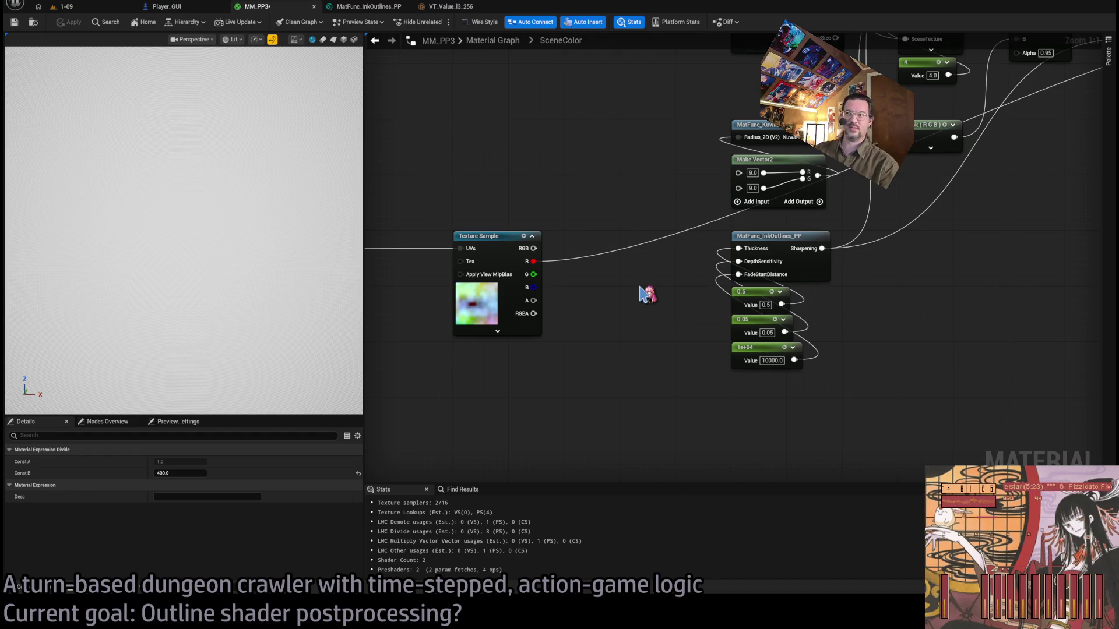
scroll(600, 338, "down", 4)
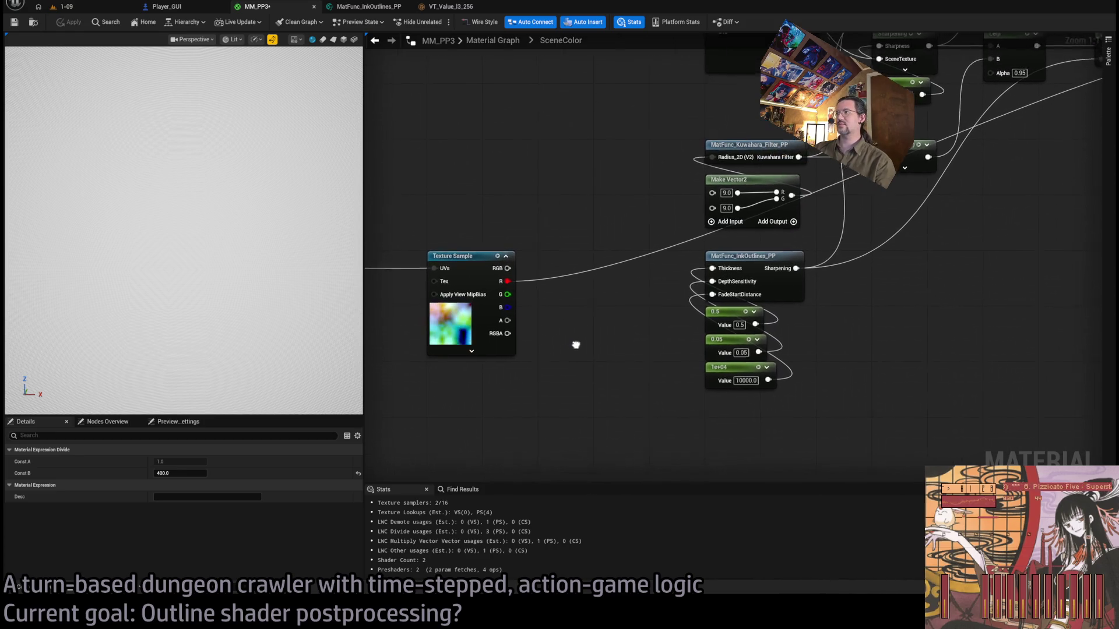
scroll(578, 349, "up", 4)
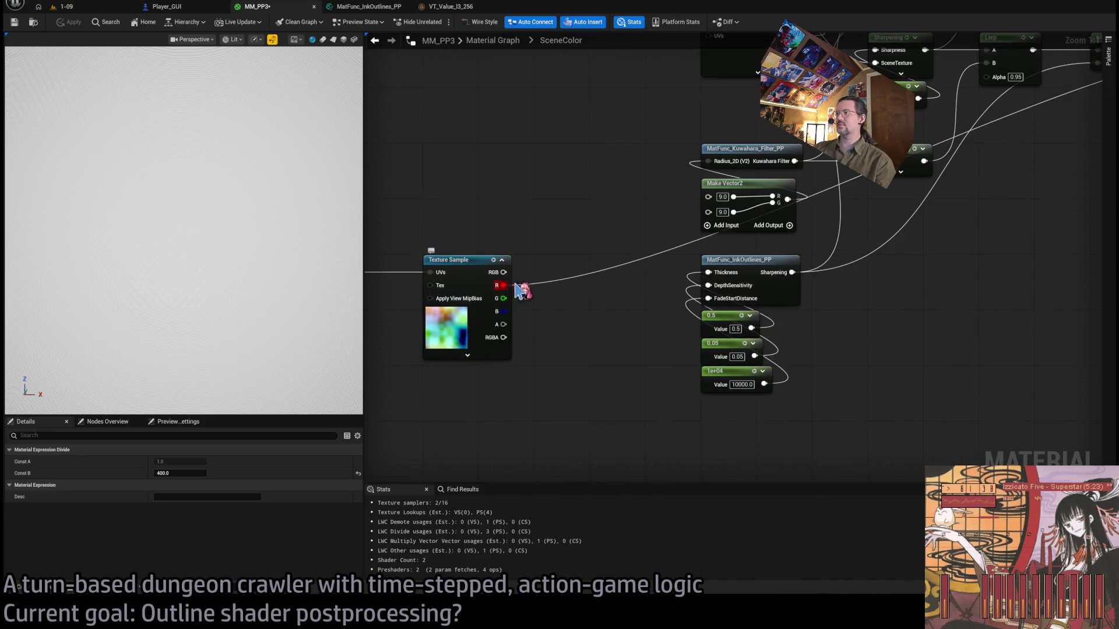
left_click_drag(533, 317, 687, 304)
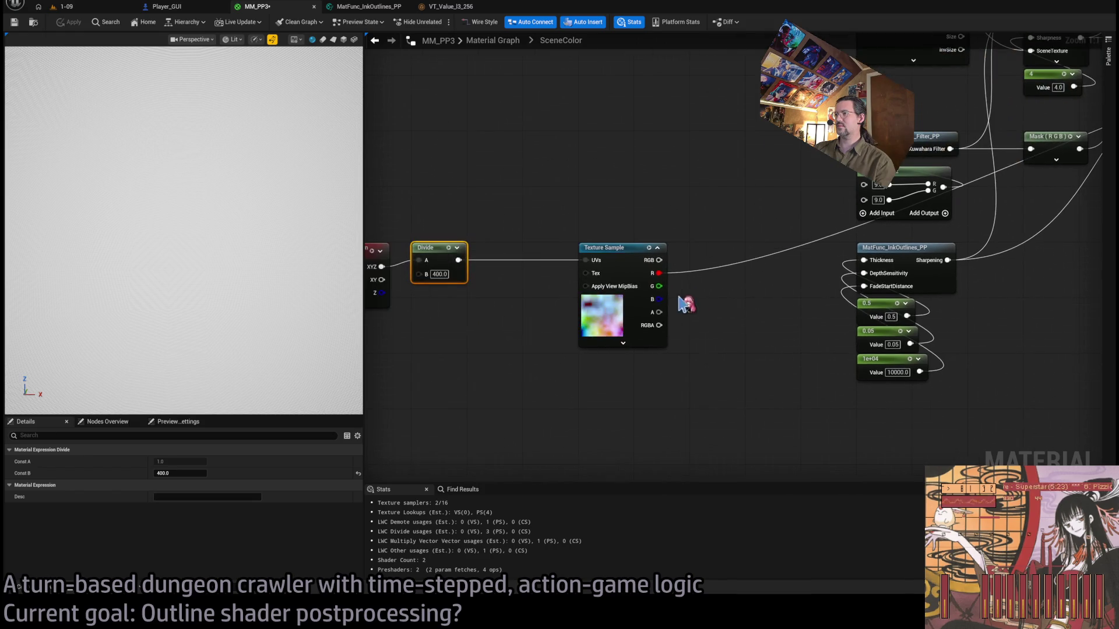
left_click_drag(620, 254, 568, 259)
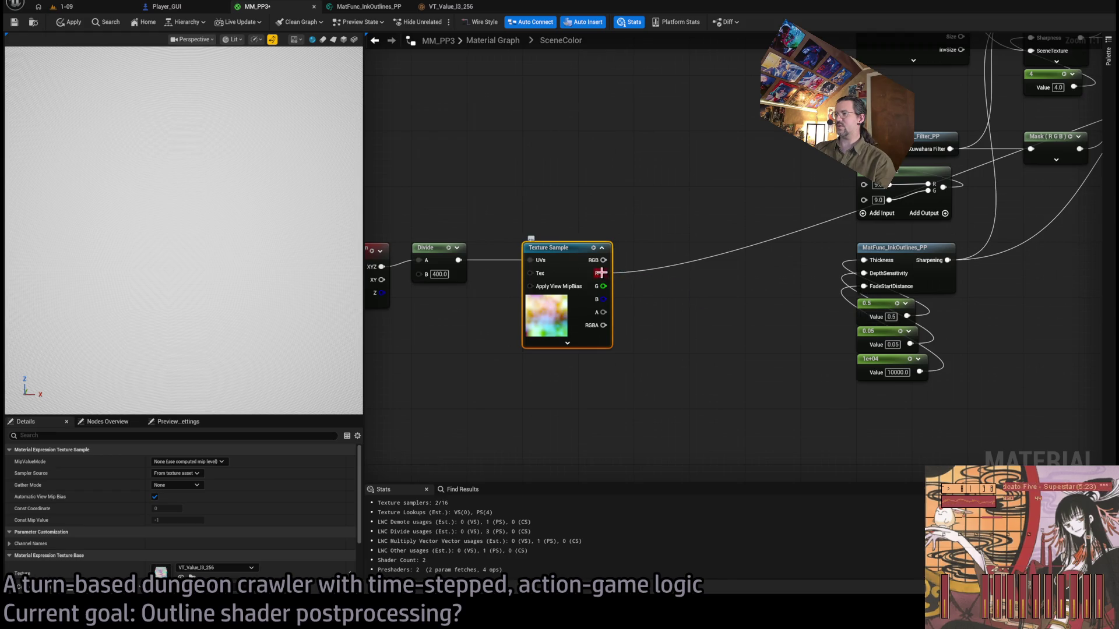
Add 0.25 to the noise red channel and wire the result into MatFunc_InkOutlines_PP Thickness.
left_click_drag(601, 273, 647, 299)
key("a")
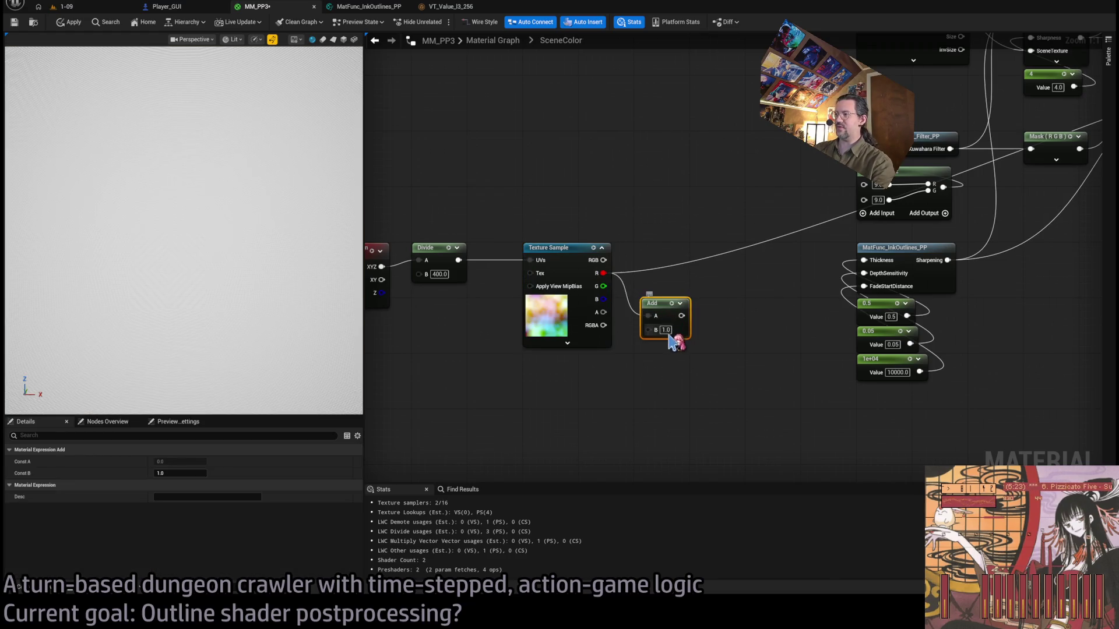
key("Return")
left_click(715, 347)
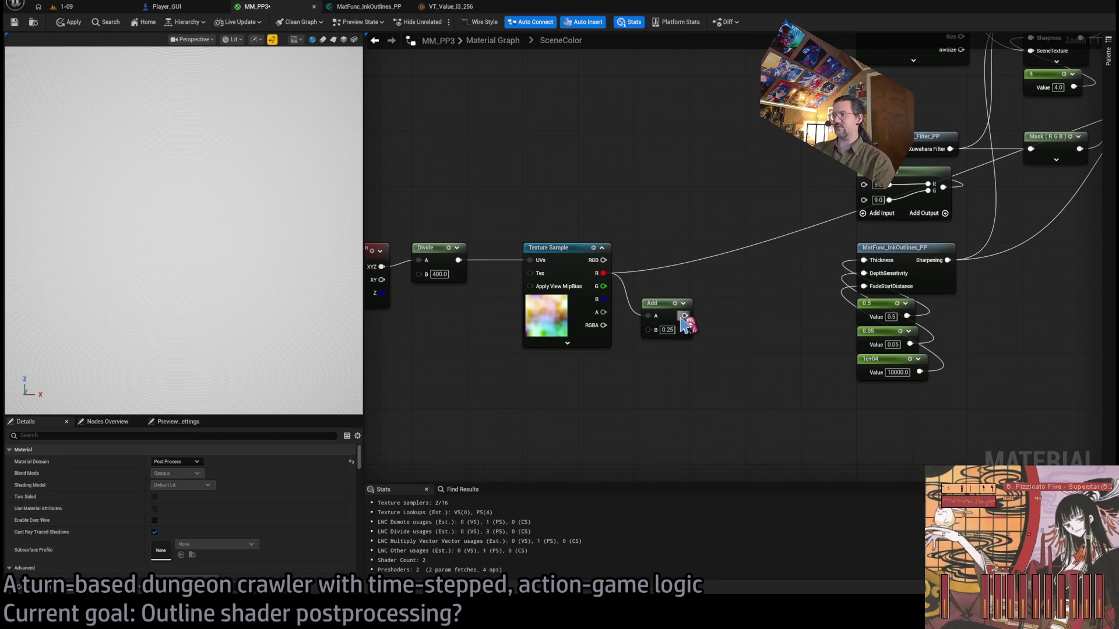
mouse_move(684, 315)
left_mouse_down()
mouse_move(750, 310)
mouse_move(819, 285)
left_mouse_up()
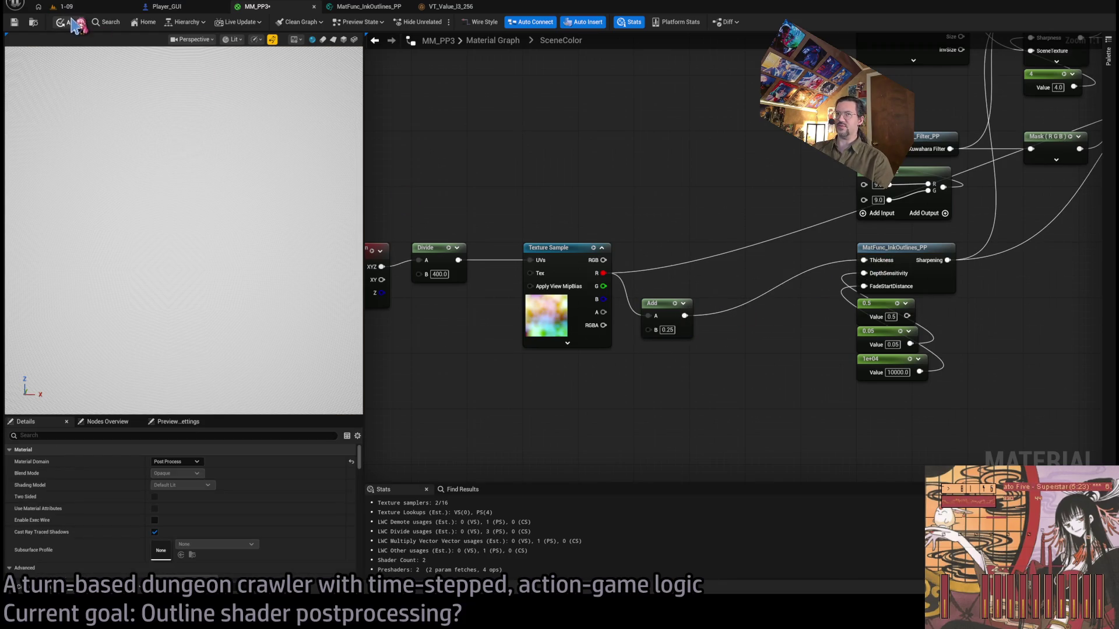
left_click(88, 11)
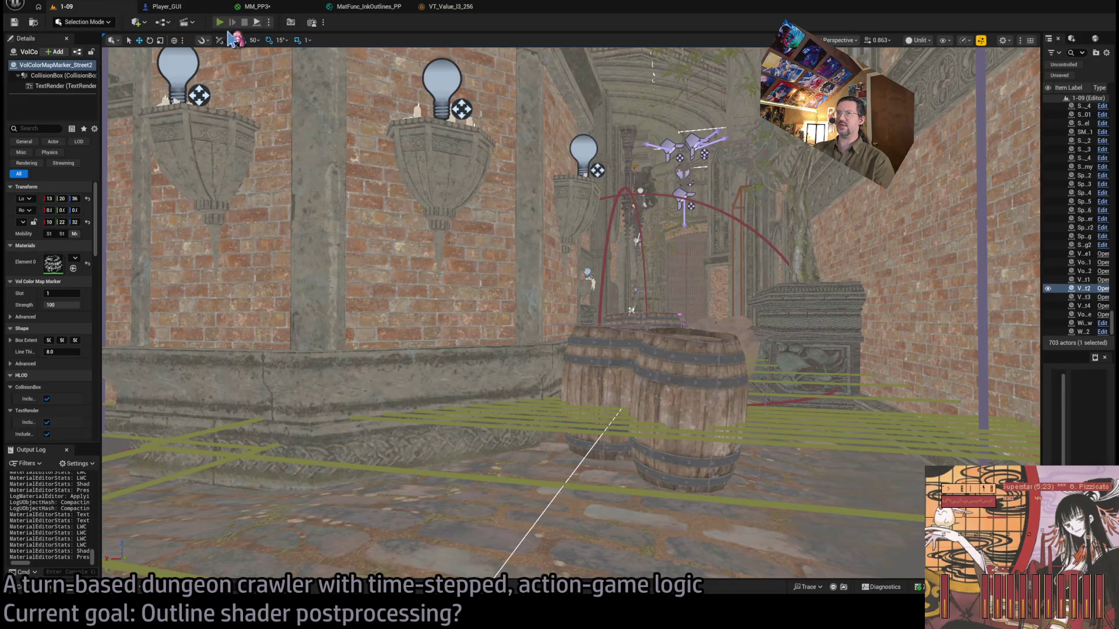
Disconnect the test wire from the Output node, apply MM_PP3, and check the running level.
key("alt+p")
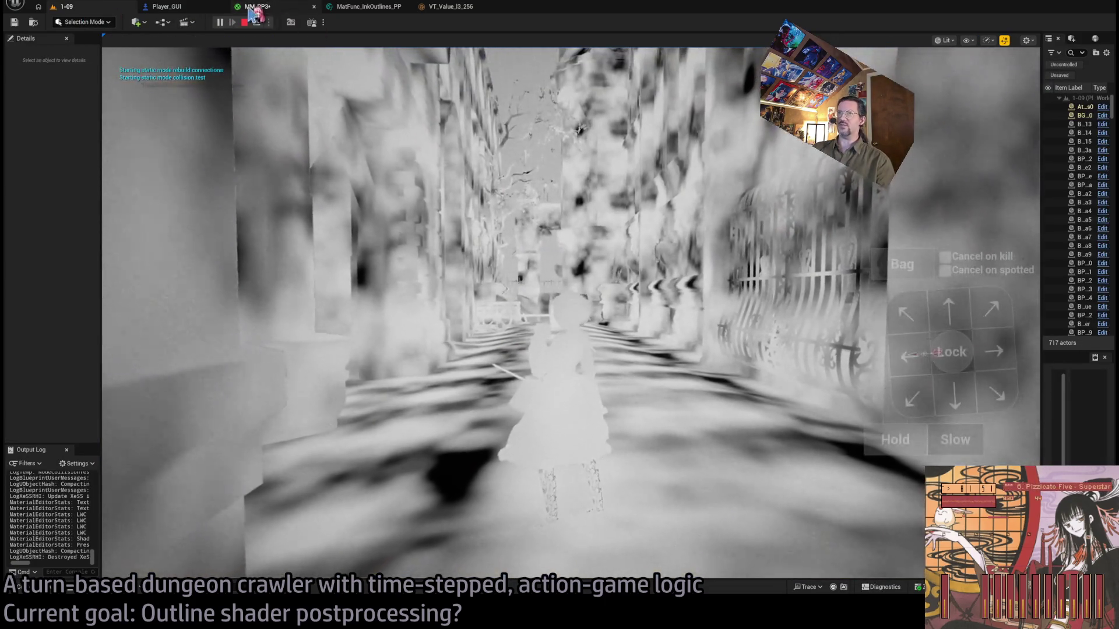
left_click(262, 7)
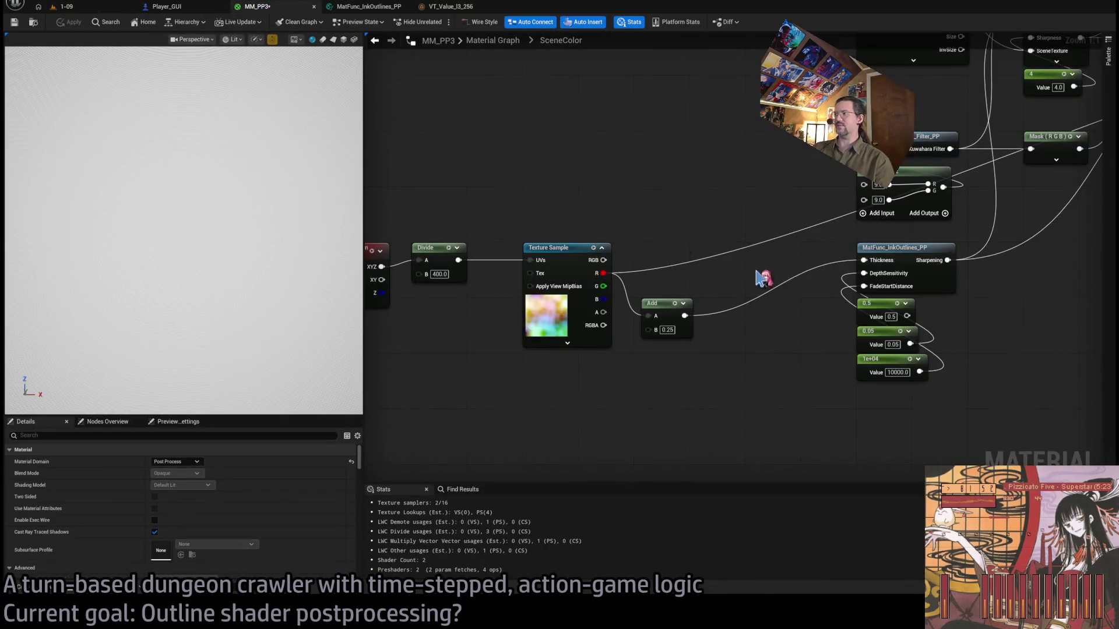
mouse_move(762, 278)
left_mouse_down()
mouse_move(418, 336)
mouse_move(332, 390)
left_mouse_up()
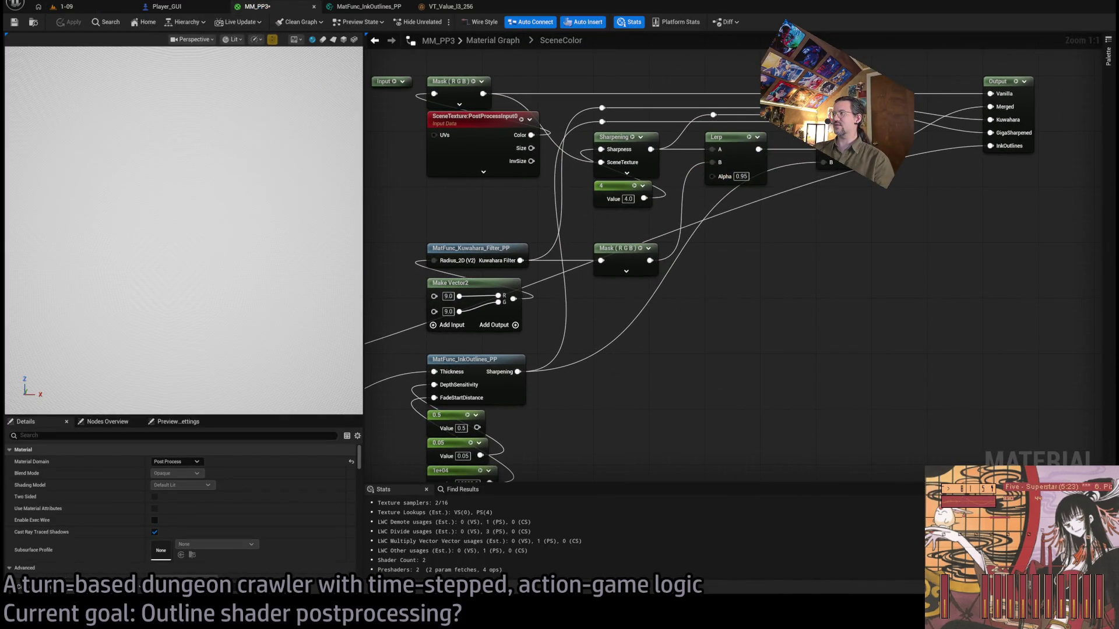
left_click(991, 146, "alt")
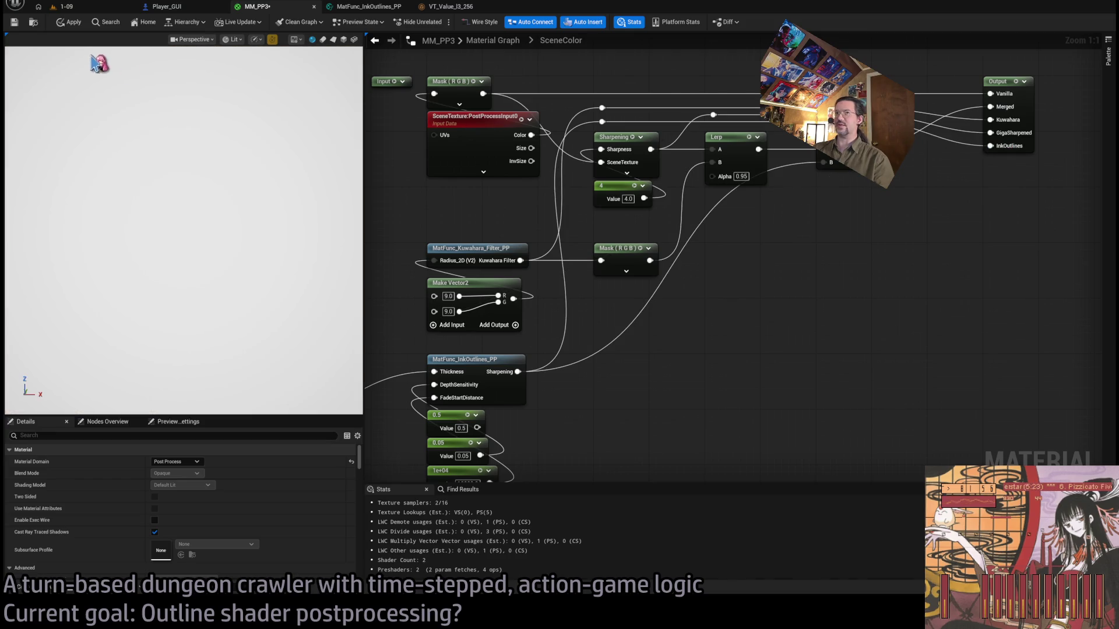
left_click(68, 21)
left_click(65, 7)
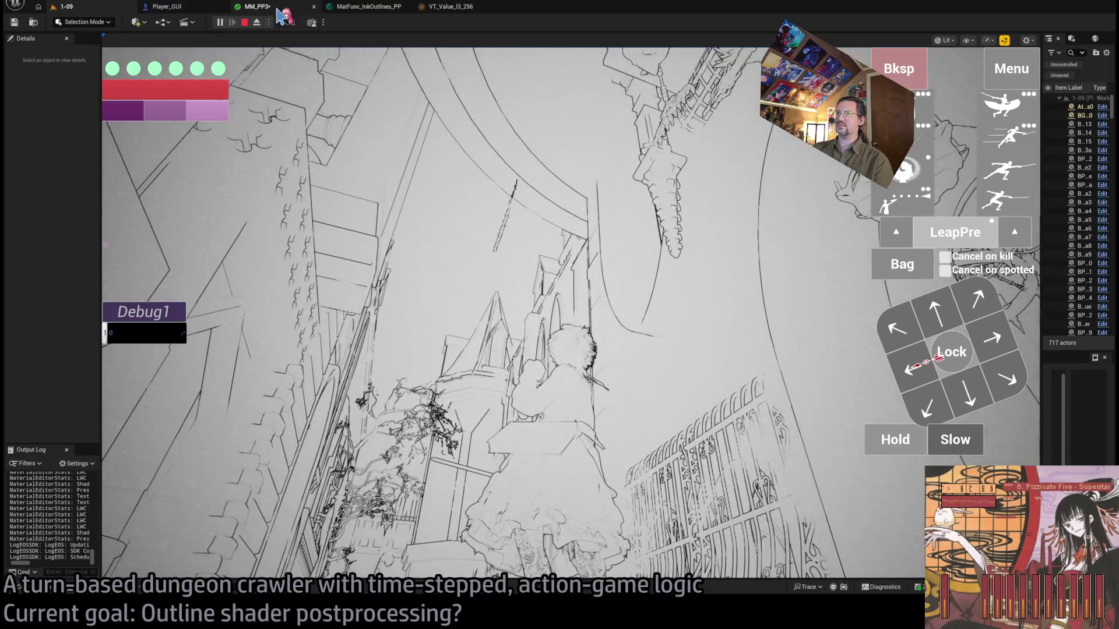
left_click(499, 221)
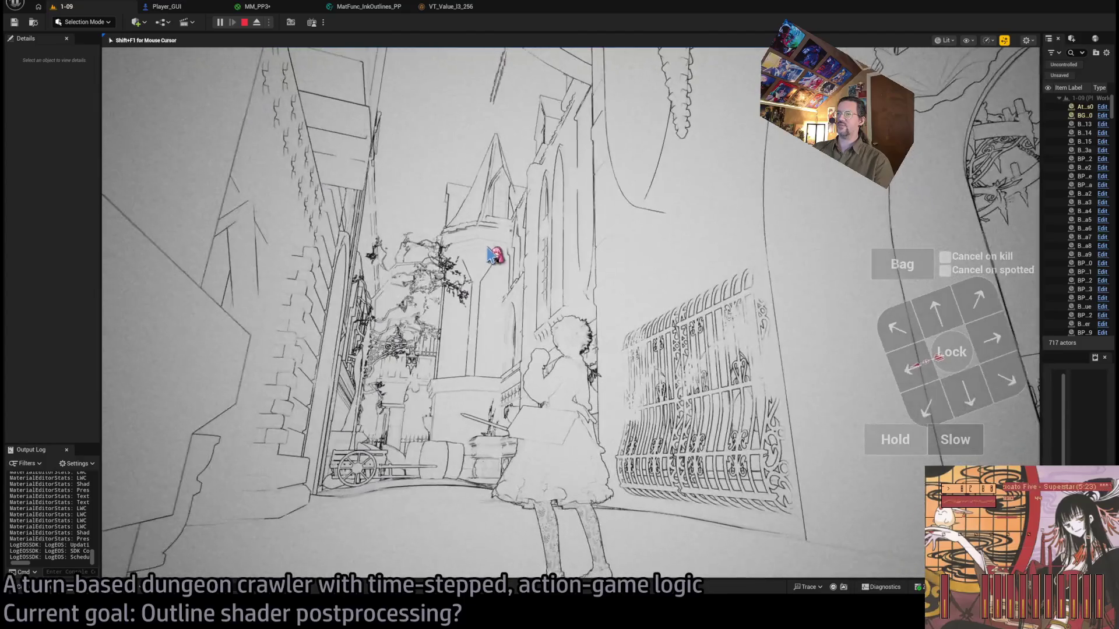
key("shift+F1")
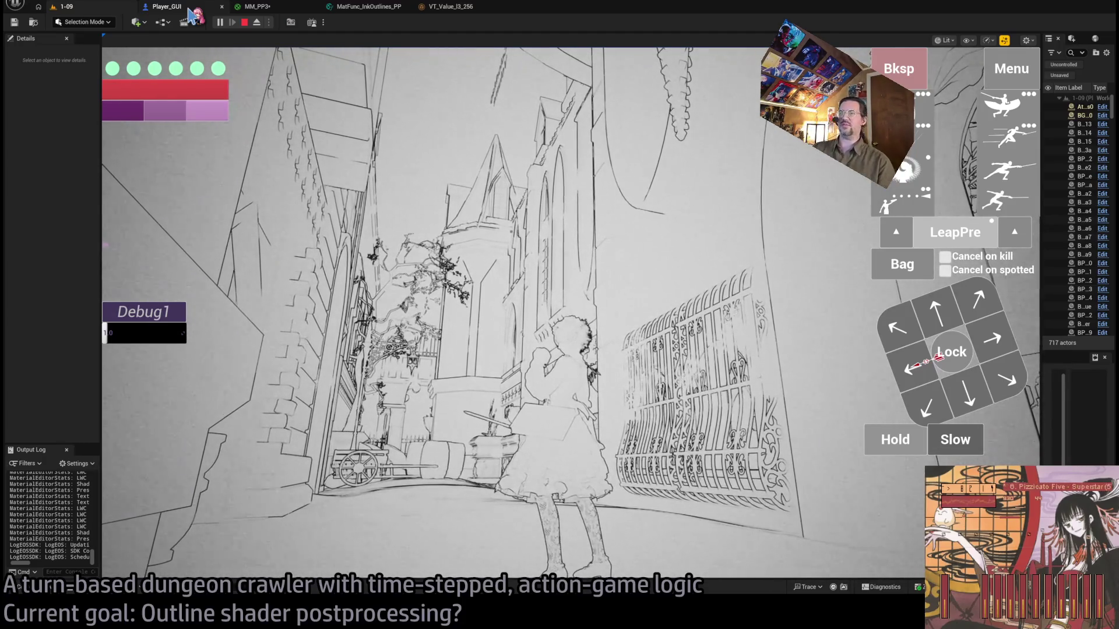
Wire the noise texture's B channel into the Add node's A input and check it in game.
left_click(189, 9)
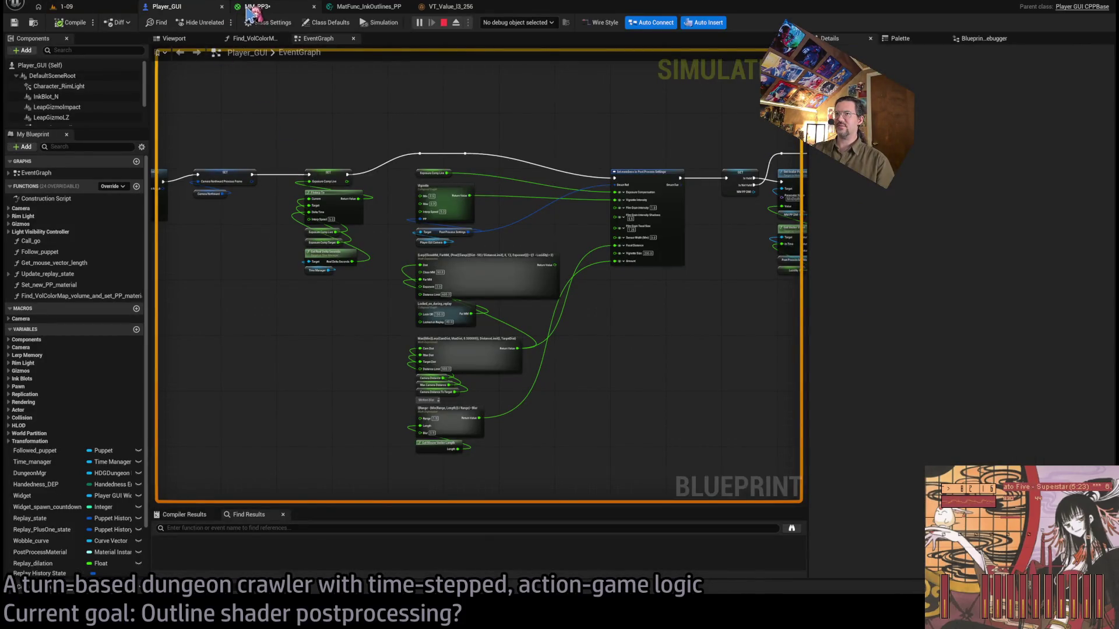
left_click(249, 10)
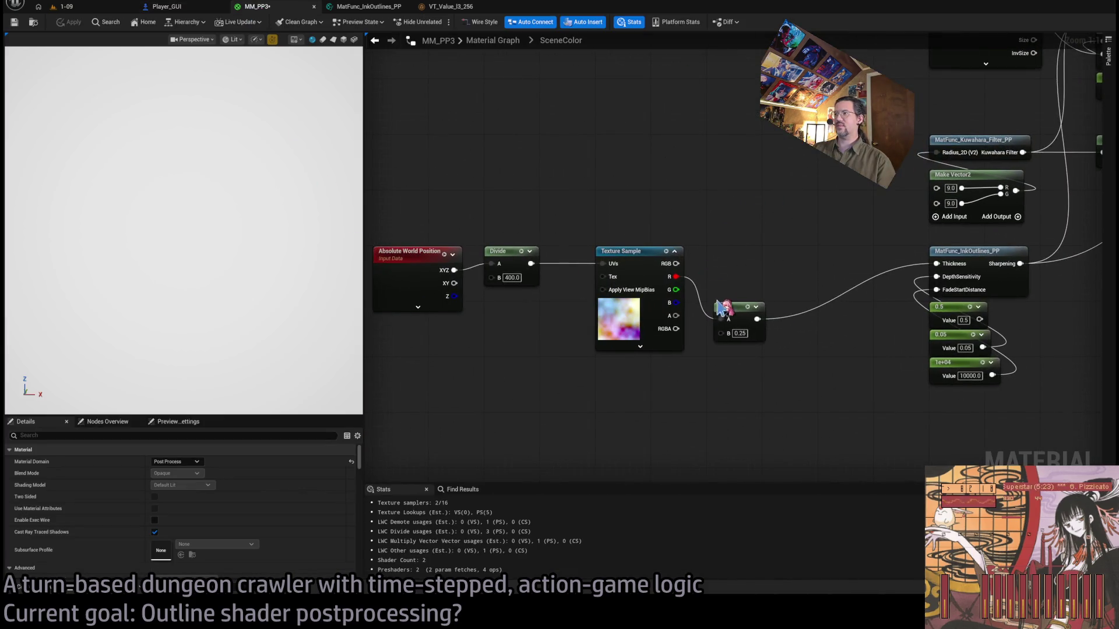
mouse_move(721, 307)
left_mouse_down()
mouse_move(727, 290)
mouse_move(714, 252)
left_mouse_up()
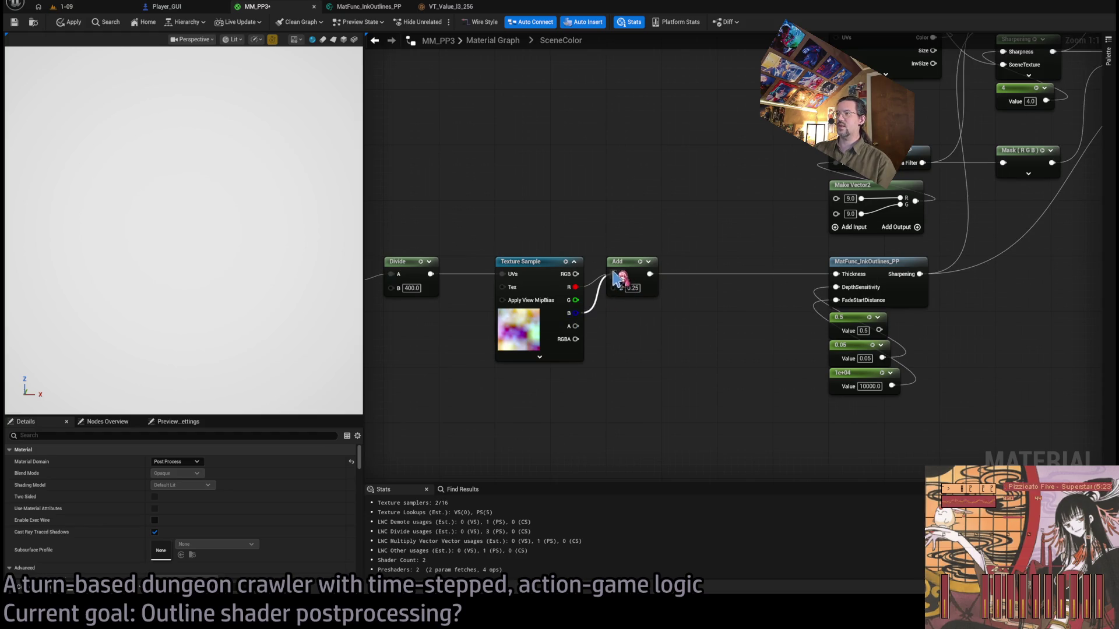
left_click_drag(613, 274, 613, 274)
left_click(86, 5)
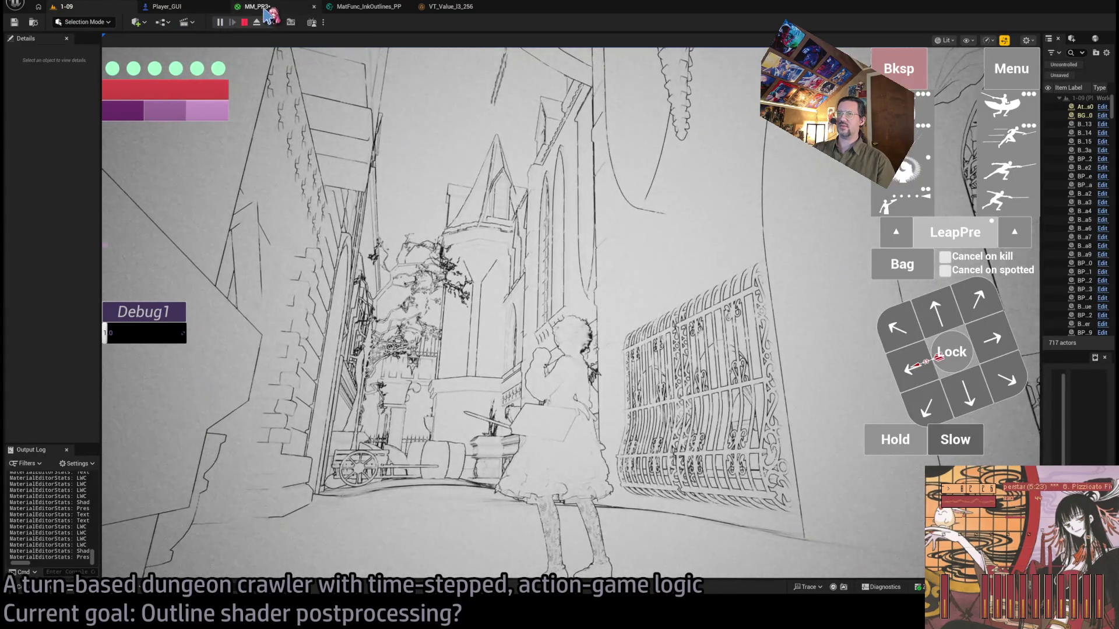
left_click(256, 7)
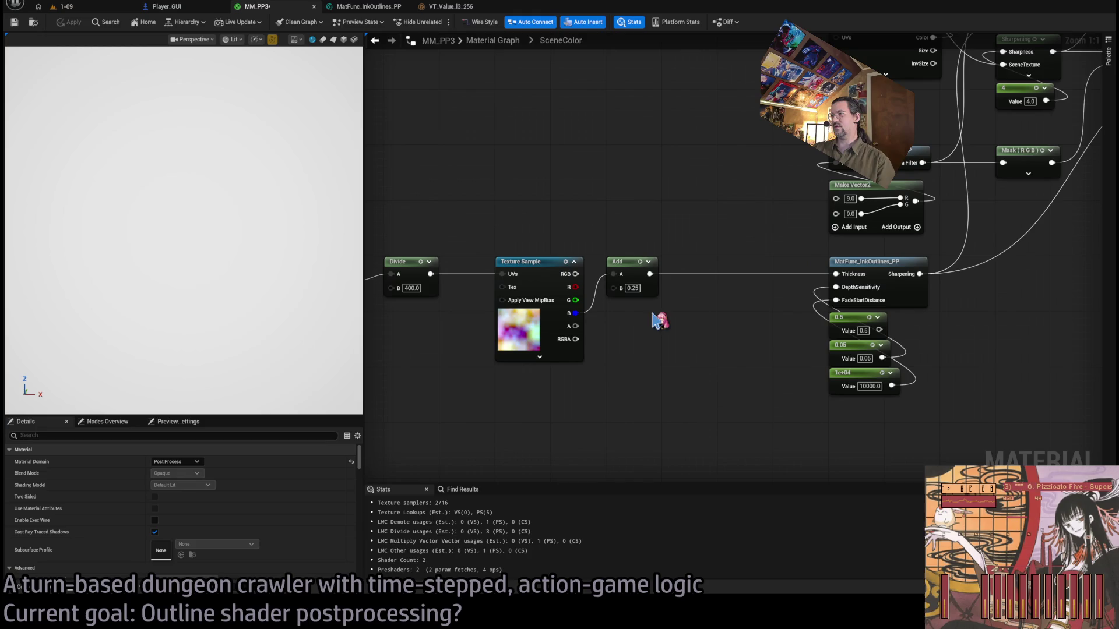
Scale the noise red channel by a Multiply node (B=2) feeding Add, apply, and check in game.
left_click(636, 292)
mouse_move(577, 296)
left_mouse_down()
mouse_move(619, 351)
mouse_move(613, 274)
left_mouse_up()
left_click(644, 320)
double_click(631, 372)
type("2")
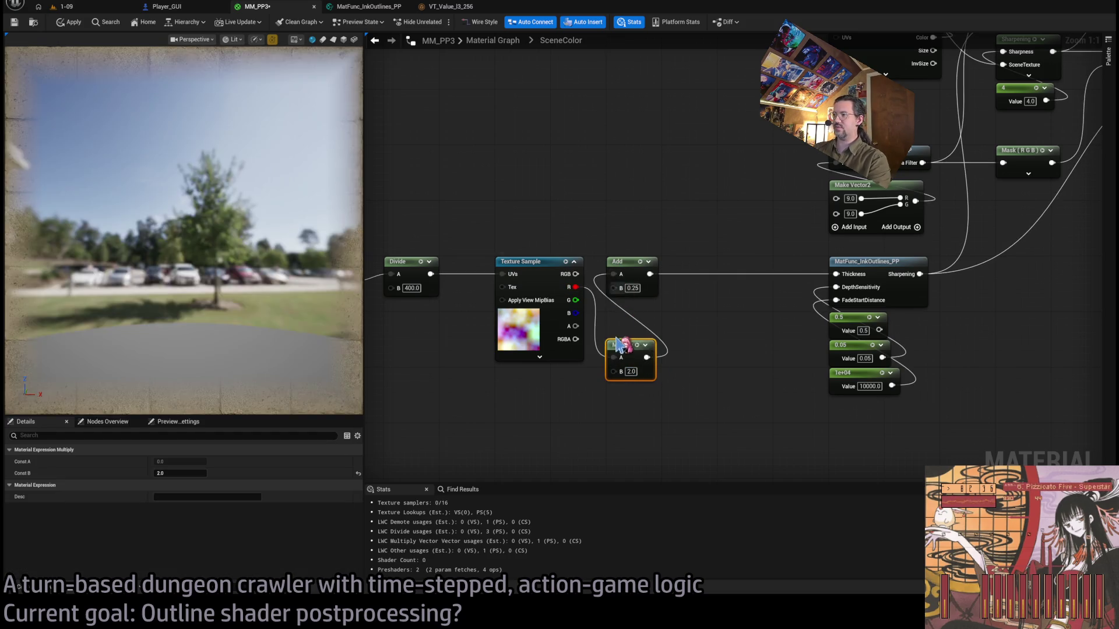
left_click_drag(616, 344, 616, 308)
left_click(65, 22)
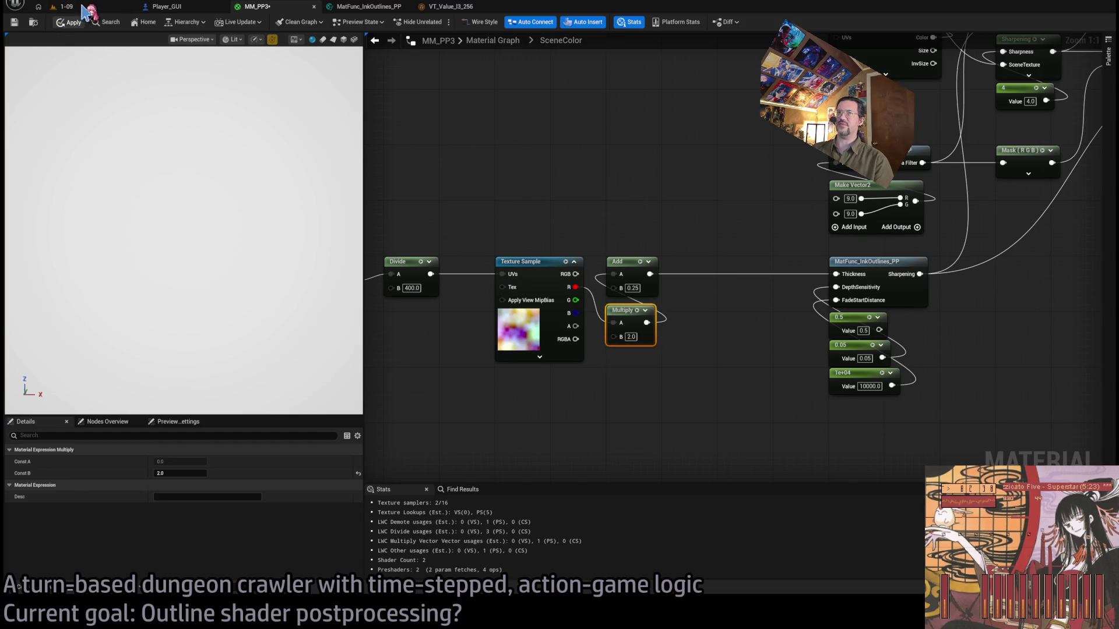
left_click(66, 7)
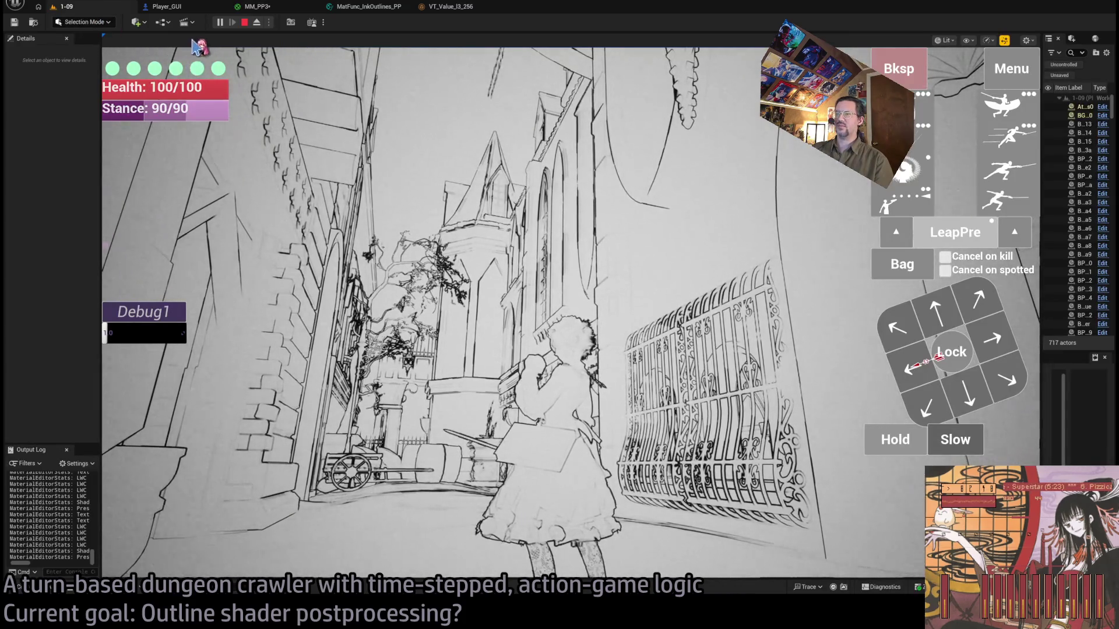
left_click(262, 6)
Set Multiply to 4, drop the Add node, and connect Multiply directly to outline Thickness.
type("4")
key("Return")
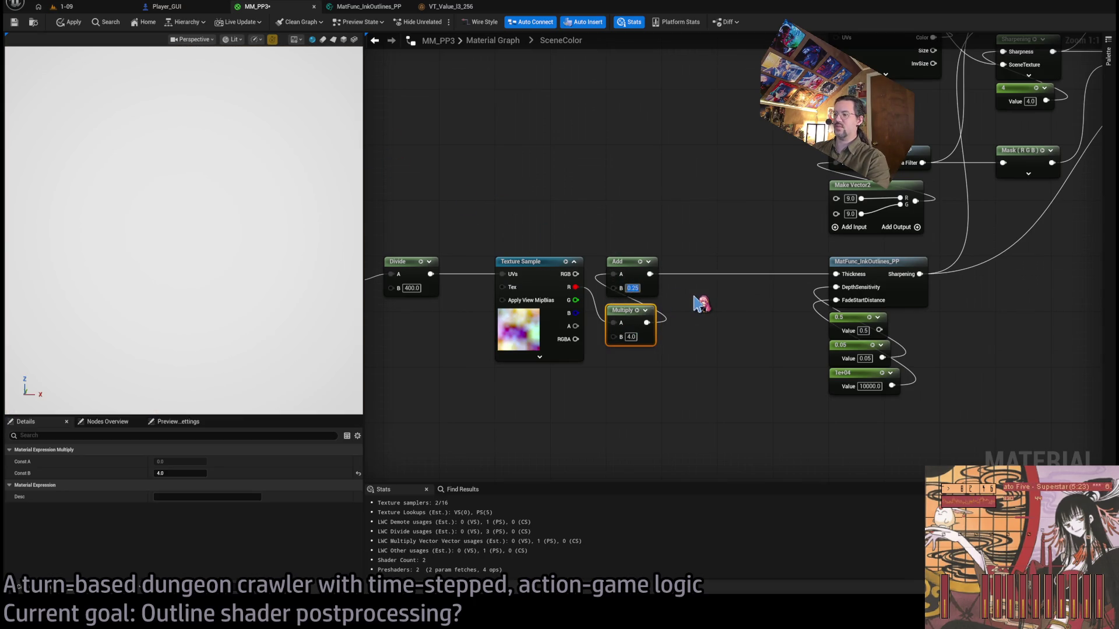
key("ctrl+z")
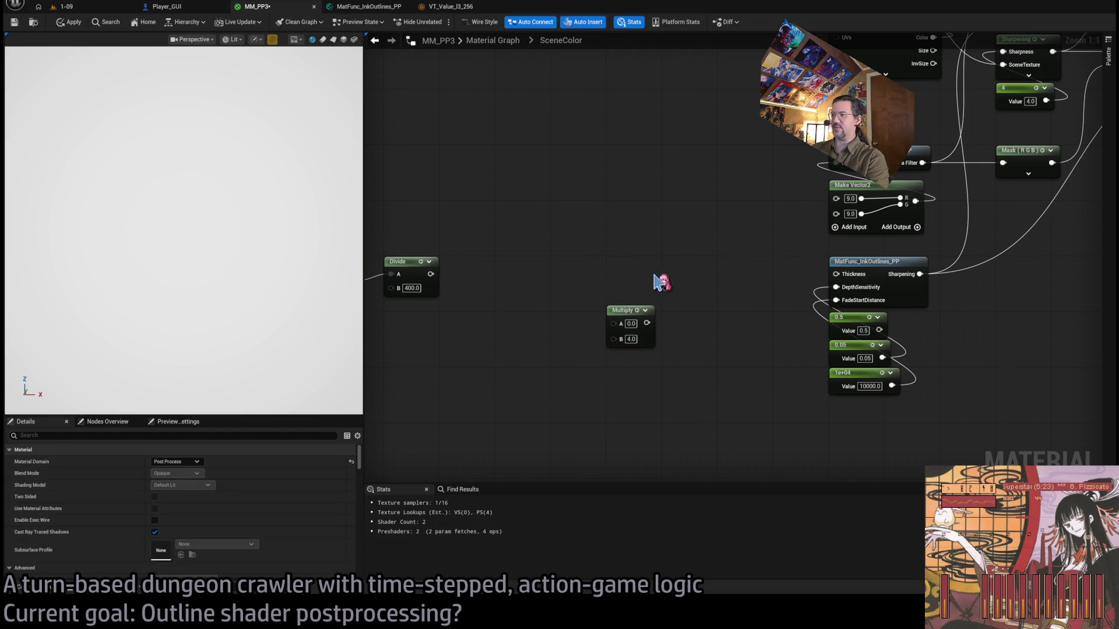
key("ctrl+y")
left_click(648, 300)
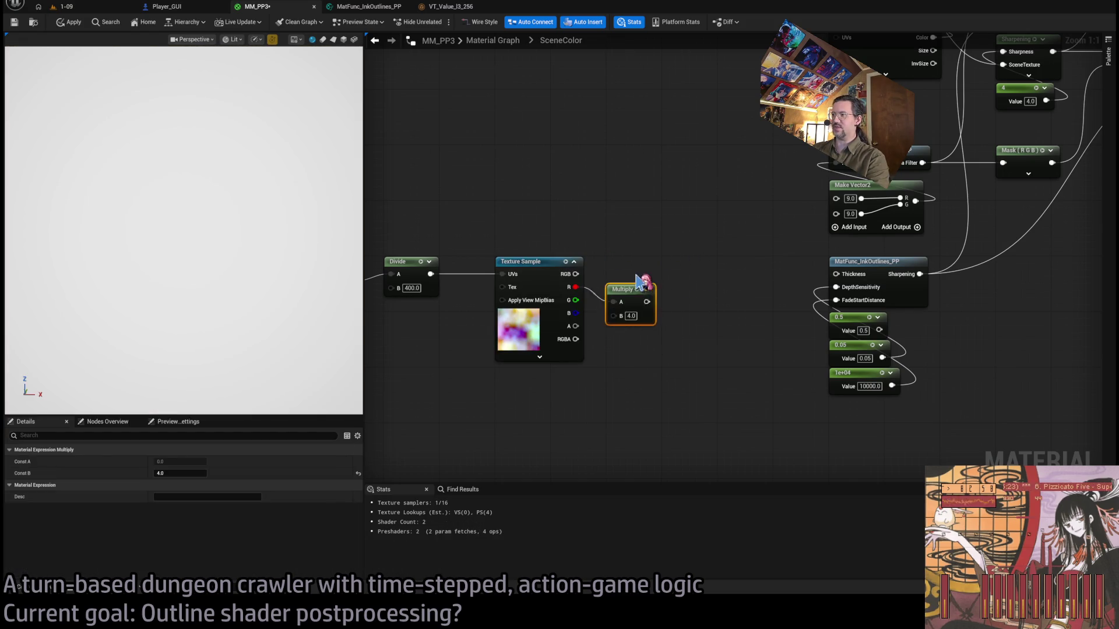
left_click_drag(648, 274, 837, 274)
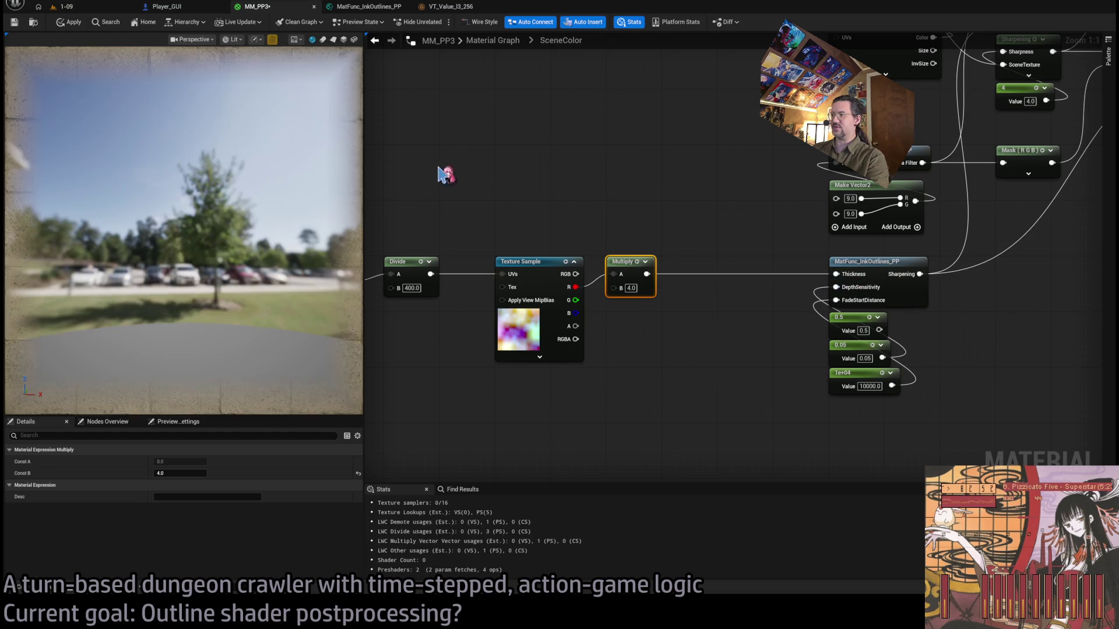
left_click(78, 8)
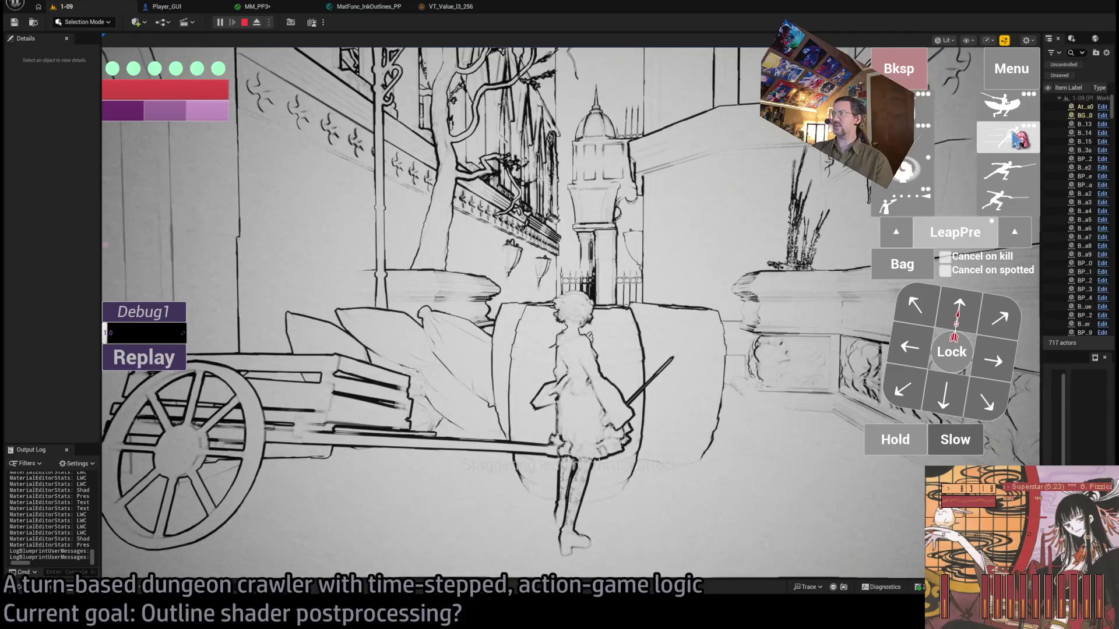
Play a turn in 1-09 to judge the outline thickness, then return to MM_PP3's graph.
key("space")
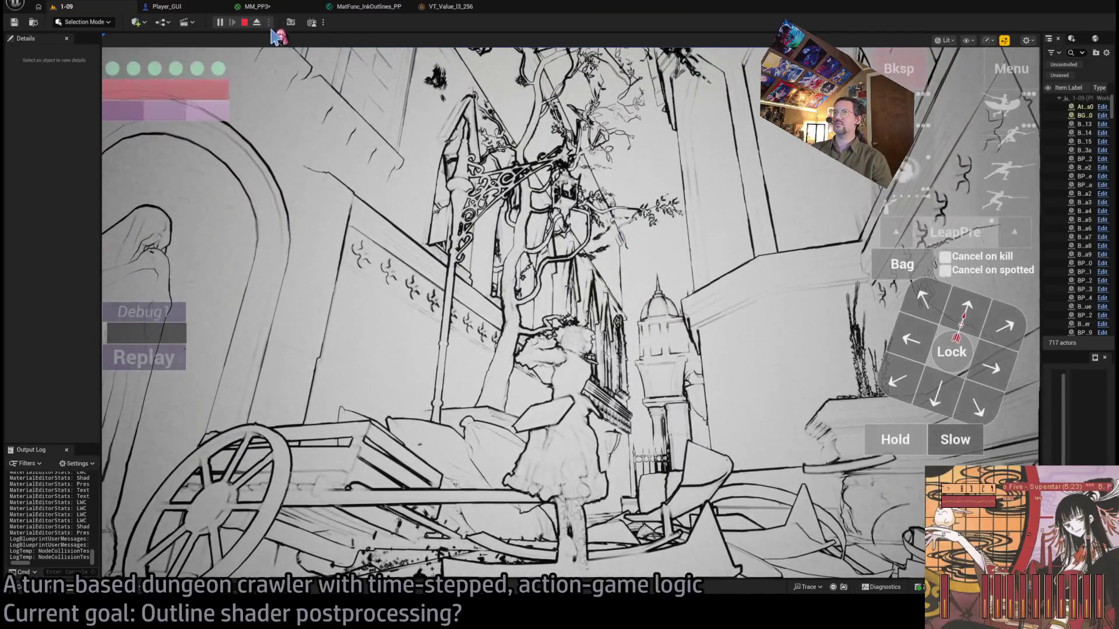
left_click(252, 9)
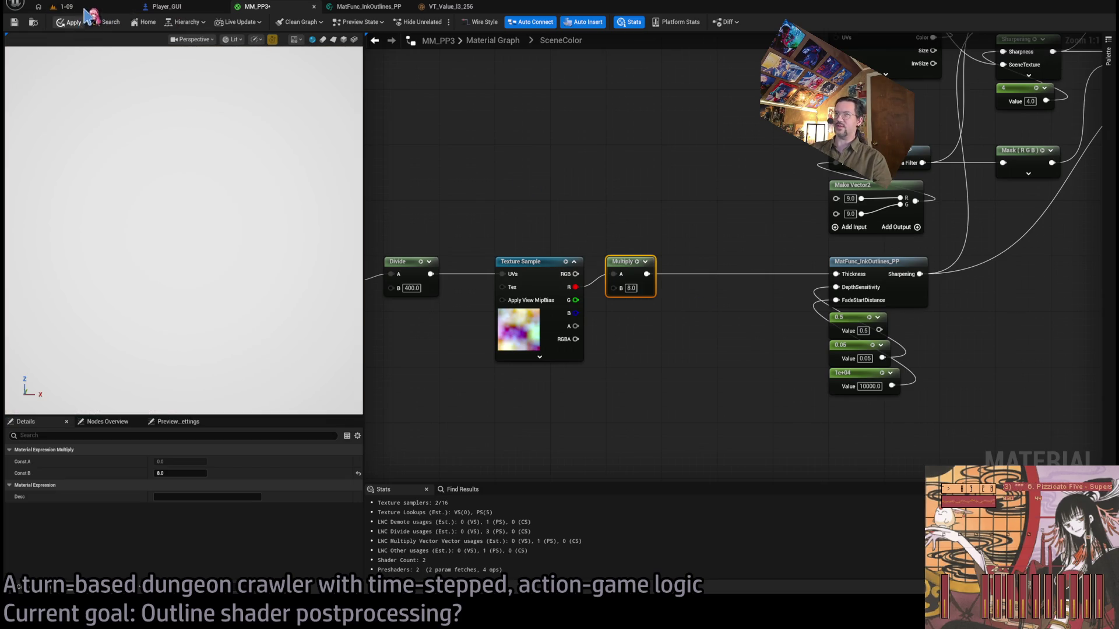
Return to the running 1-09 level and walk the character up to the gate.
left_click(65, 7)
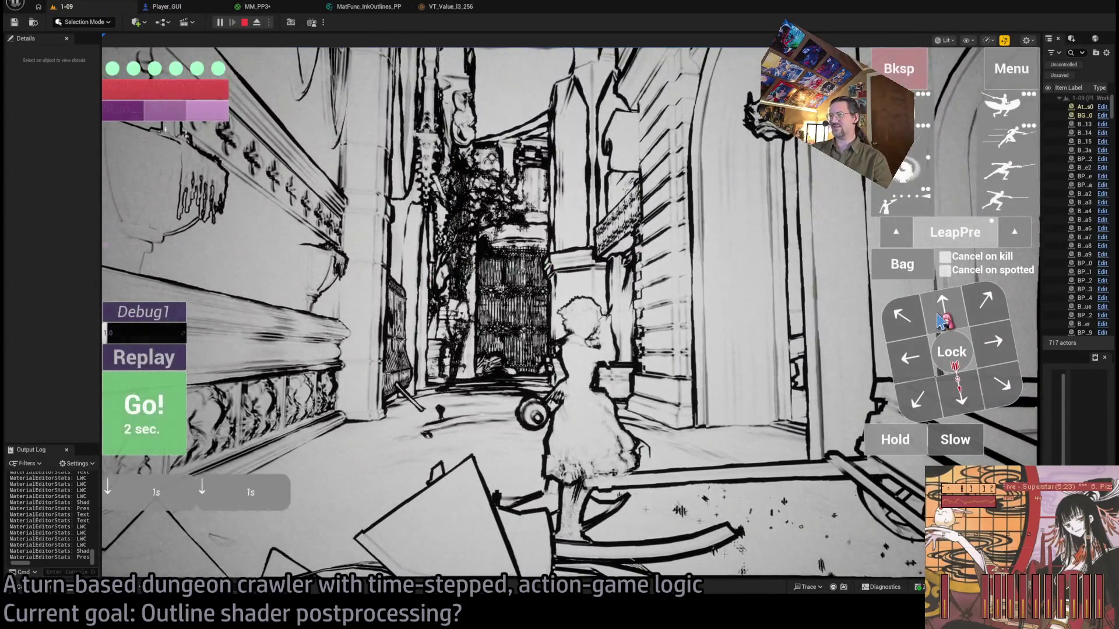
key("w")
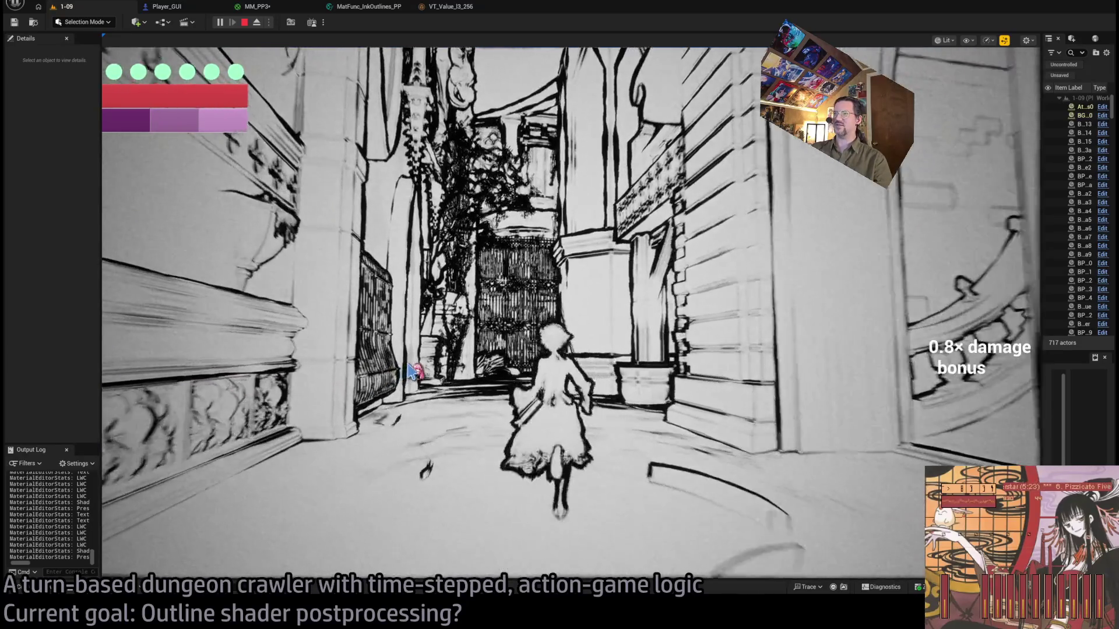
left_click(414, 371)
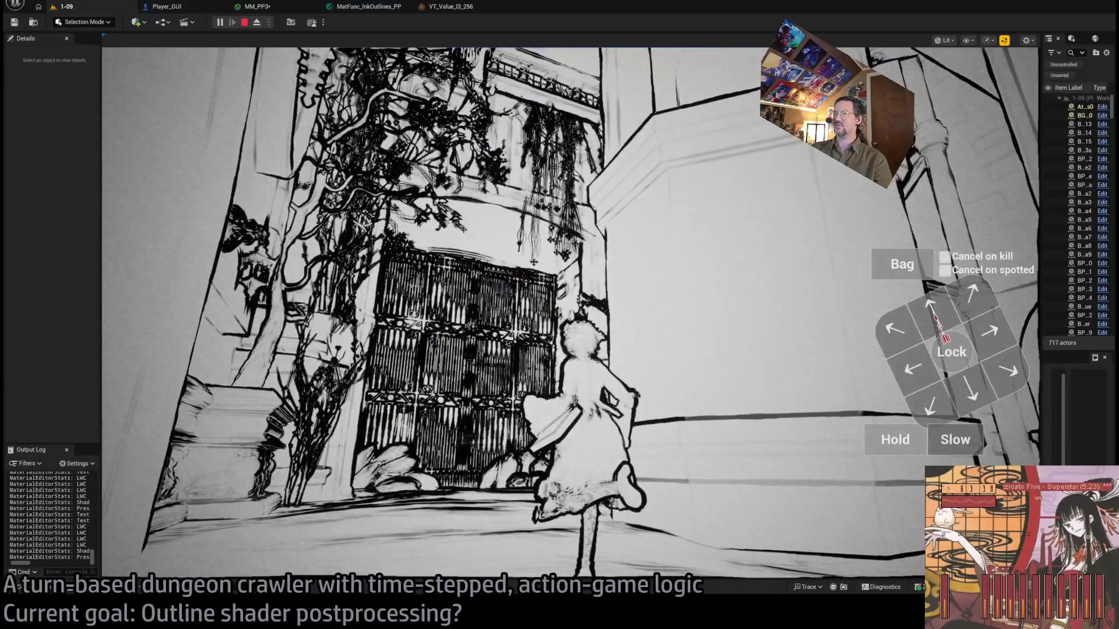
Bring up the game's graphics settings and set Internal resolution to 480p.
key("Escape")
left_click(267, 93)
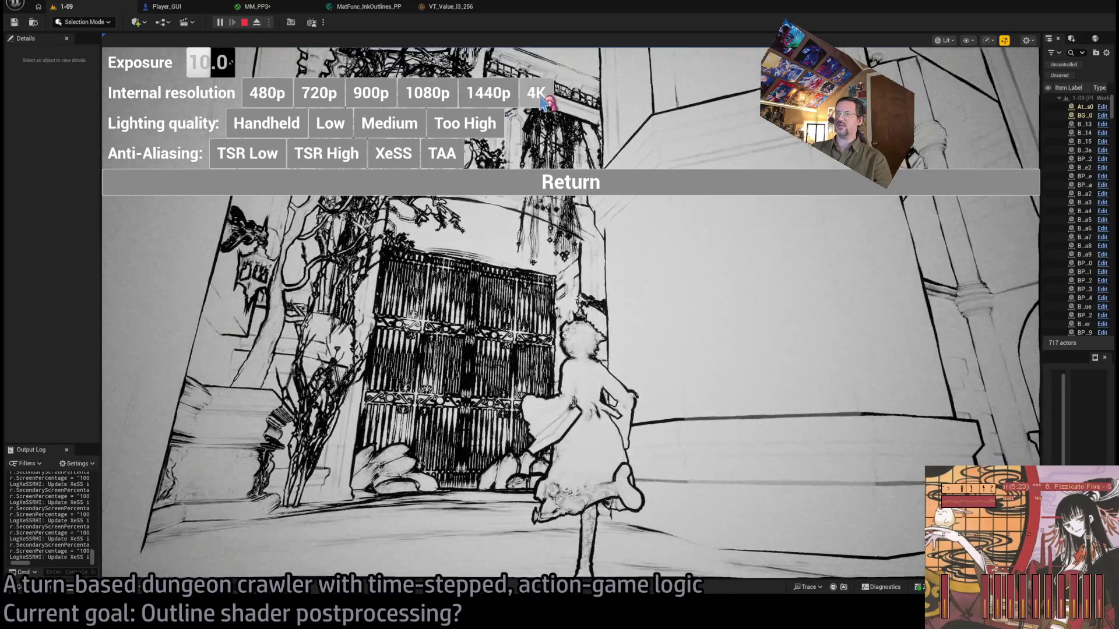
left_click(290, 97)
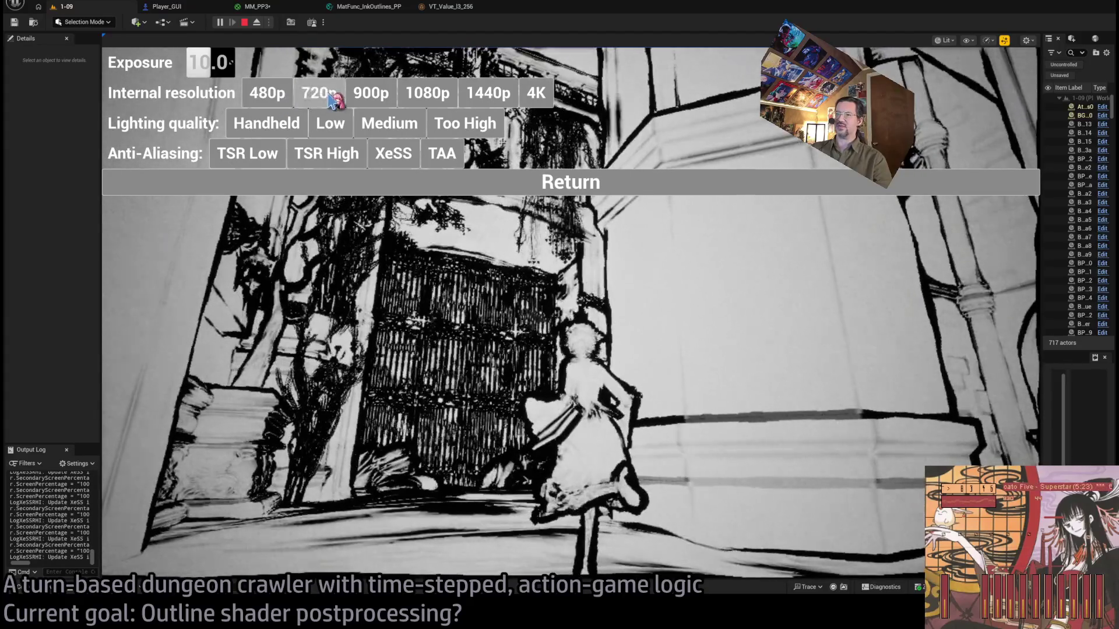
Compare the ink outlines at 480p, 720p, 1080p and 1440p internal resolution, ending on 1440p.
left_click(325, 105)
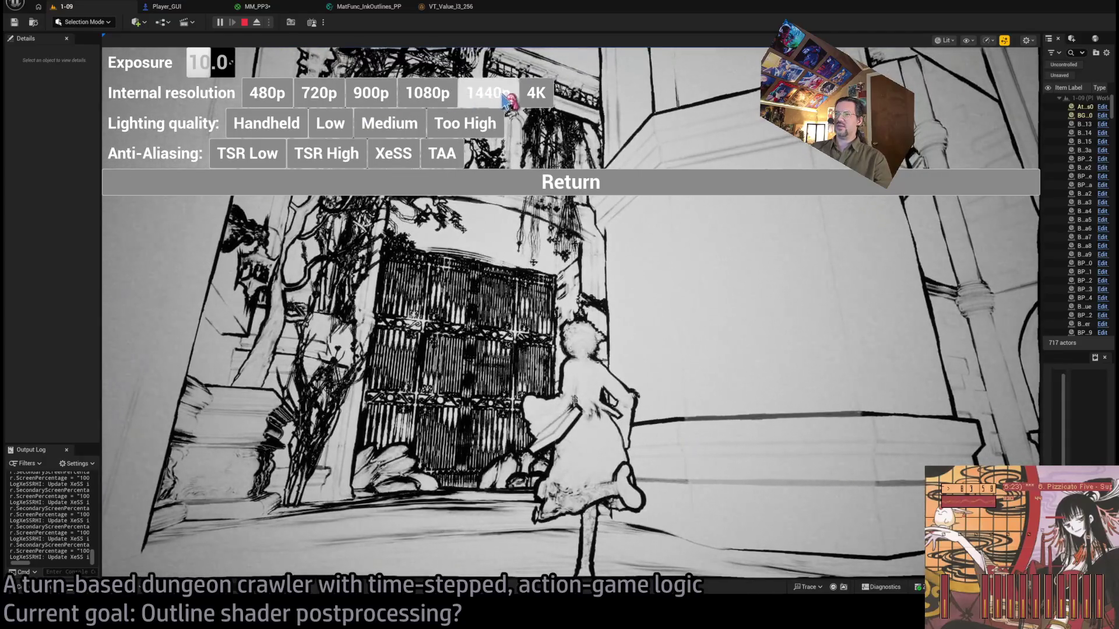
left_click(444, 103)
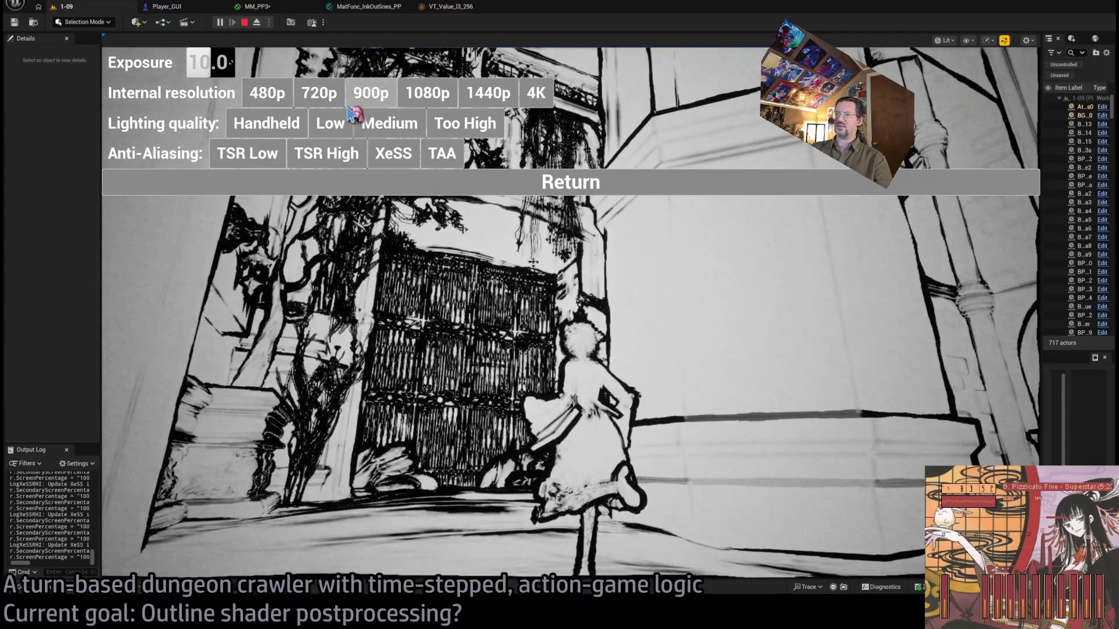
left_click(268, 96)
left_click(318, 96)
left_click(489, 96)
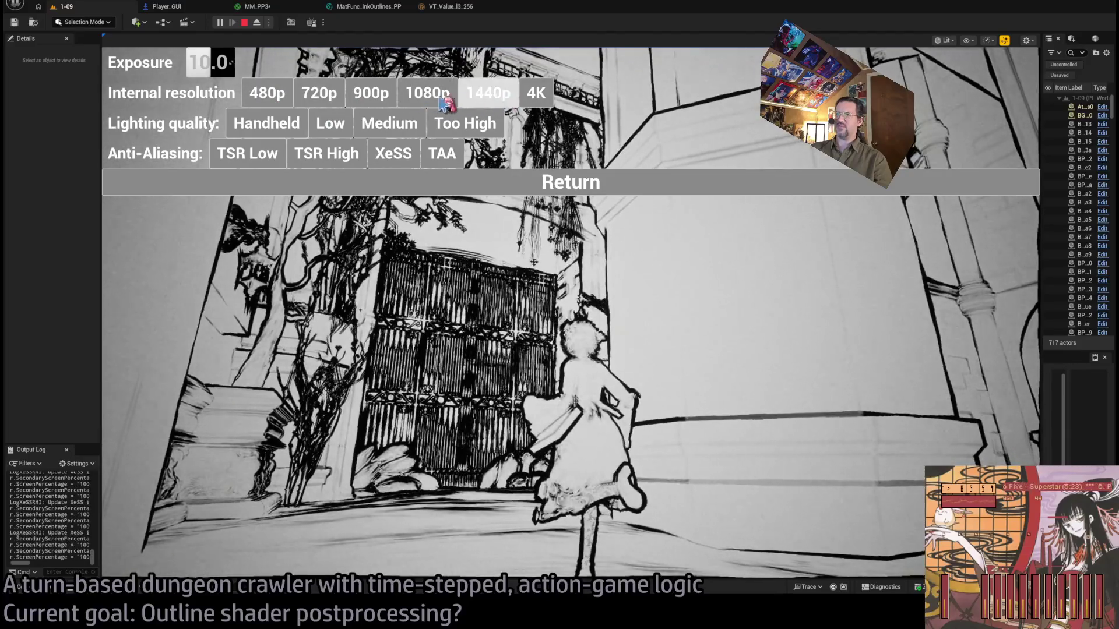
left_click(444, 104)
left_click(487, 99)
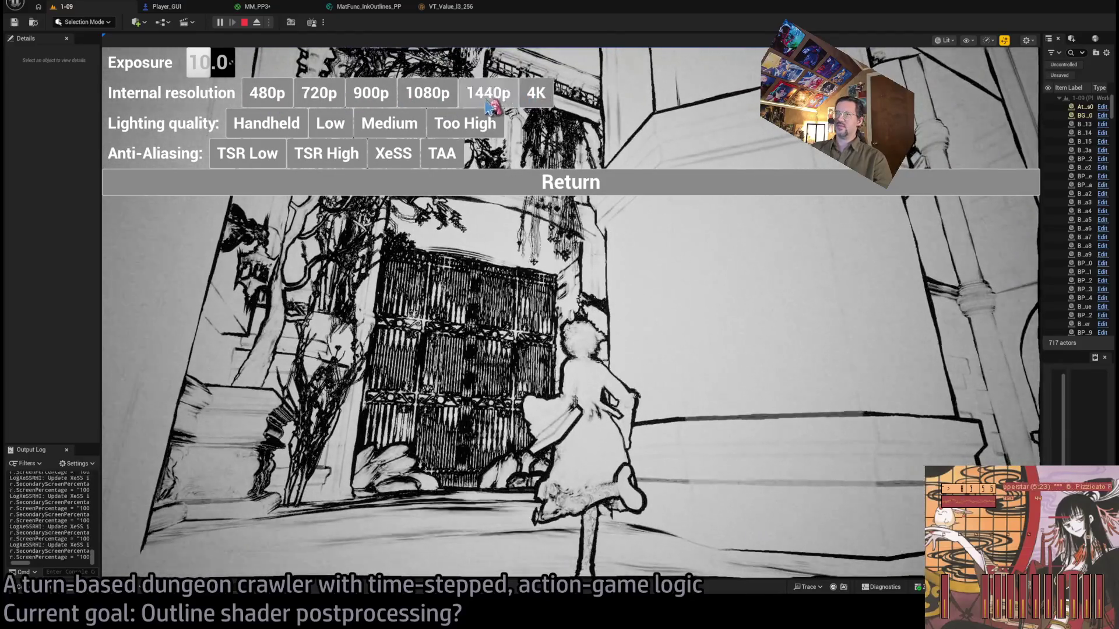
Close the settings and go back to the MM_PP3 graph around the Multiply node.
left_click(561, 184)
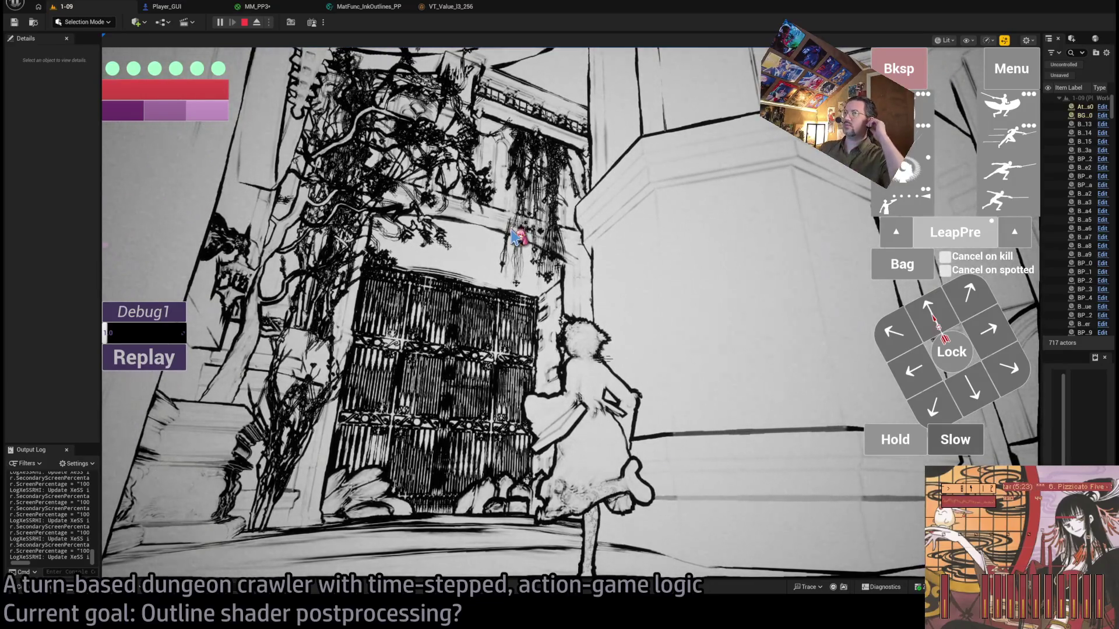
left_click(260, 7)
mouse_move(588, 357)
left_mouse_down()
mouse_move(705, 364)
mouse_move(651, 402)
left_mouse_up()
Wrap the Multiply node in a comment titled 'To-Do: Thickness vs ScreenPercentage'.
key("c")
type("To-Do: Thick")
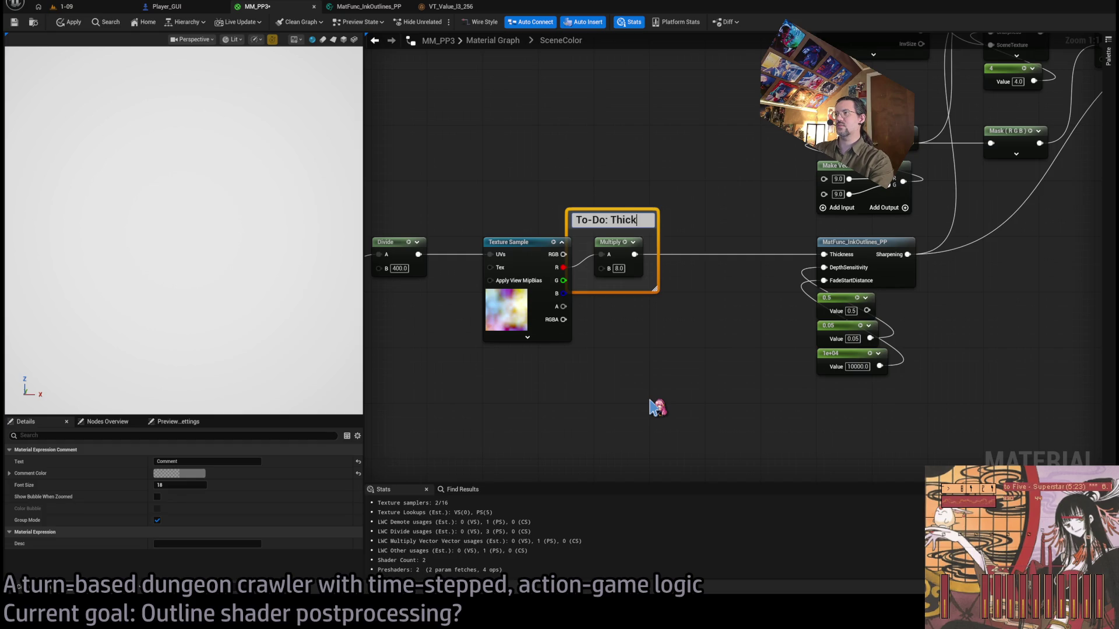
type("ness vs S")
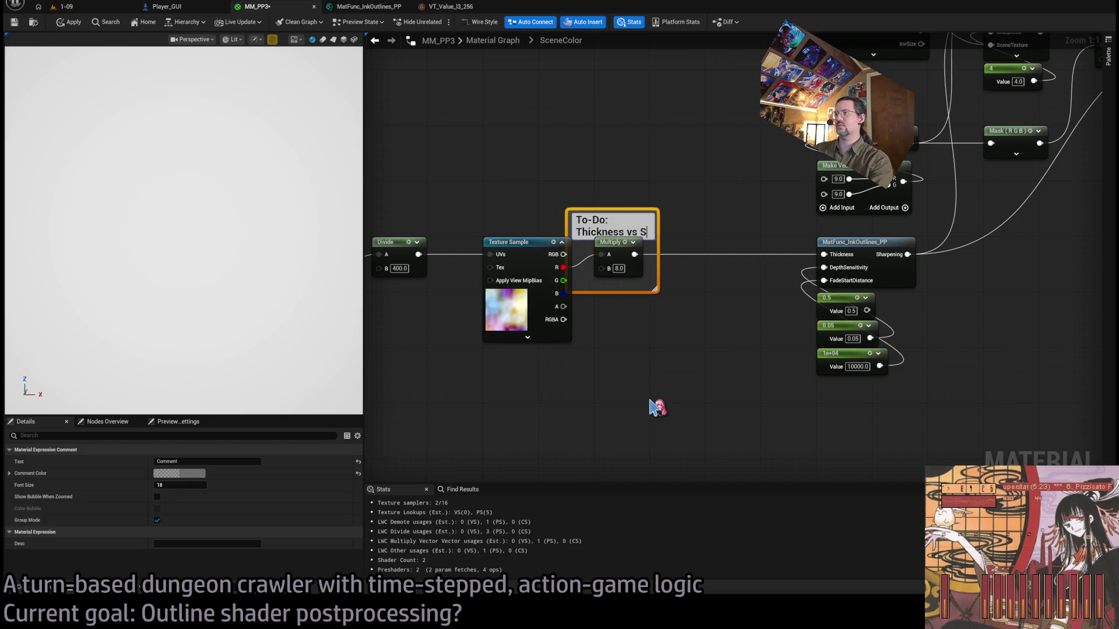
type("cre")
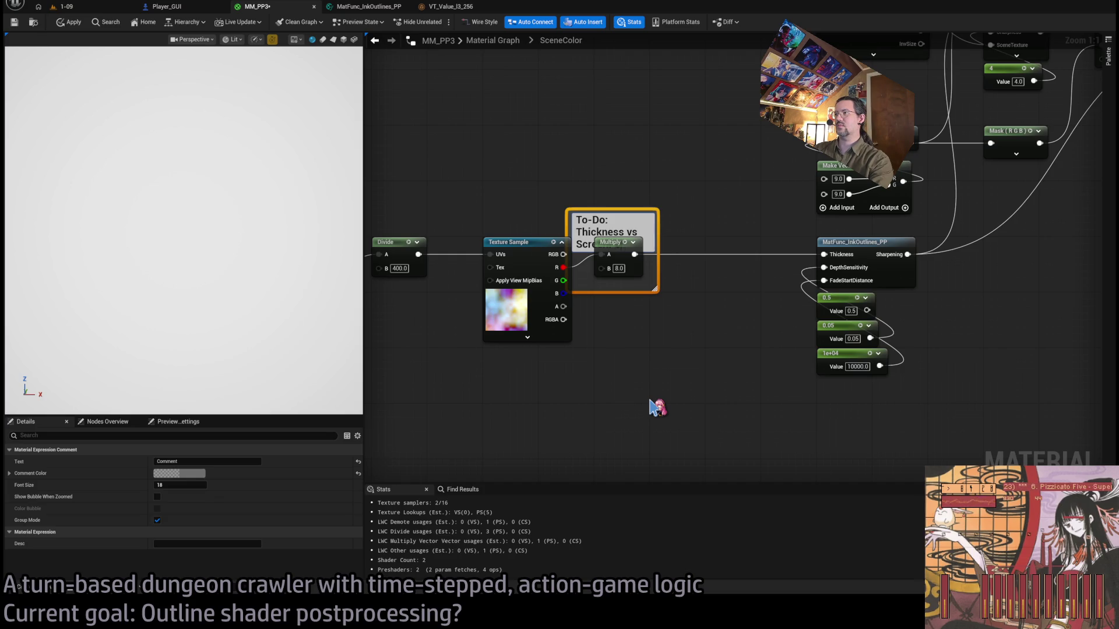
type("enPercentage")
key("Return")
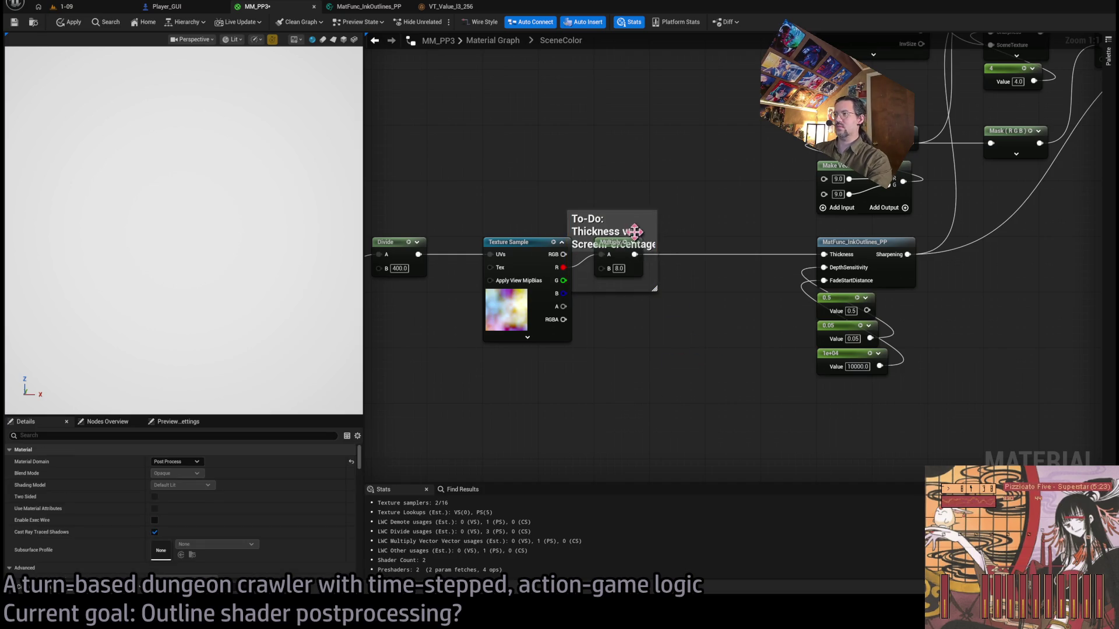
Move the To-Do comment up and resize it so its title fits on one line.
mouse_move(634, 230)
left_mouse_down()
mouse_move(641, 132)
mouse_move(624, 155)
mouse_move(637, 179)
mouse_move(632, 271)
mouse_move(631, 257)
mouse_move(608, 247)
left_mouse_up()
left_click_drag(662, 163, 756, 164)
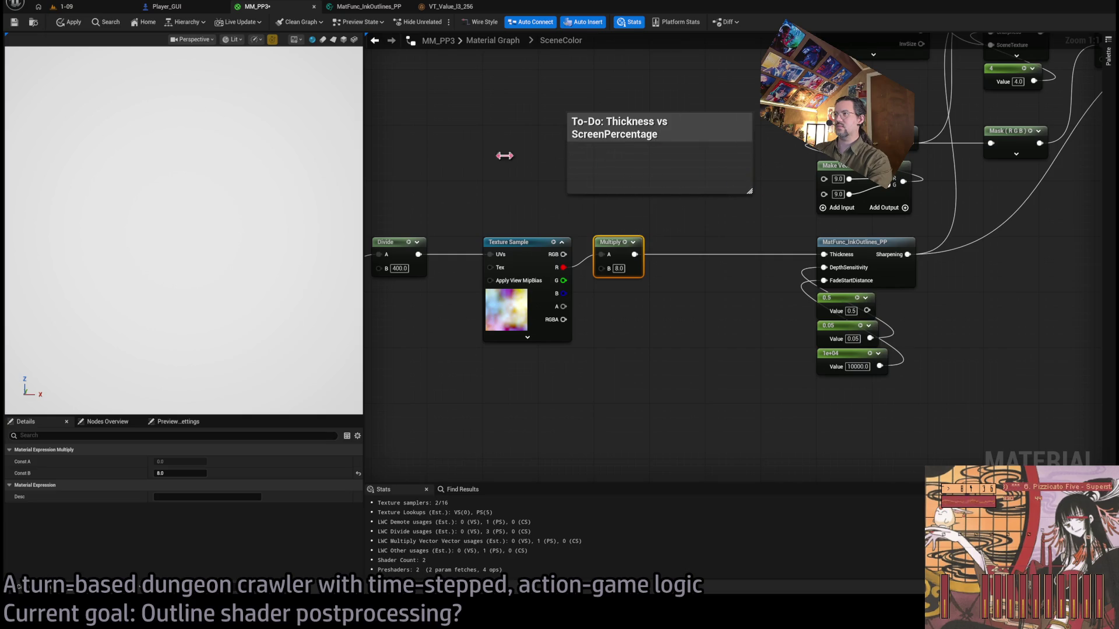
left_click_drag(504, 156, 367, 155)
left_click_drag(553, 111, 554, 175)
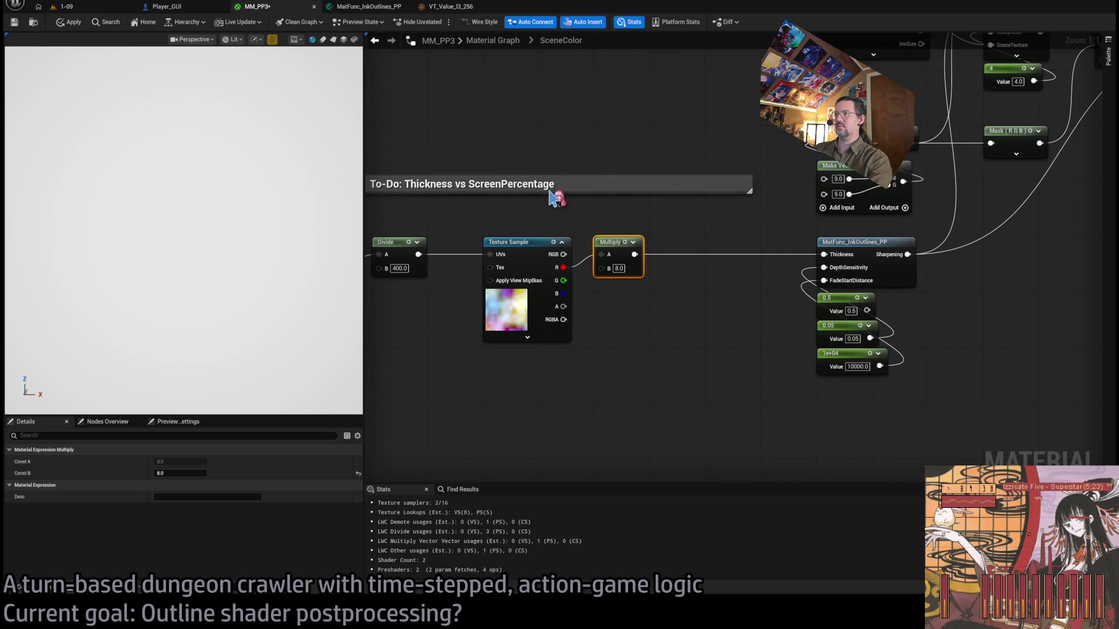
left_click(550, 199)
double_click(583, 198)
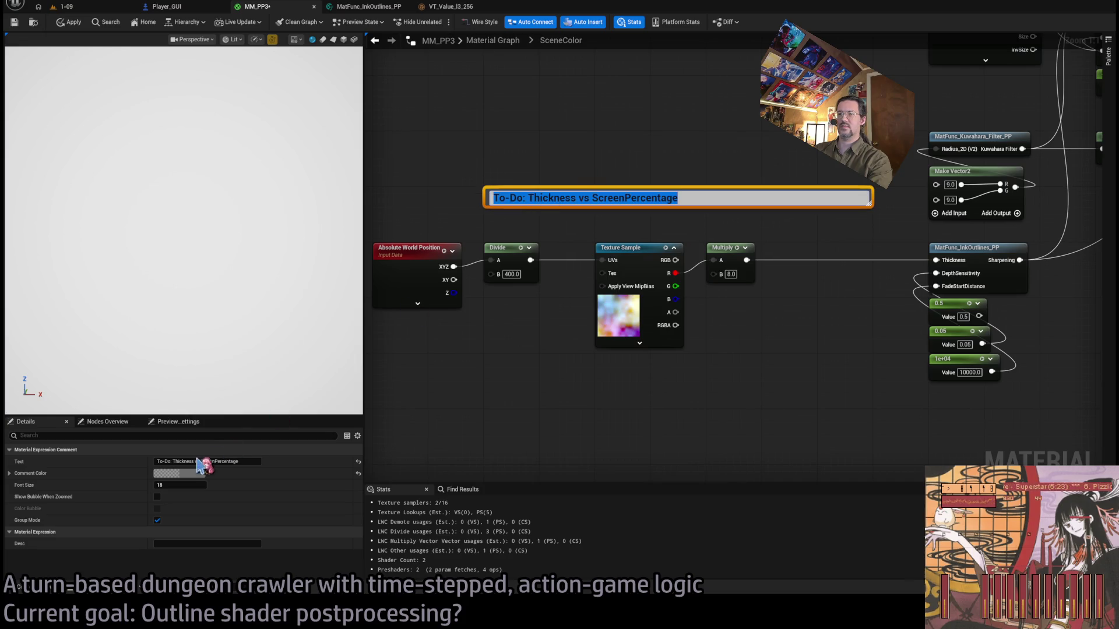
key("Return")
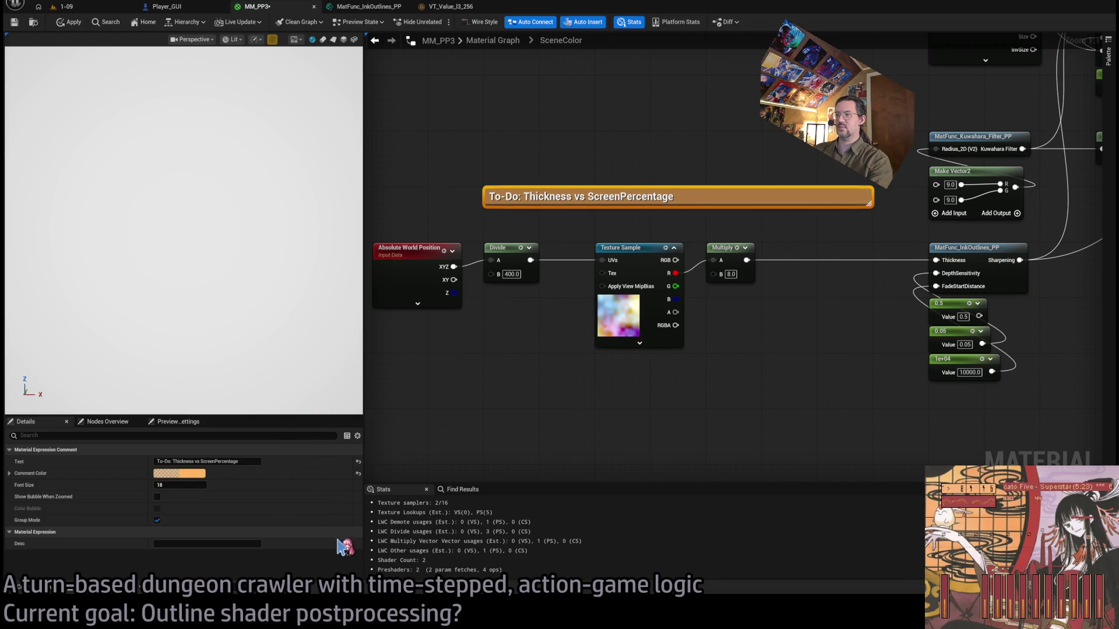
Save the MM_PP3 material and open the MatFunc_InkOutlines_PP function graph.
left_click(402, 464)
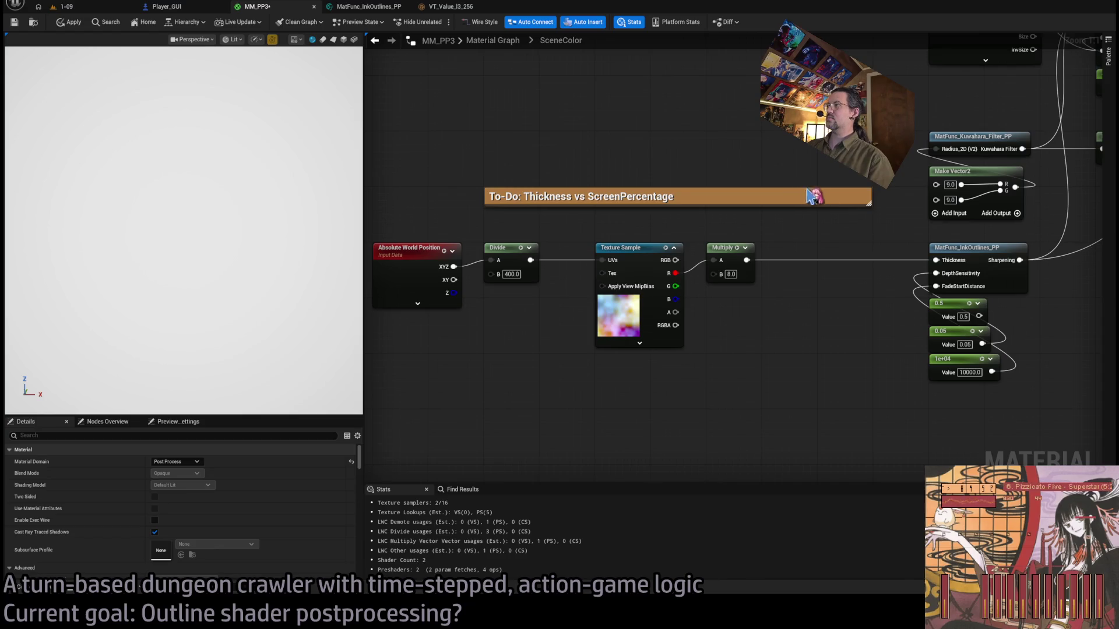
mouse_move(810, 197)
left_mouse_down()
mouse_move(732, 218)
mouse_move(832, 219)
mouse_move(659, 212)
left_mouse_up()
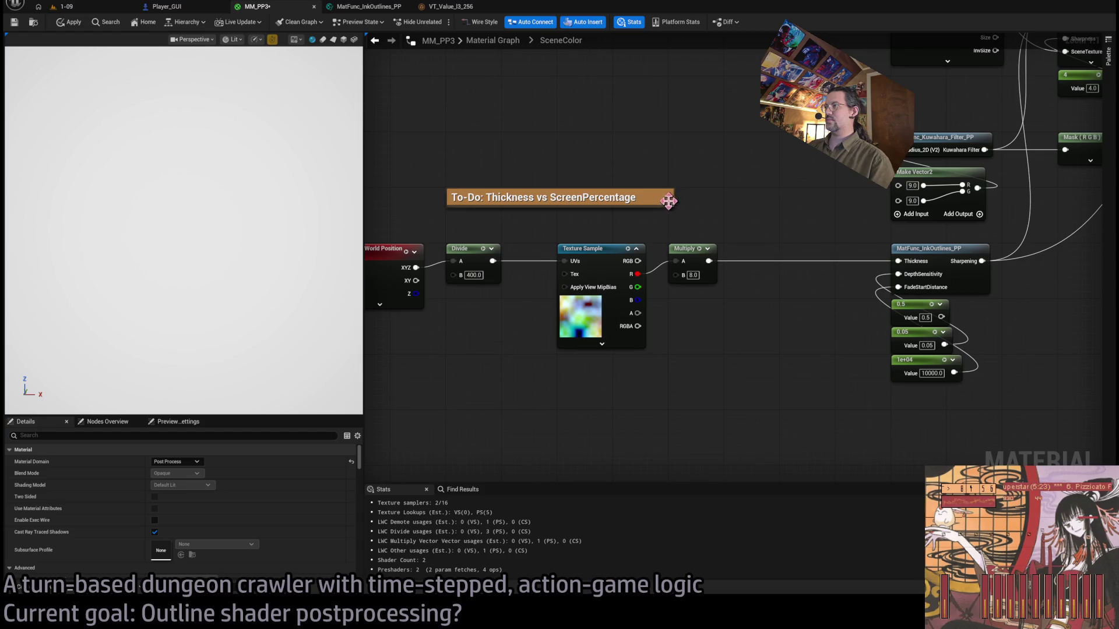
key("ctrl+s")
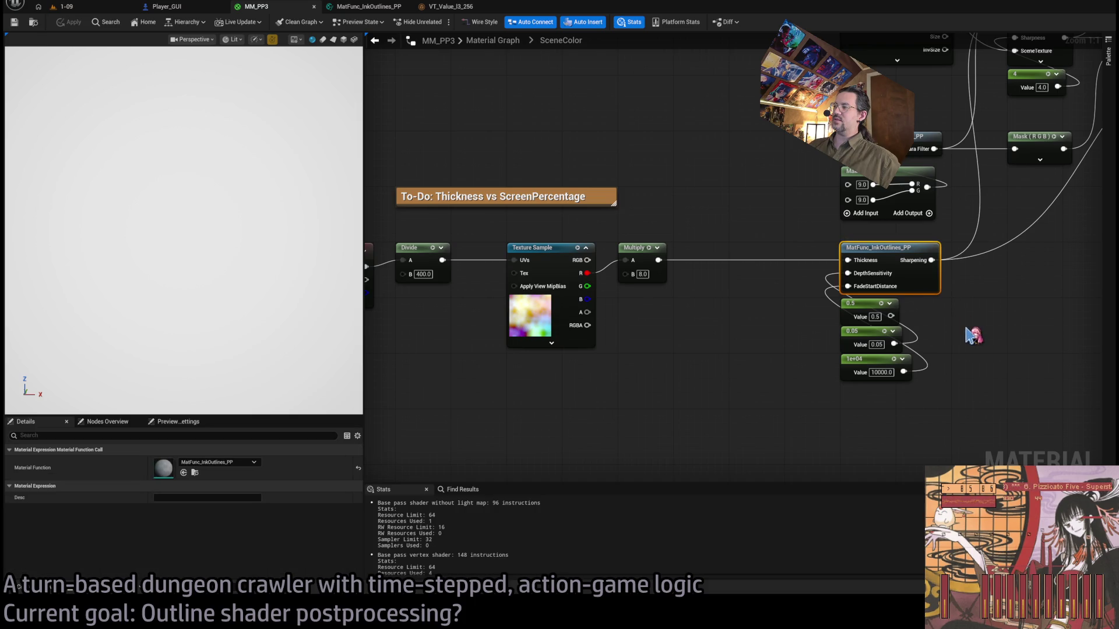
double_click(927, 285)
Reposition the Sharpening and Output Sharpening nodes in the function graph.
scroll(801, 317, "up", 4)
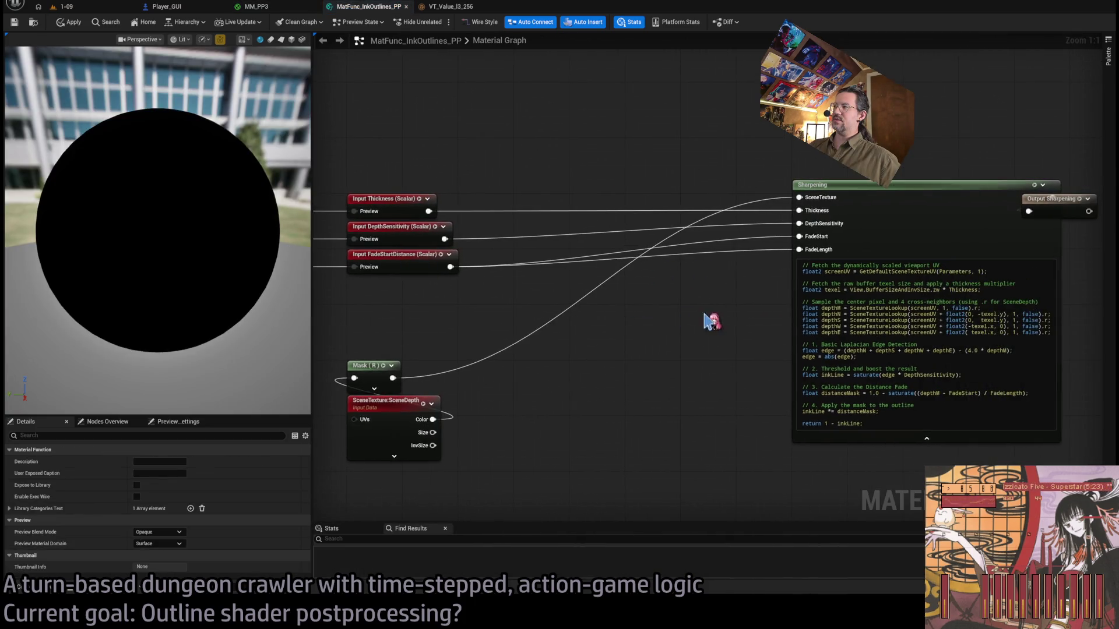
scroll(606, 309, "down", 4)
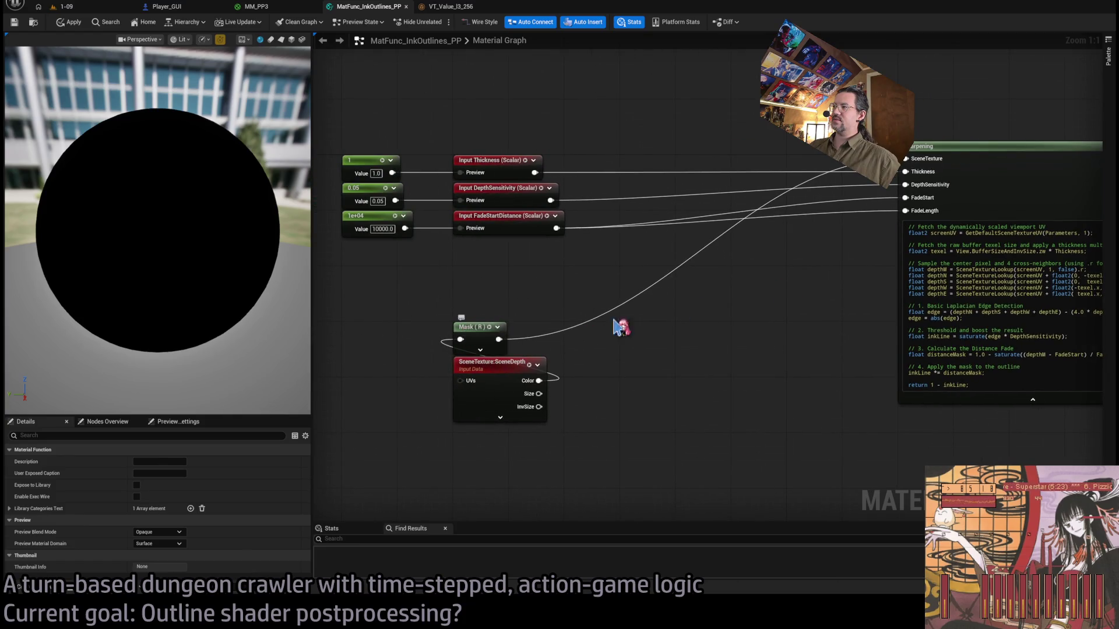
left_click_drag(878, 272, 697, 277)
left_click_drag(997, 175, 793, 258)
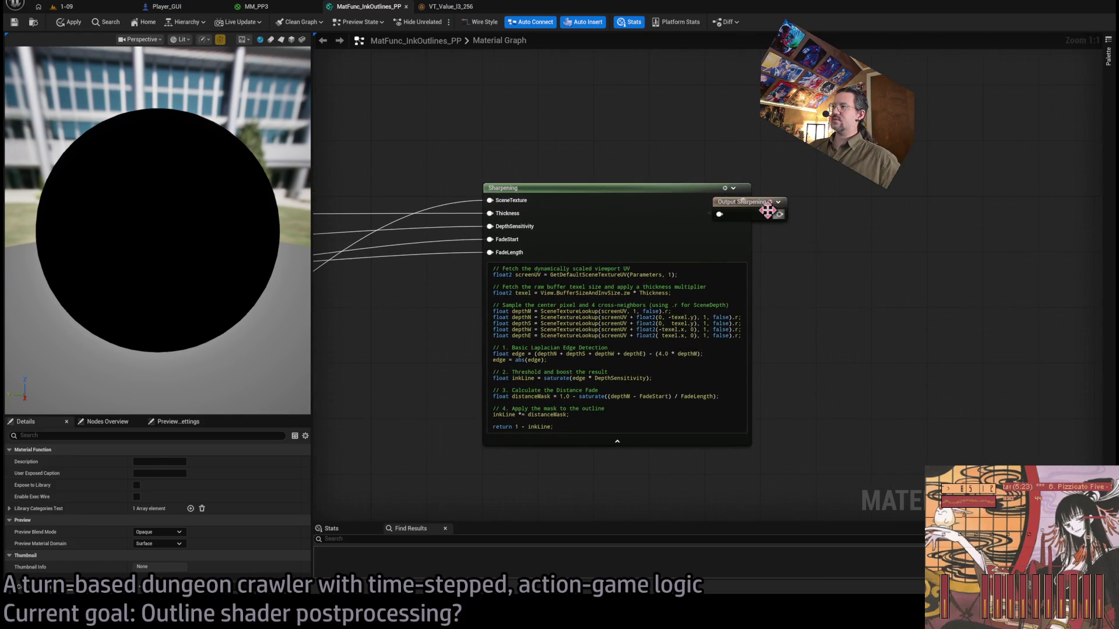
left_click_drag(777, 208, 925, 201)
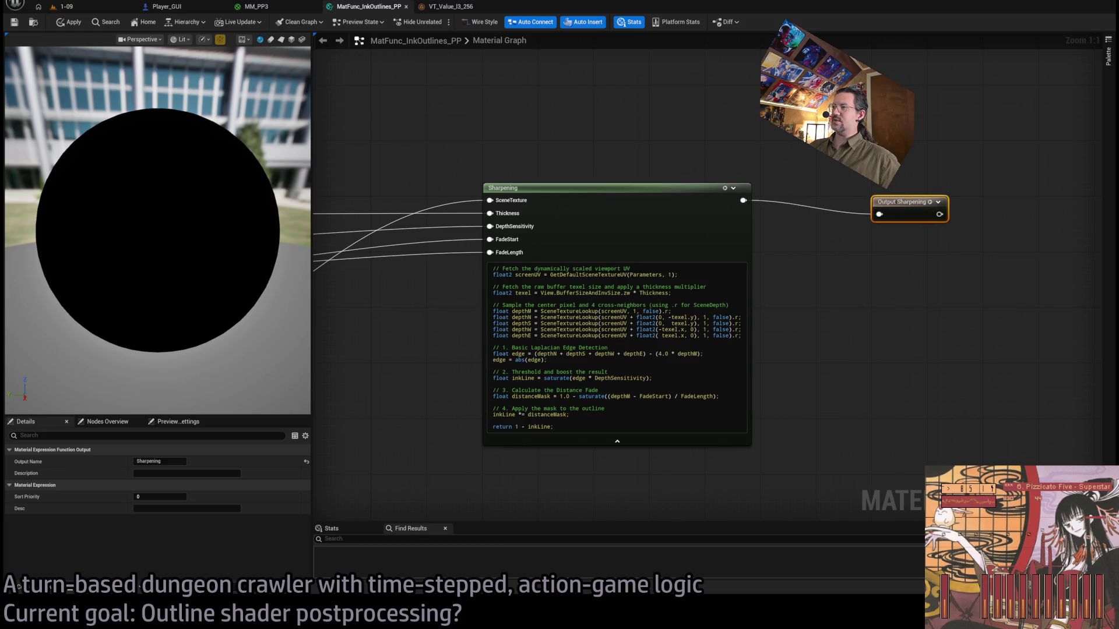
left_click_drag(571, 187, 742, 179)
left_click(746, 199)
left_click_drag(518, 306, 803, 304)
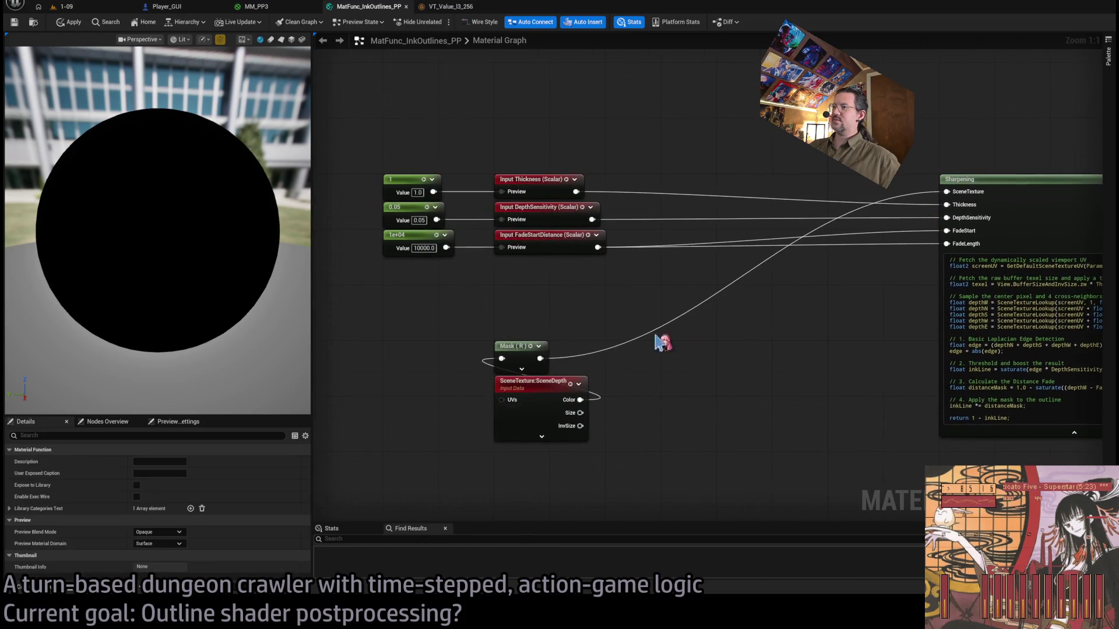
Copy the Absolute World Position, Divide and Texture Sample nodes from MM_PP3 into the function.
left_click(256, 6)
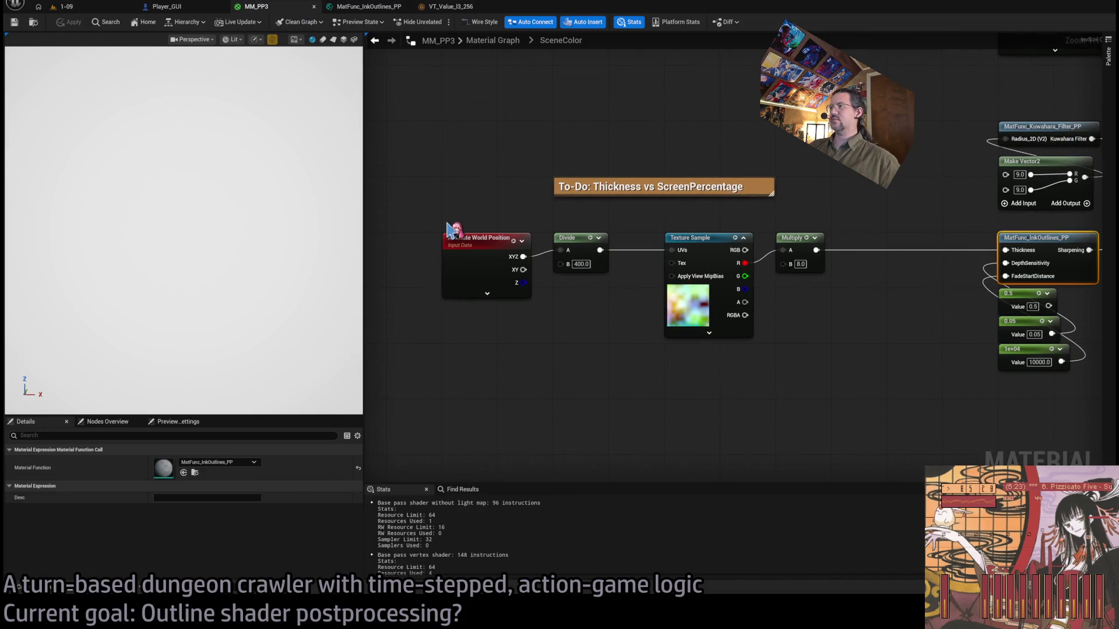
mouse_move(442, 222)
left_mouse_down()
mouse_move(814, 365)
mouse_move(716, 345)
left_mouse_up()
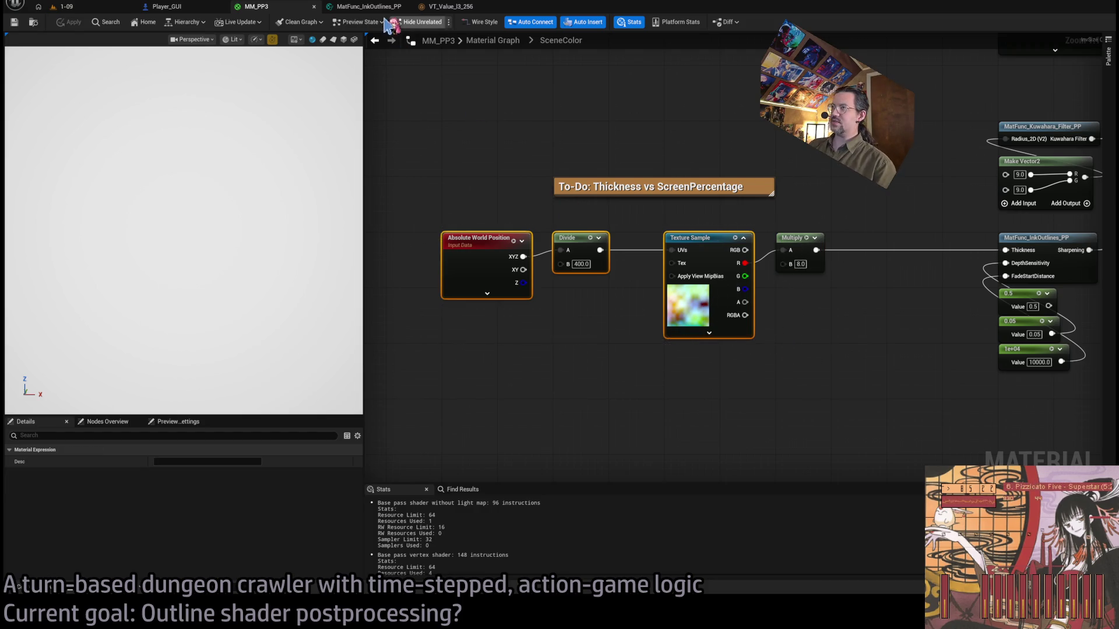
left_click(370, 7)
key("ctrl+v")
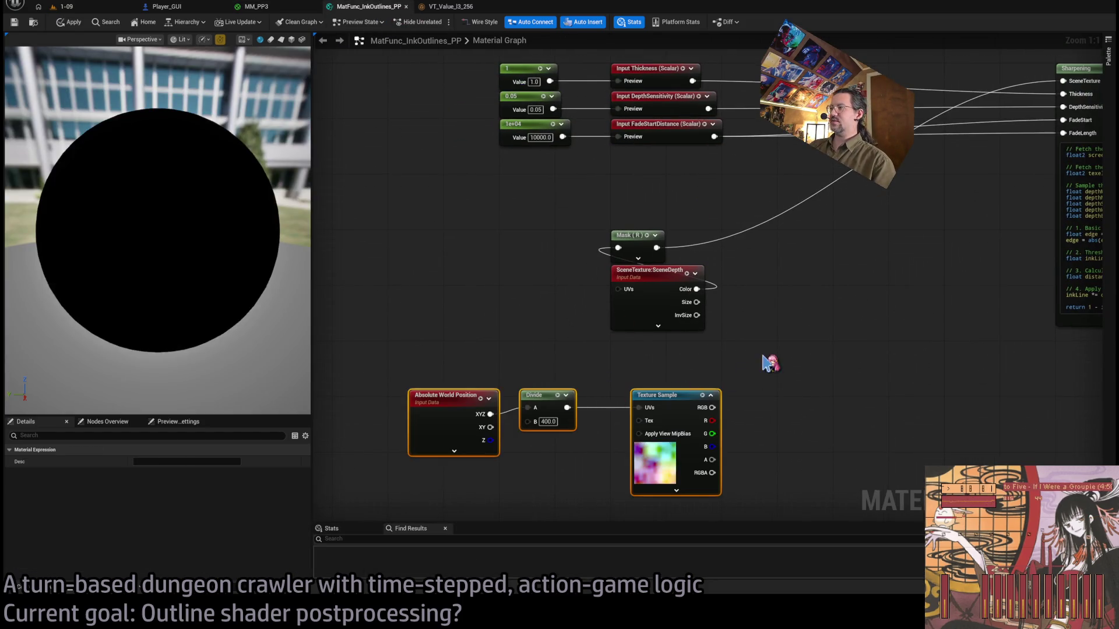
Add a TexCoord node and place it above the pasted noise nodes.
left_click(758, 367)
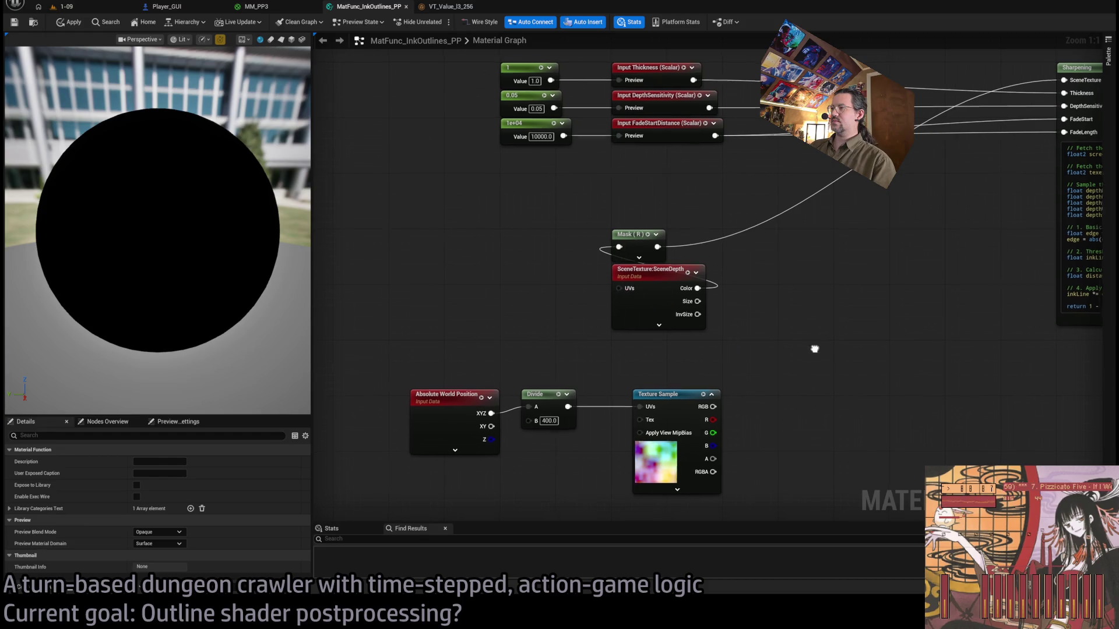
left_click(434, 271)
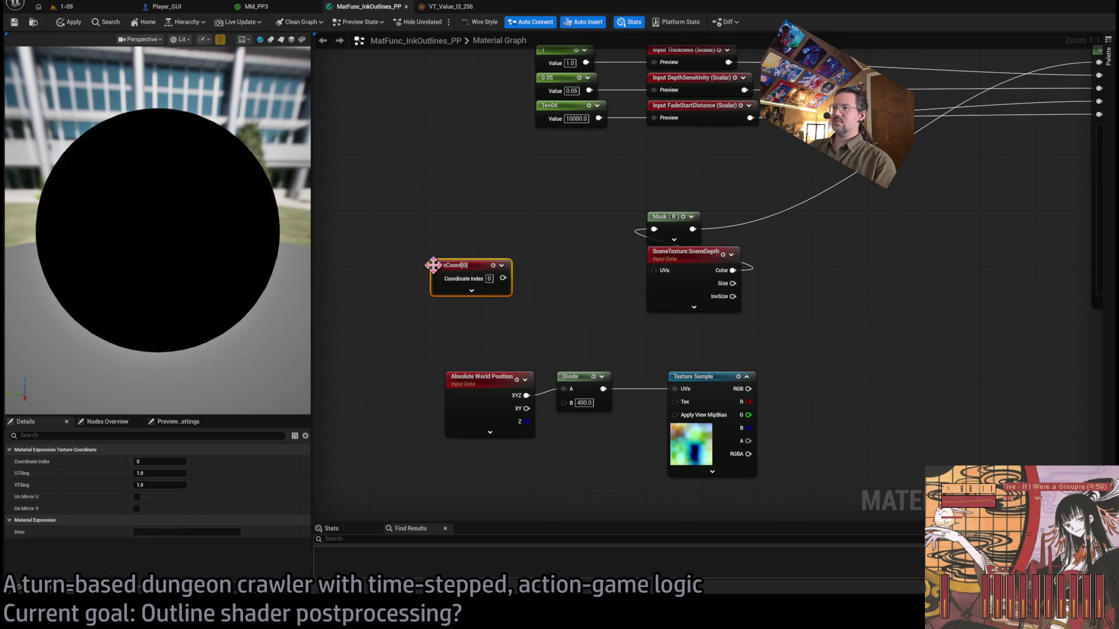
mouse_move(503, 278)
left_mouse_down()
mouse_move(679, 285)
mouse_move(547, 298)
mouse_move(554, 257)
mouse_move(607, 220)
mouse_move(628, 156)
mouse_move(621, 161)
left_mouse_up()
Remove the SceneTexture input from the Sharpening custom node and disconnect its Mask (R) wire.
left_click(814, 211)
left_click_drag(848, 209, 674, 245)
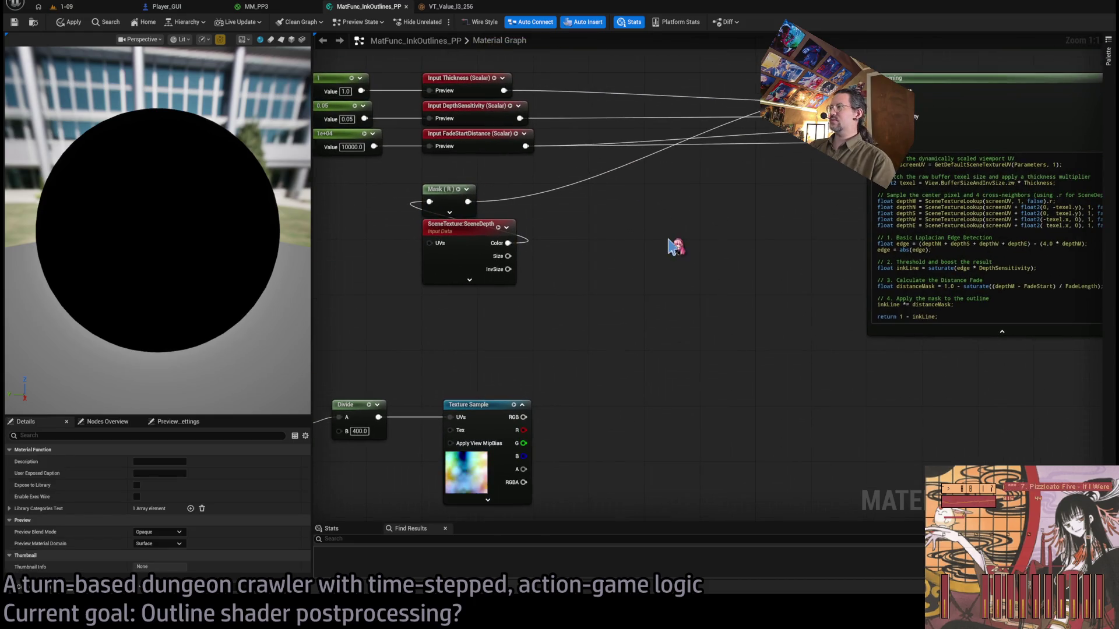
left_click(962, 94)
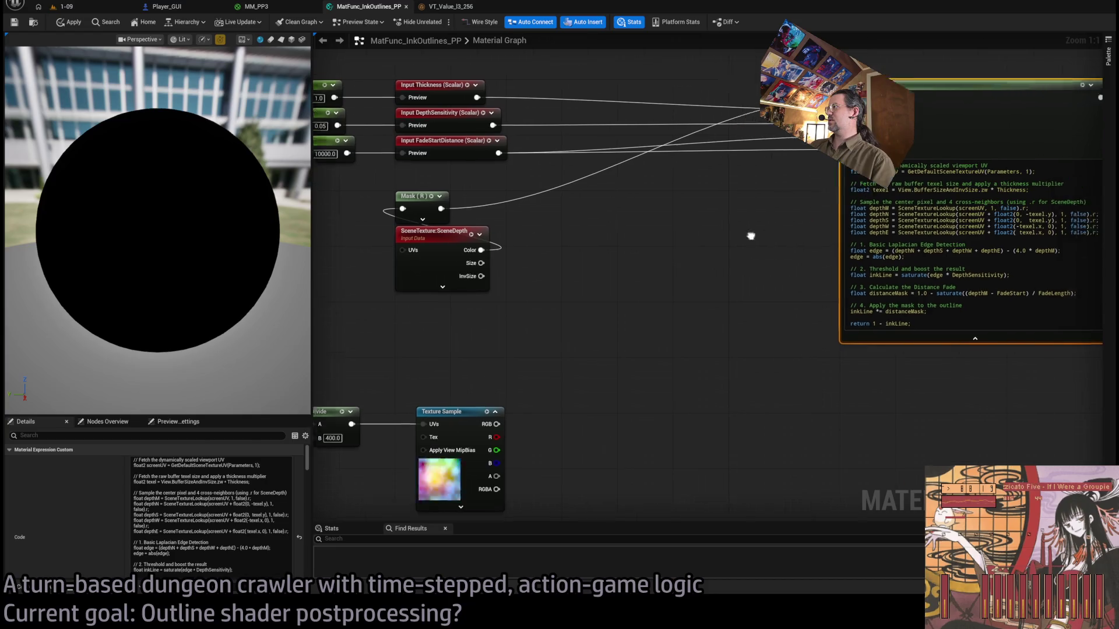
left_click_drag(750, 232, 694, 250)
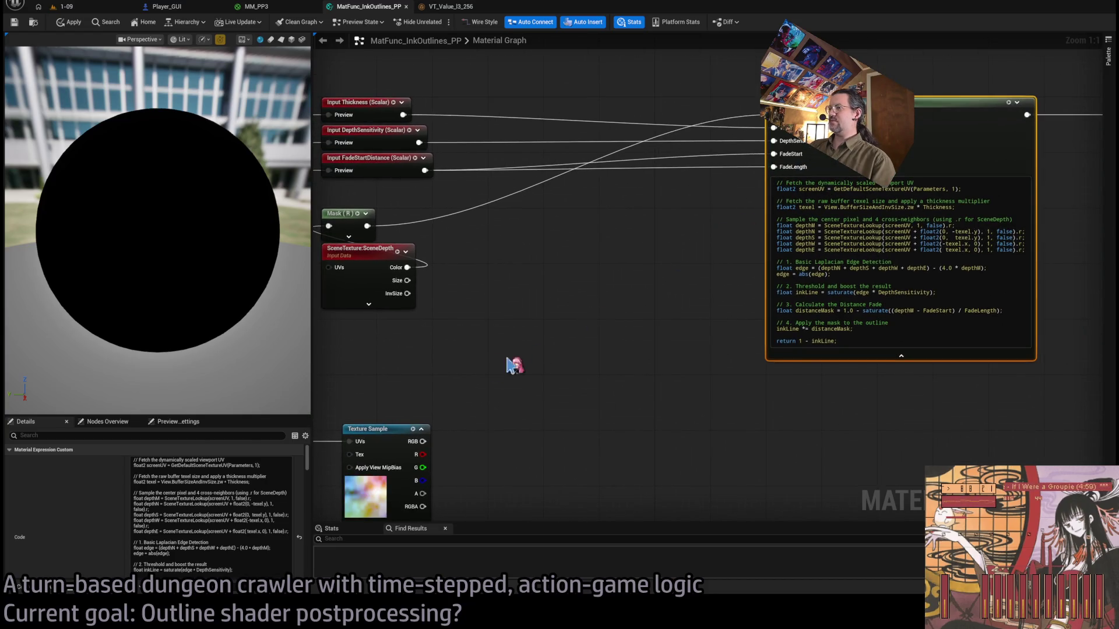
scroll(38, 504, "down", 5)
scroll(38, 504, "down", 3)
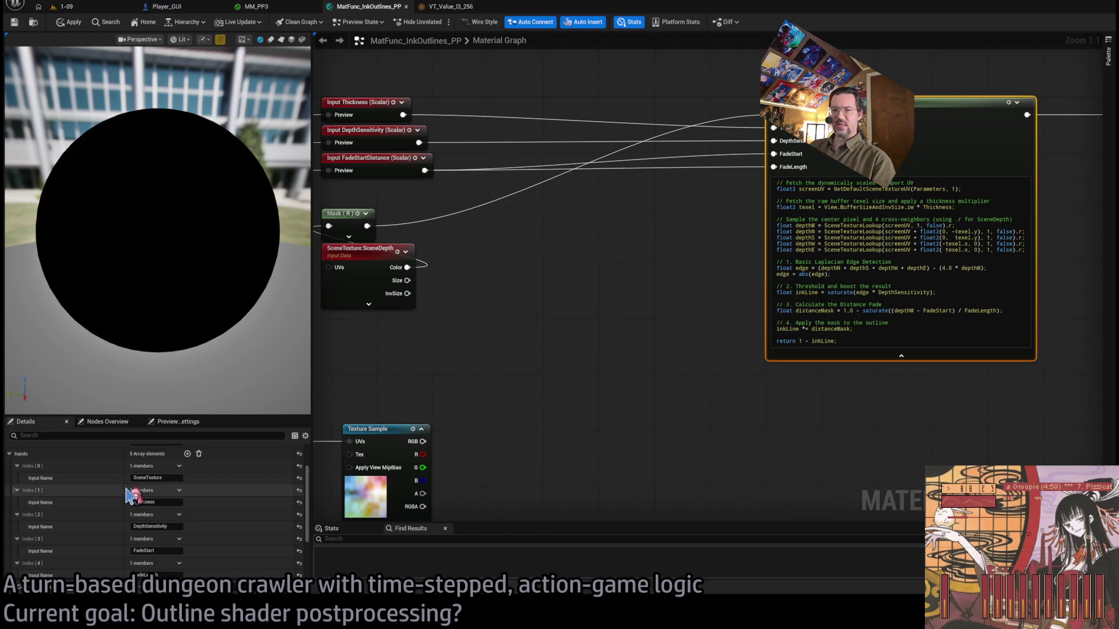
key("Escape")
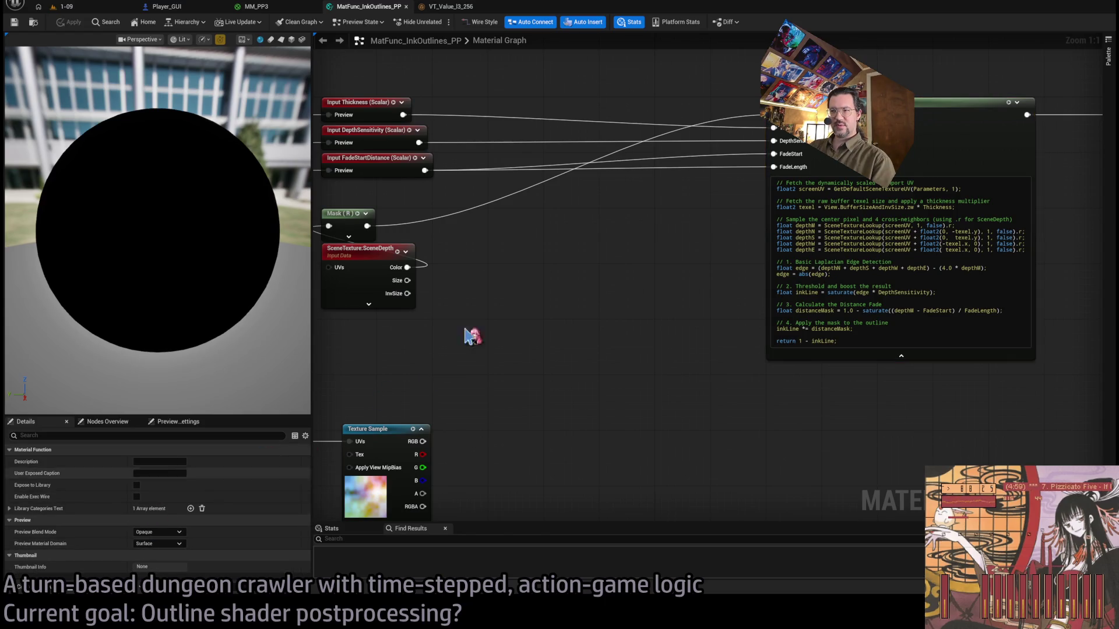
key("ctrl+z")
scroll(90, 505, "up", 3)
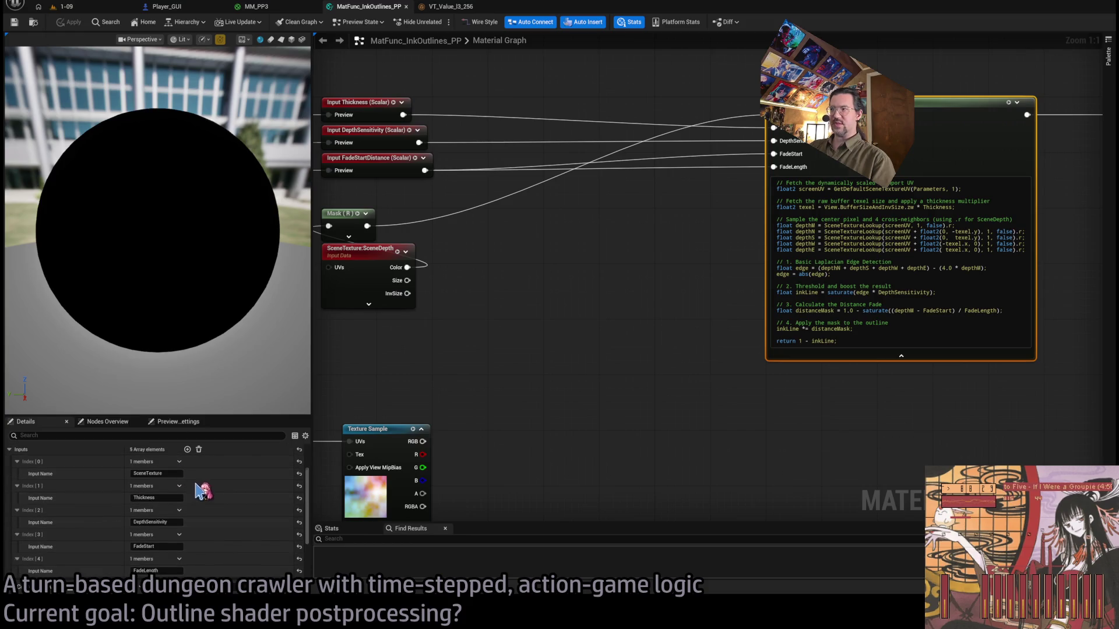
key("ctrl+y")
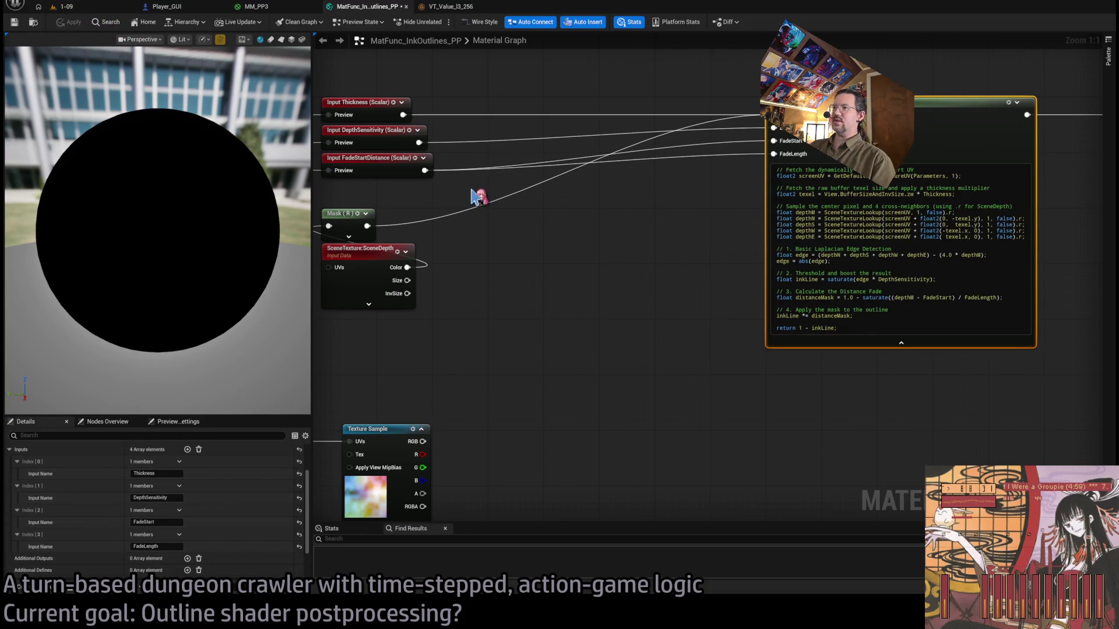
scroll(609, 252, "down", 2)
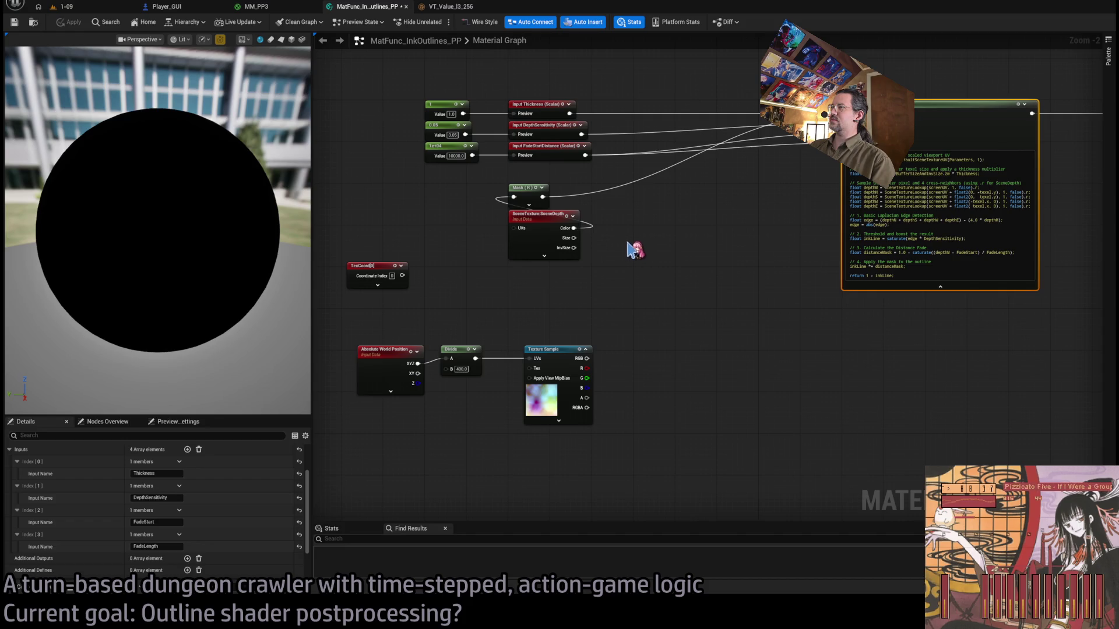
left_click(543, 198, "alt")
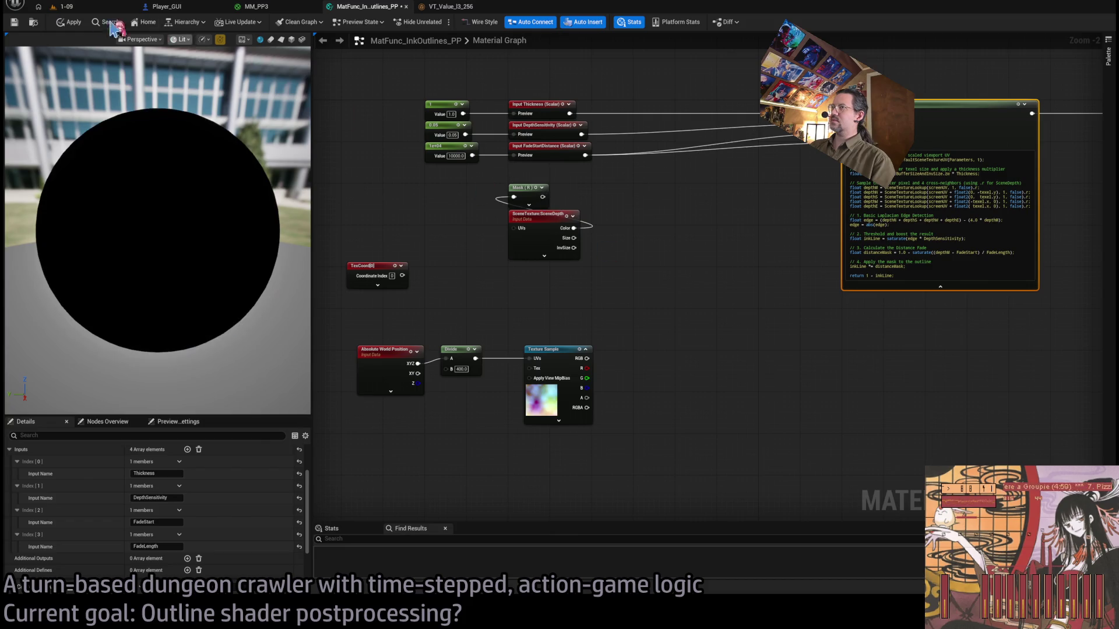
left_click(70, 22)
left_click(279, 7)
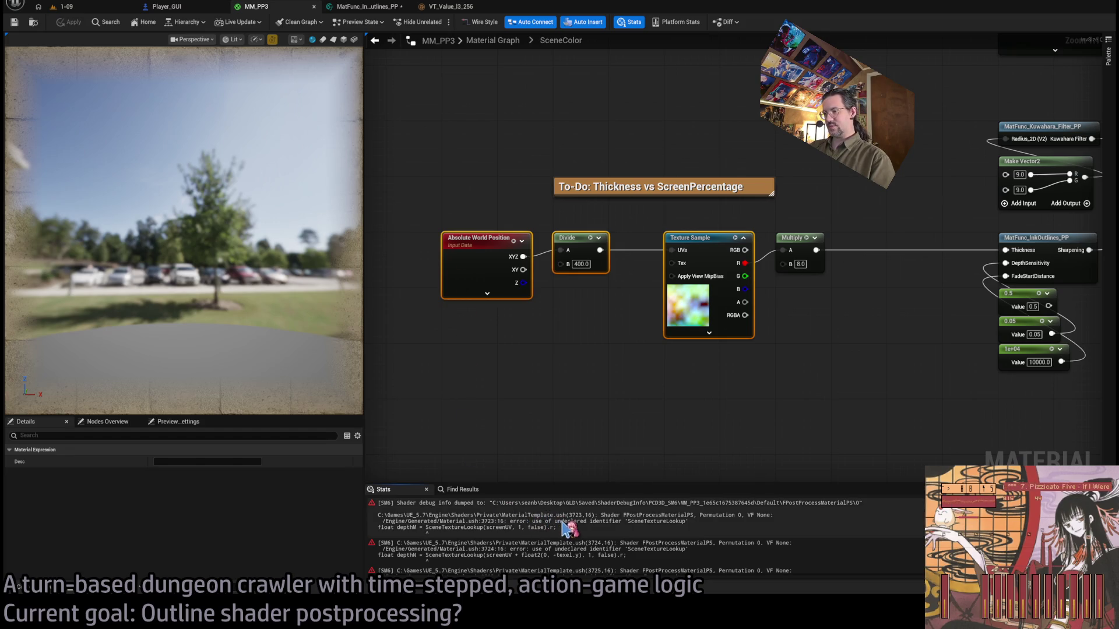
left_click(366, 6)
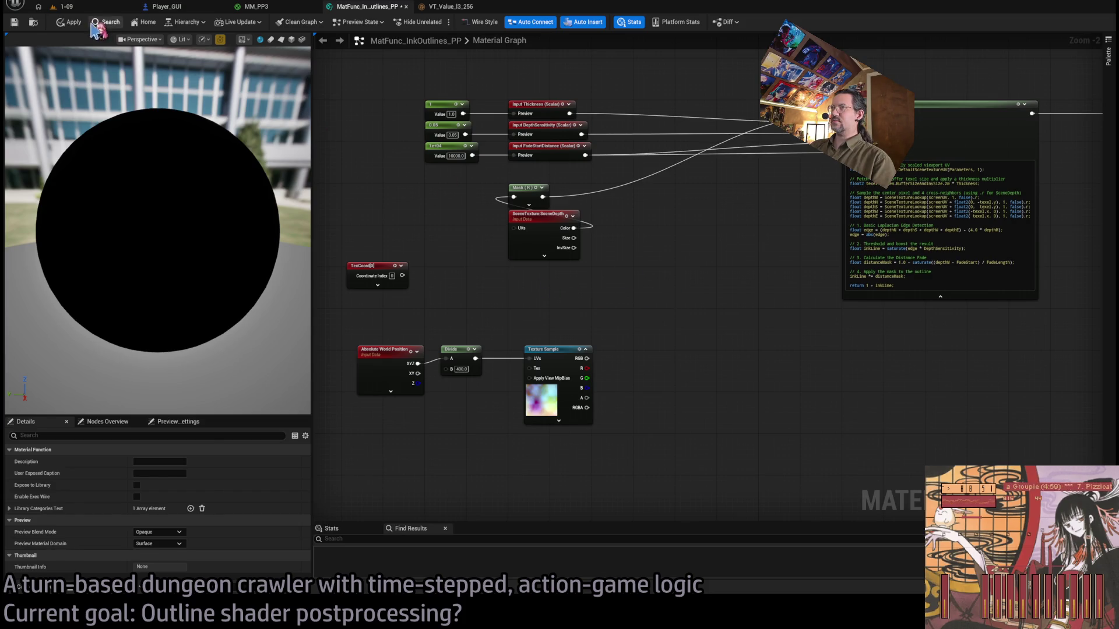
left_click(69, 22)
left_click(254, 7)
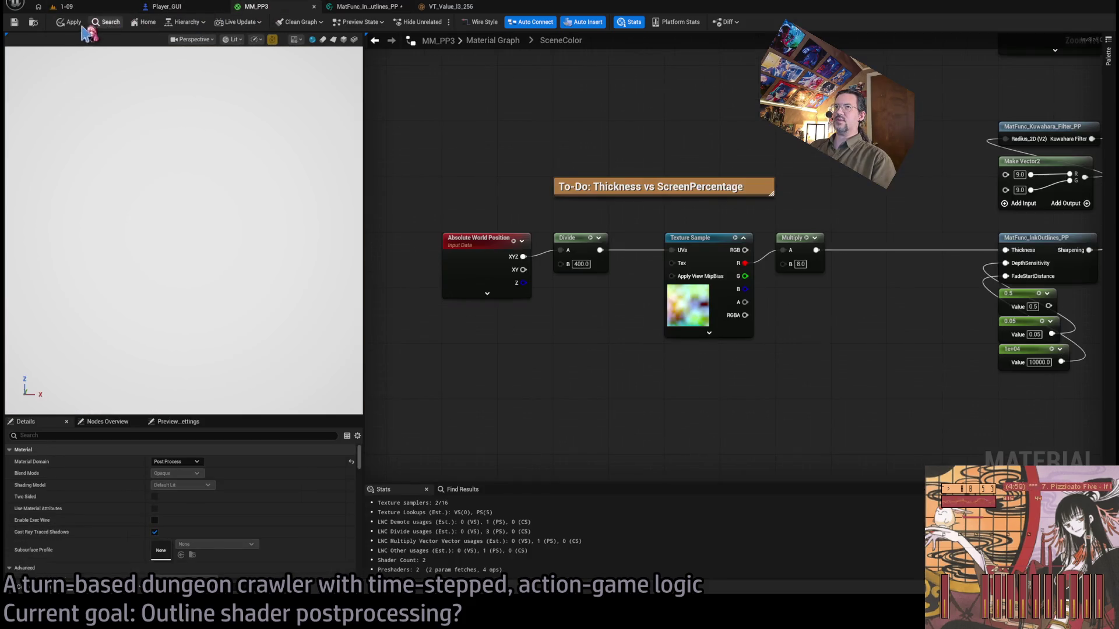
left_click(361, 7)
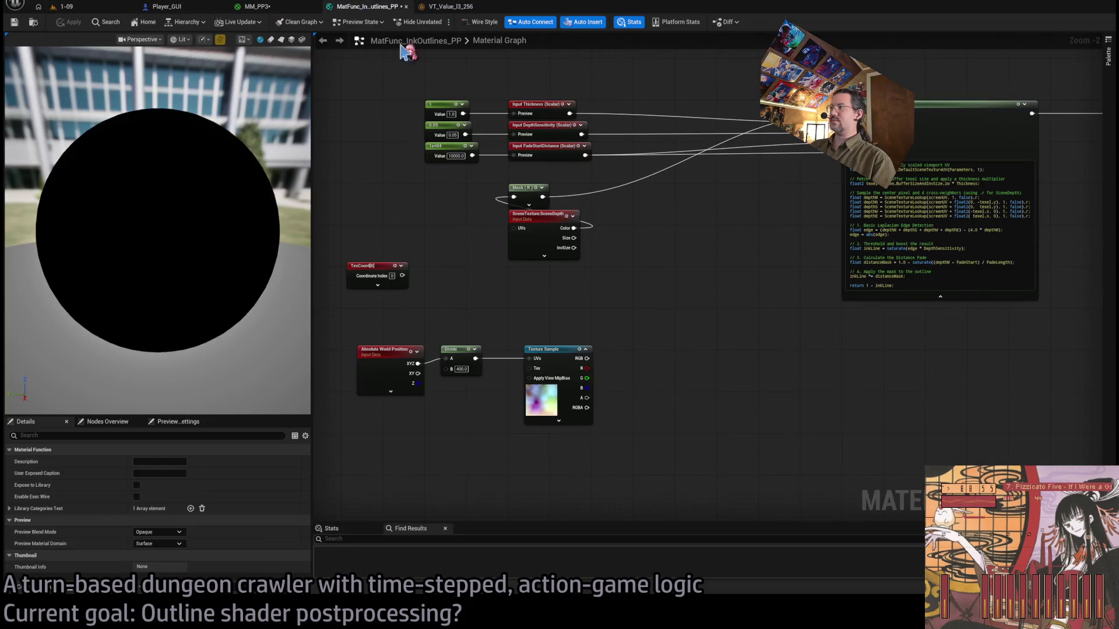
scroll(552, 299, "up", 2)
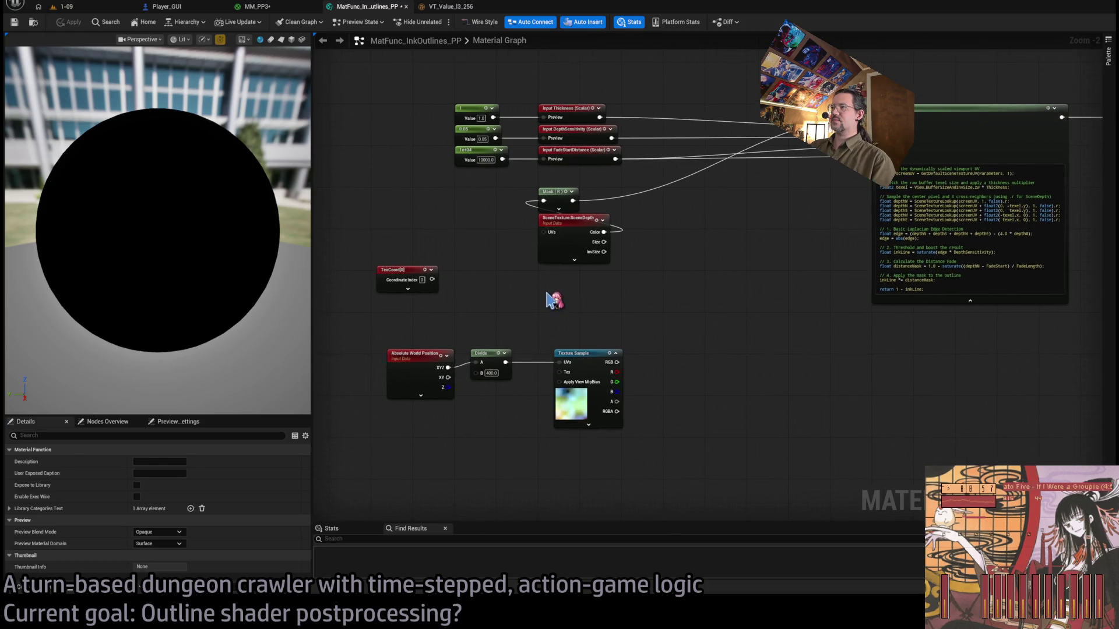
left_click_drag(538, 223, 613, 230)
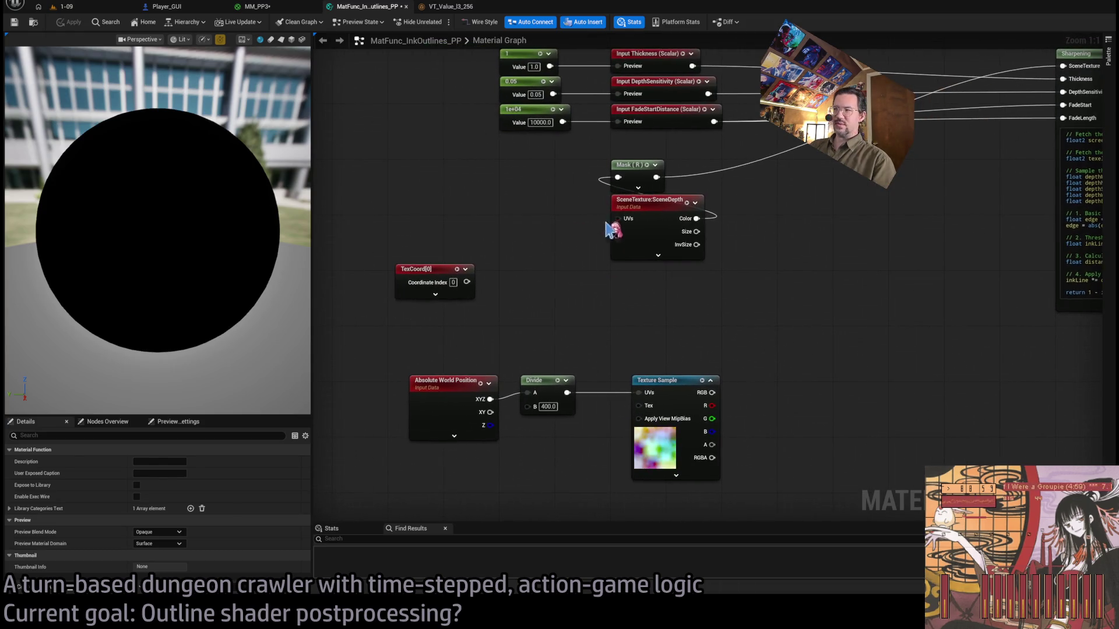
mouse_move(969, 223)
left_mouse_down()
mouse_move(460, 237)
mouse_move(703, 245)
left_mouse_up()
left_click(294, 12)
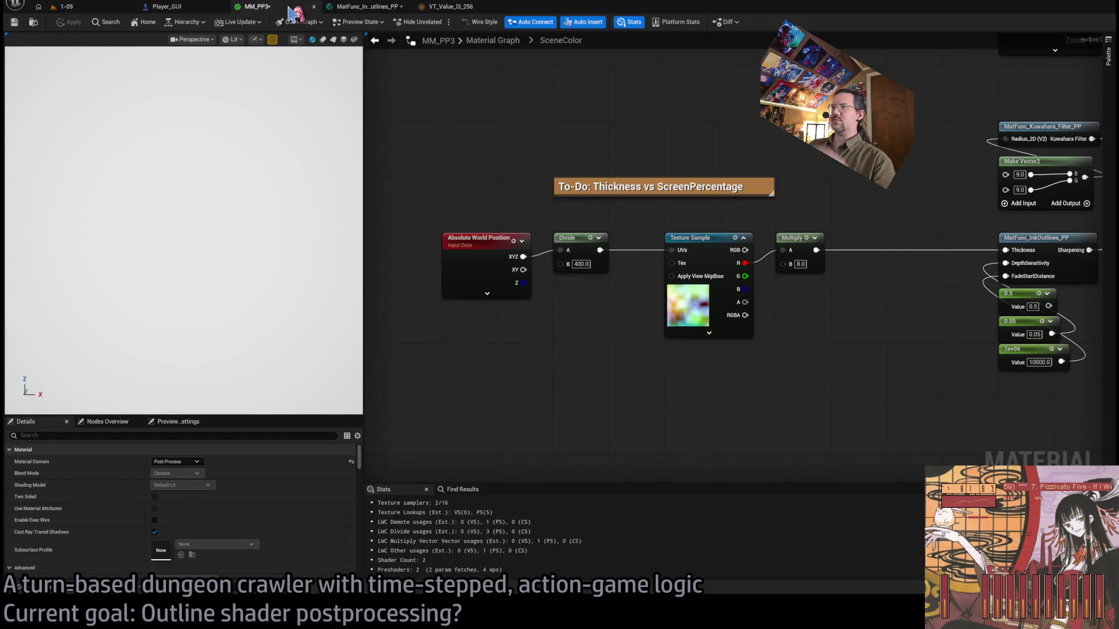
left_click_drag(571, 104, 305, 107)
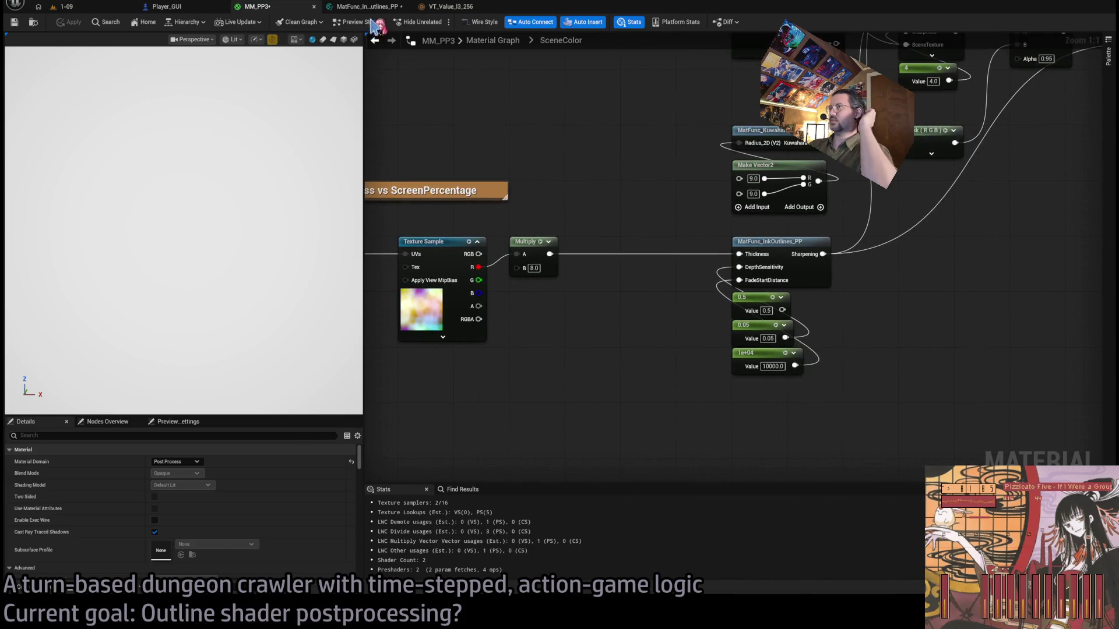
left_click(373, 8)
scroll(641, 204, "down", 2)
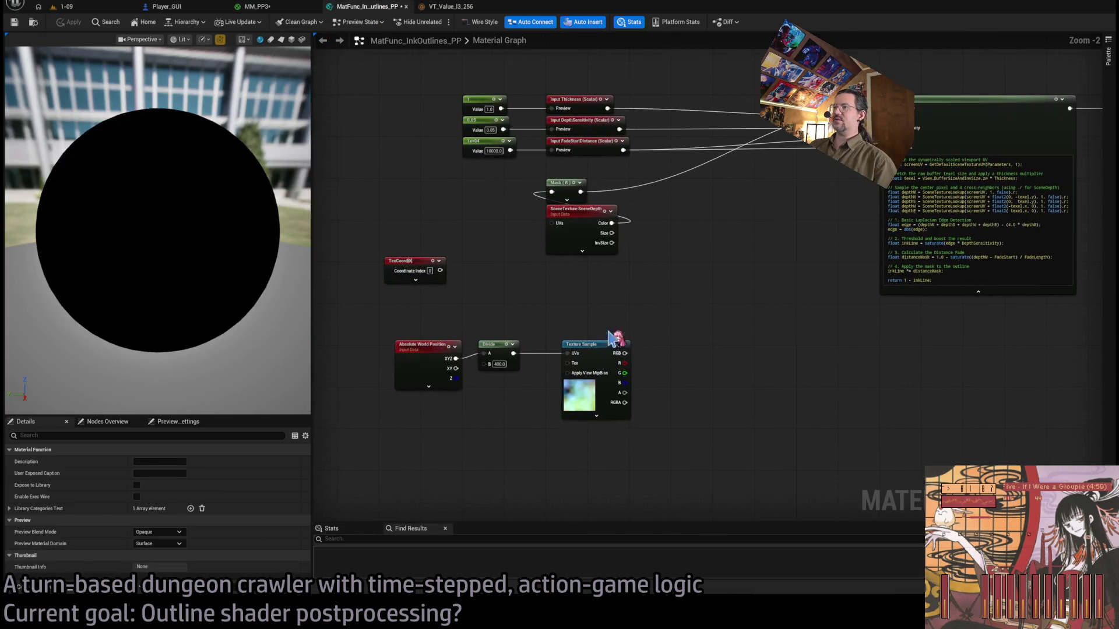
Delete the unused TexCoord node and re-paste the noise nodes further left.
key("Delete")
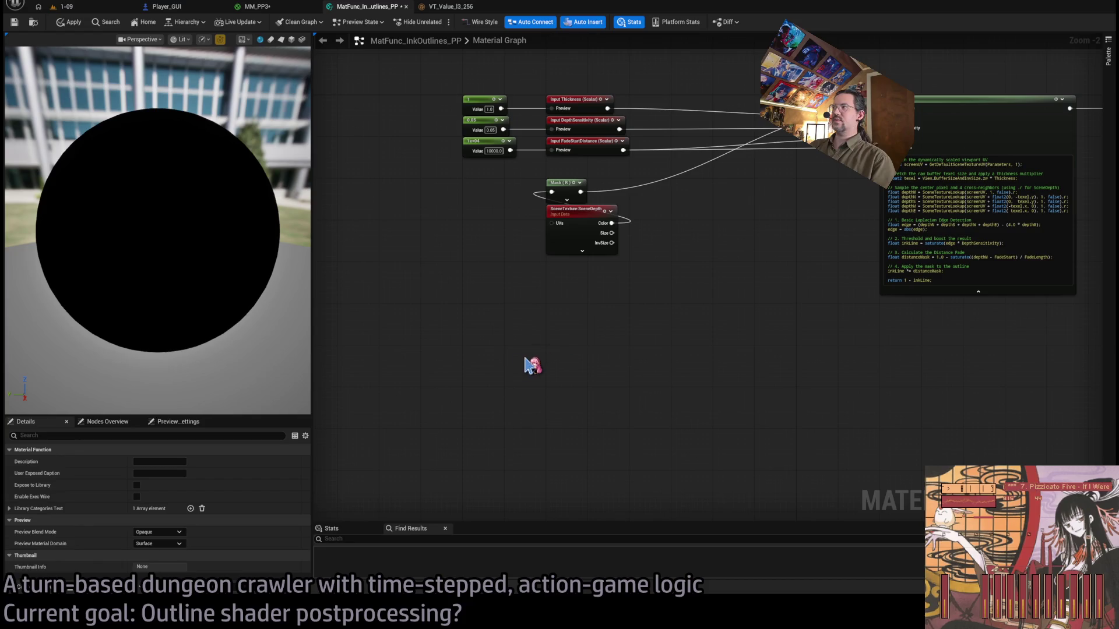
left_click_drag(835, 290, 620, 386)
scroll(620, 386, "up", 2)
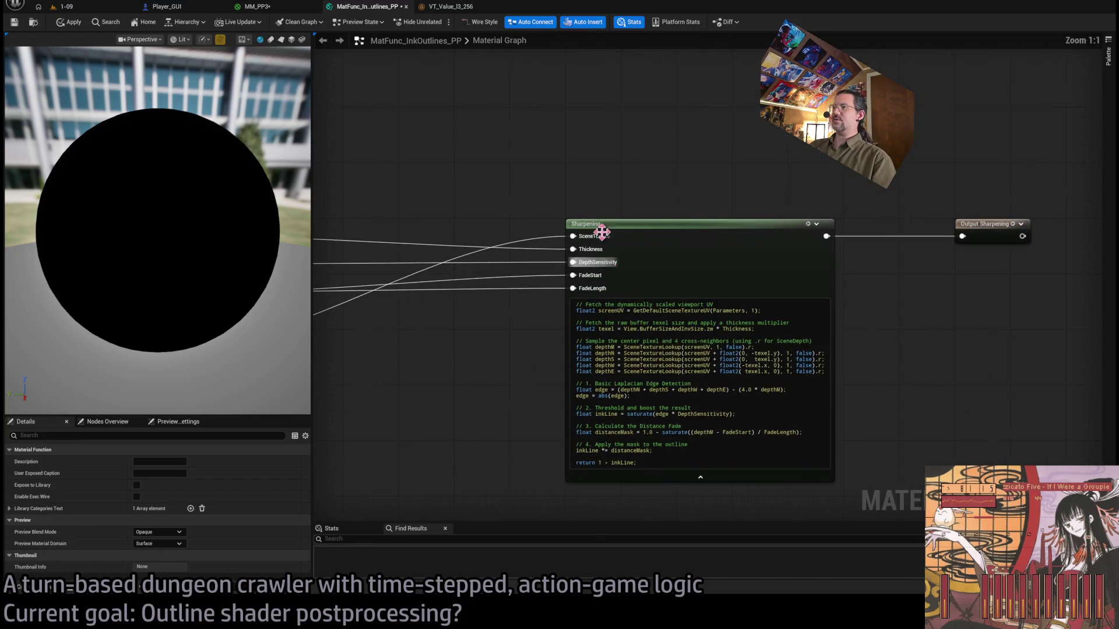
left_click(589, 224)
left_click(396, 419)
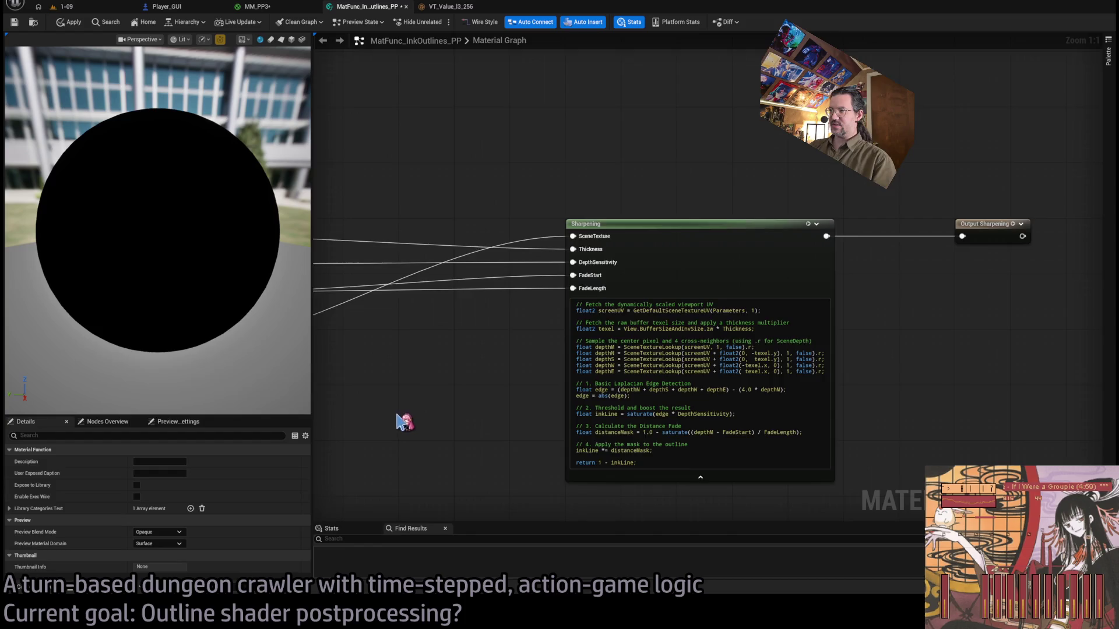
left_click_drag(400, 420, 594, 338)
key("ctrl+v")
left_click_drag(524, 332, 402, 318)
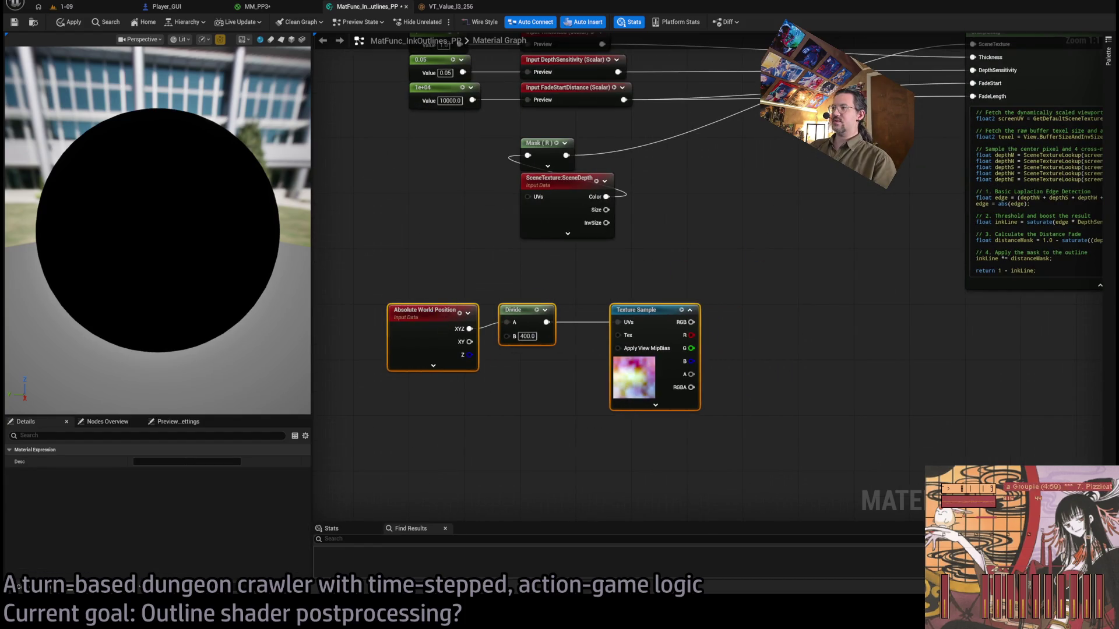
Rename the Sharpening custom node's Description to InkOutlines.
left_click(647, 180)
scroll(114, 517, "down", 5)
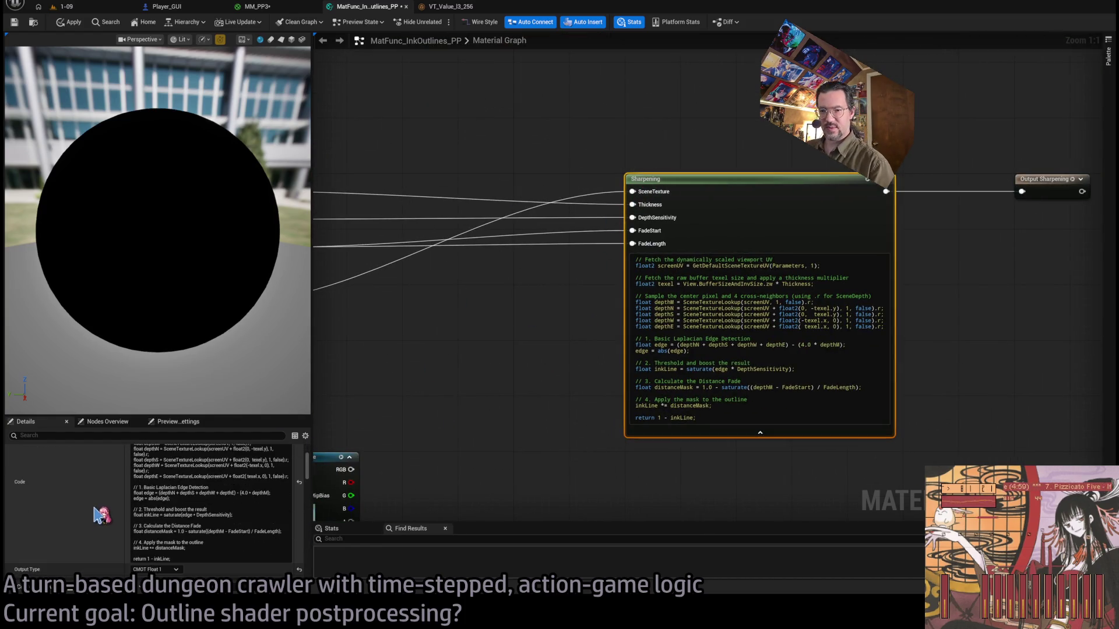
left_click(163, 511)
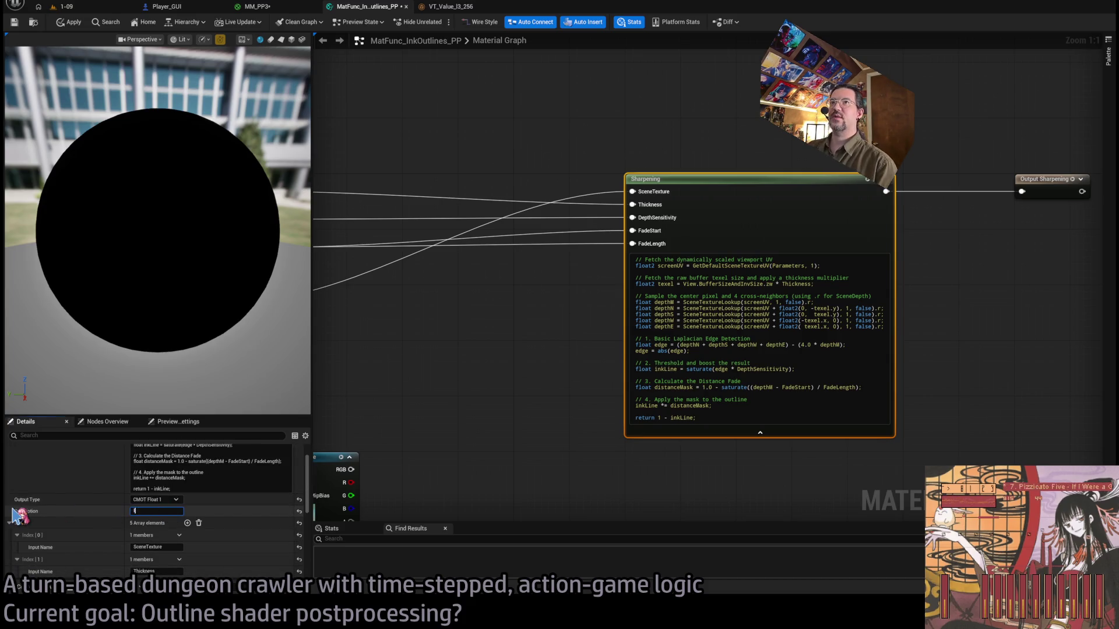
type("InkOutlines")
key("Return")
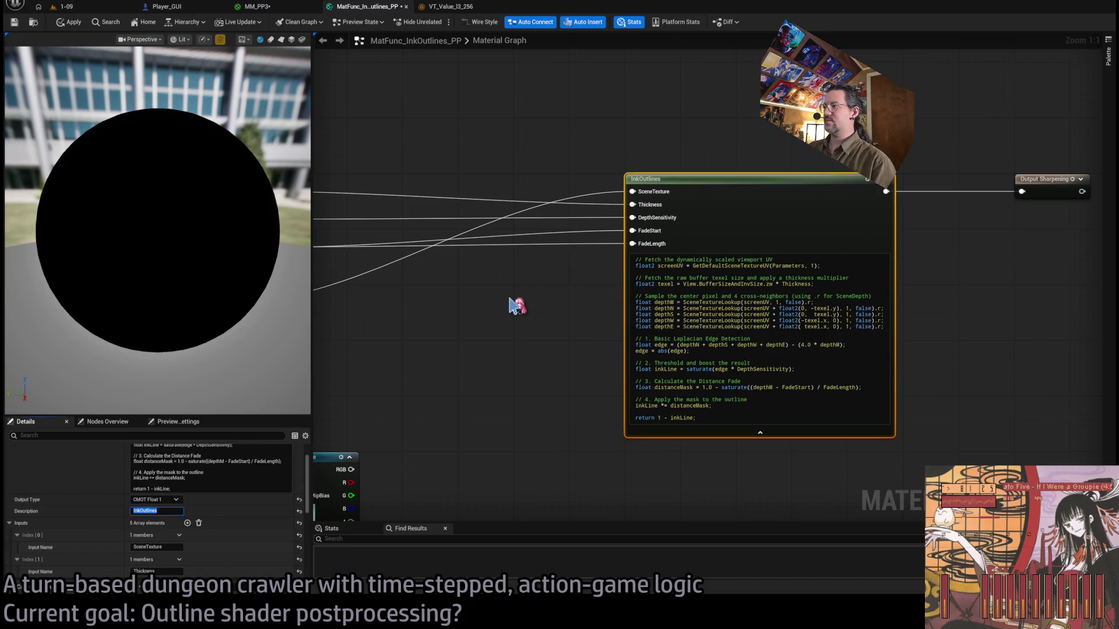
Shift the Texture Sample, Absolute World Position and Divide nodes to the left.
left_click_drag(514, 304, 942, 180)
left_click_drag(711, 249, 712, 252)
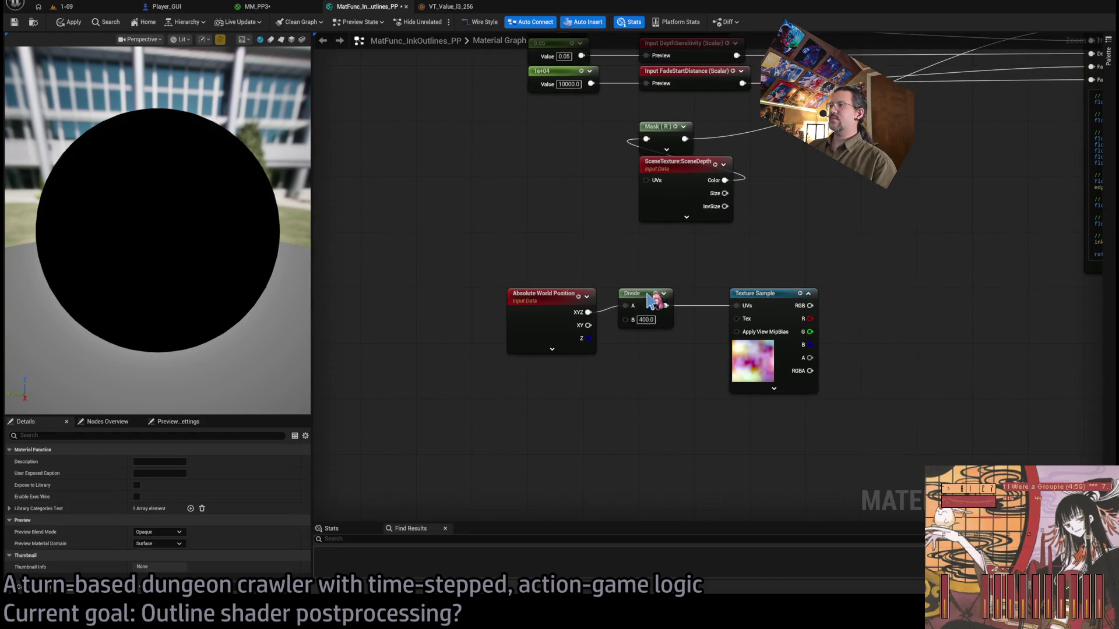
mouse_move(756, 296)
left_mouse_down()
mouse_move(726, 296)
mouse_move(737, 299)
left_mouse_up()
left_click(562, 286)
left_click(633, 293, "ctrl")
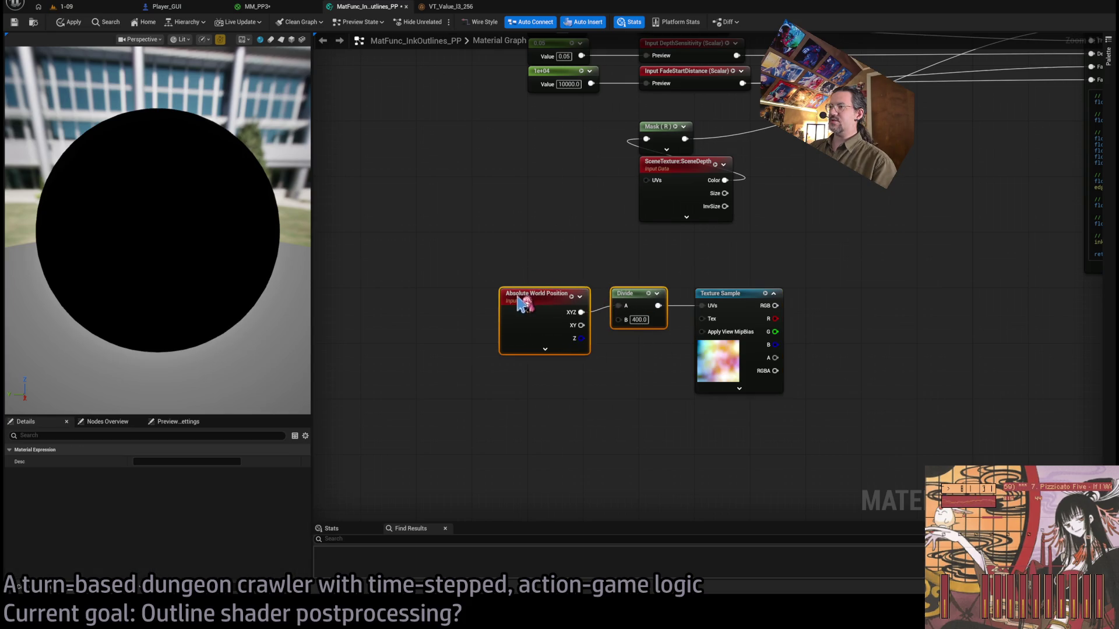
left_click_drag(632, 293, 595, 294)
left_click(527, 251)
key("1")
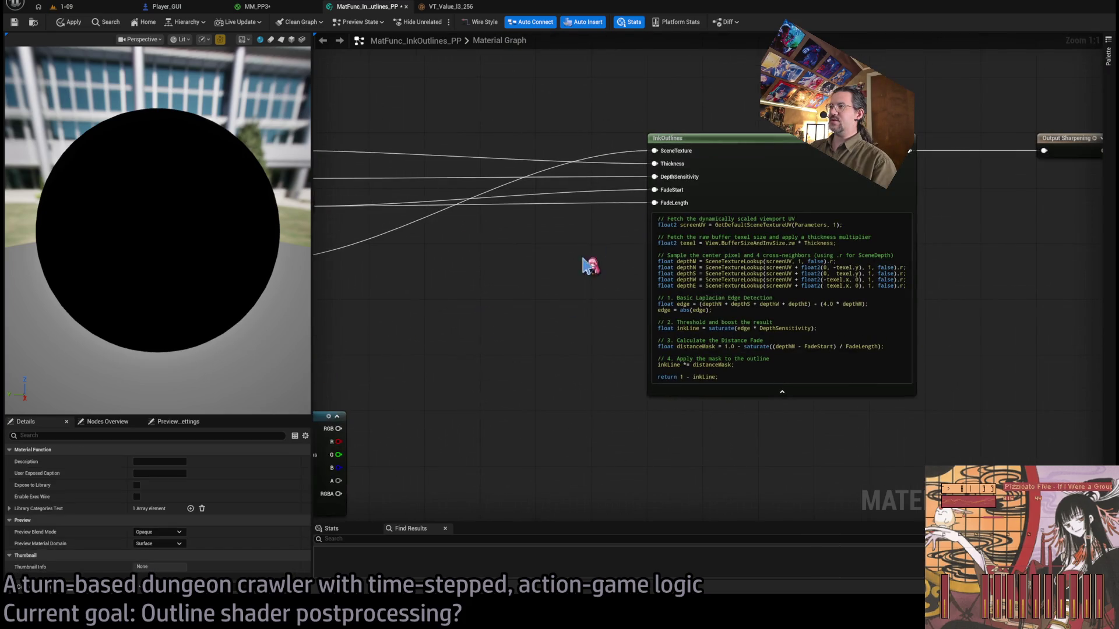
scroll(584, 257, "up", 6)
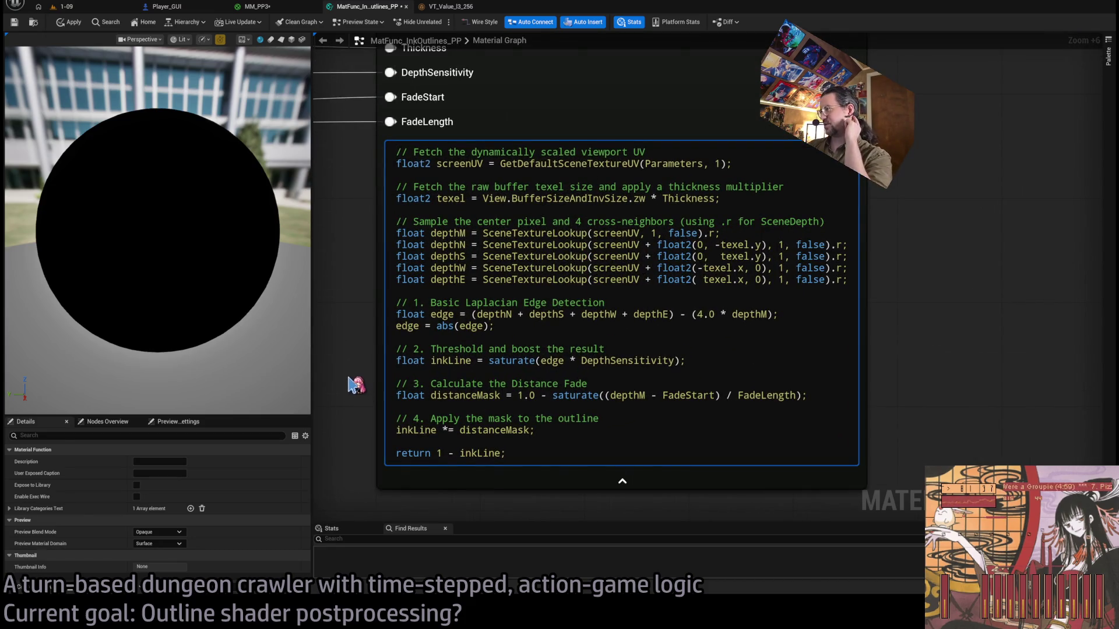
mouse_move(353, 376)
left_mouse_down()
mouse_move(391, 350)
mouse_move(676, 329)
left_mouse_up()
scroll(367, 357, "down", 6)
scroll(691, 324, "down", 4)
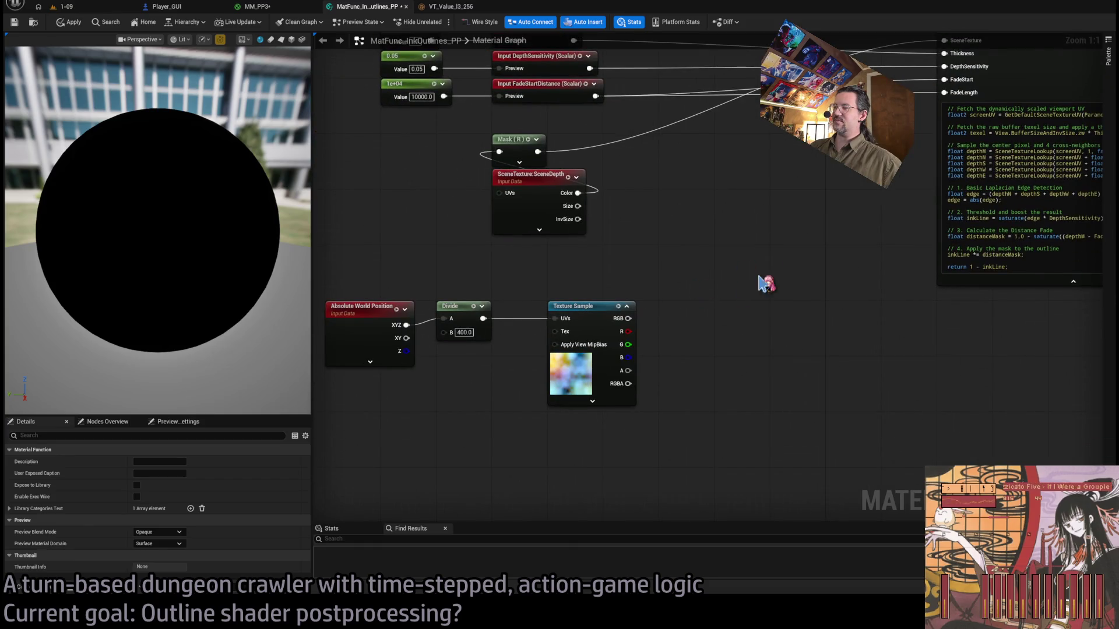
scroll(734, 303, "up", 4)
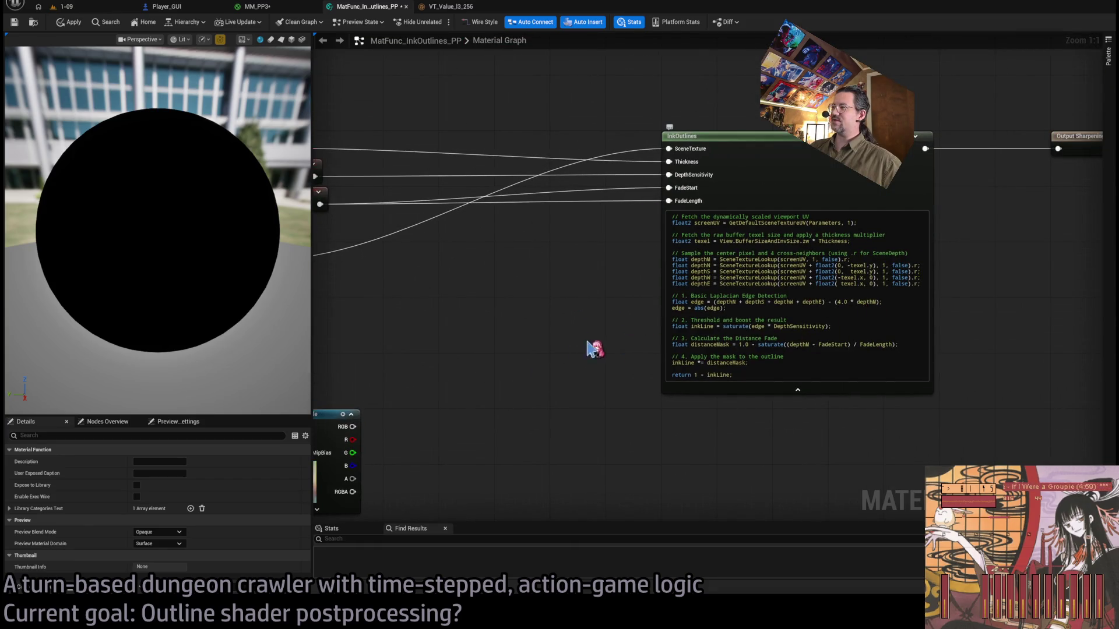
left_click_drag(588, 349, 511, 342)
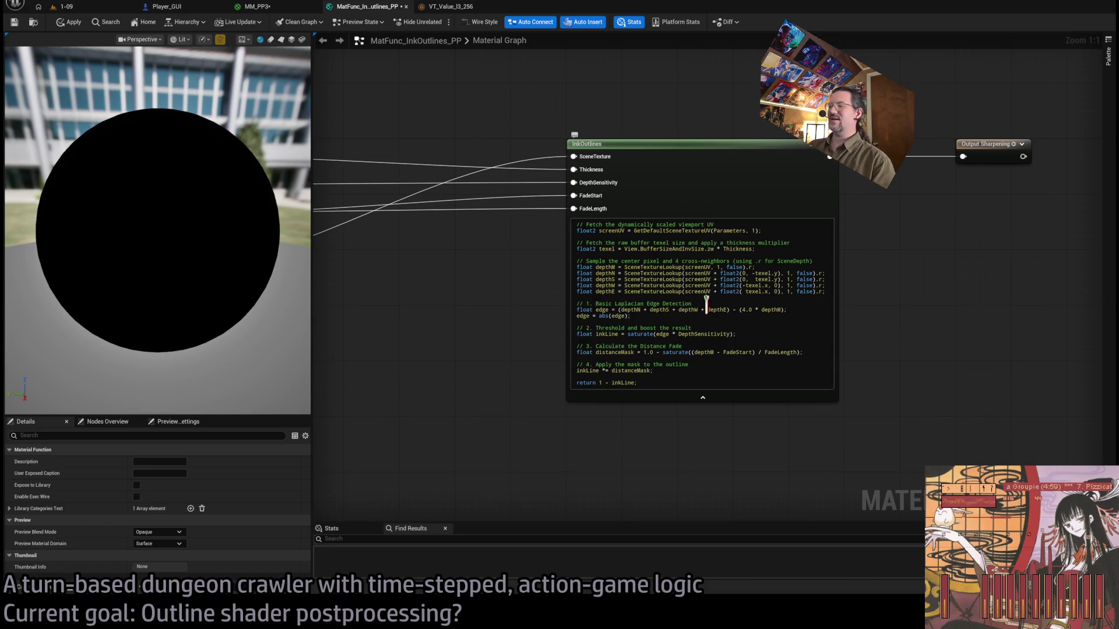
scroll(706, 306, "up", 5)
left_click_drag(420, 344, 367, 305)
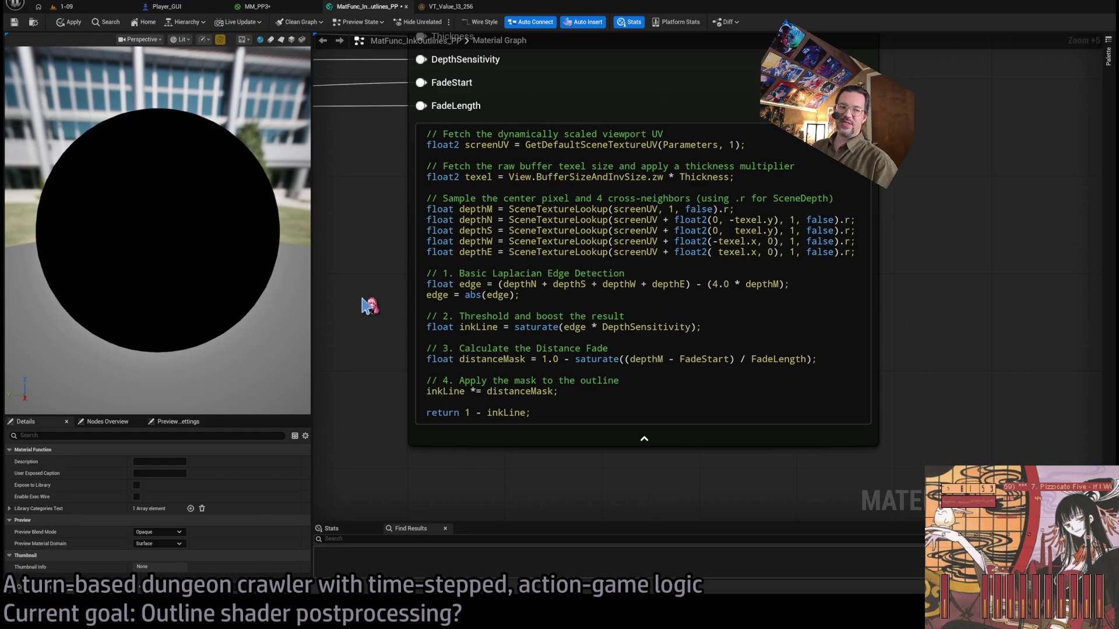
scroll(369, 306, "up", 2)
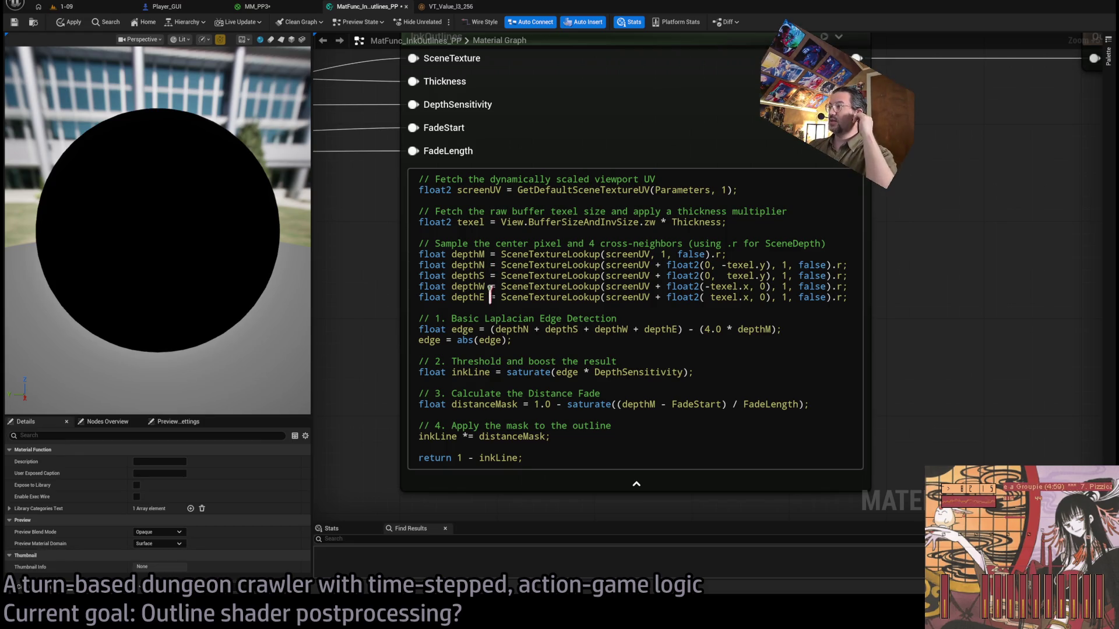
mouse_move(502, 335)
left_mouse_down()
mouse_move(413, 327)
mouse_move(412, 318)
left_mouse_up()
left_click(531, 336)
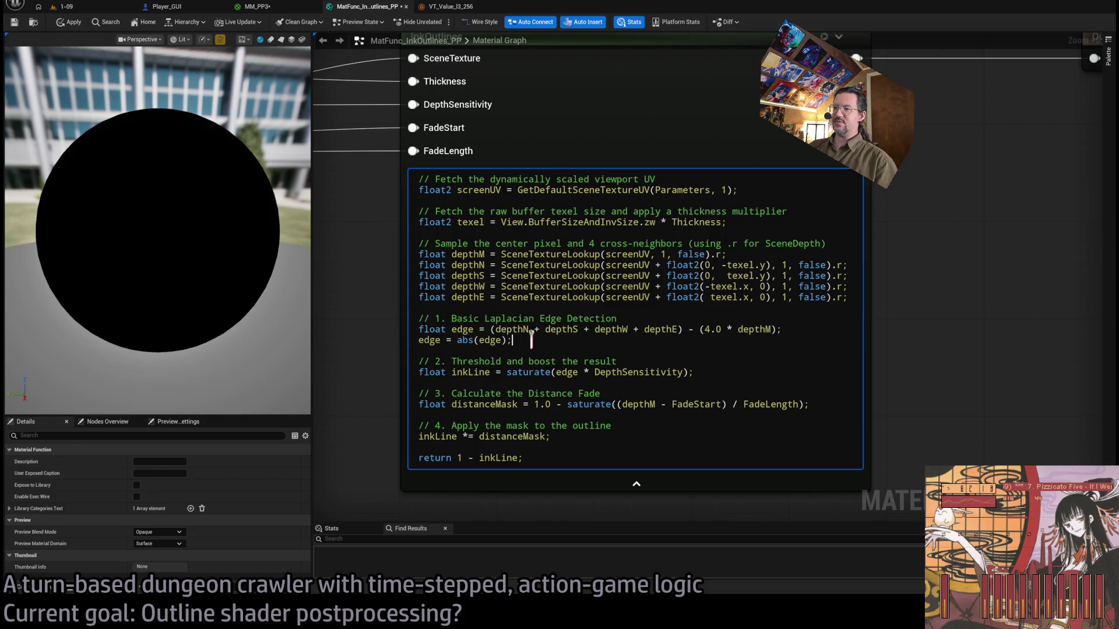
left_click(399, 354)
scroll(402, 355, "down", 1)
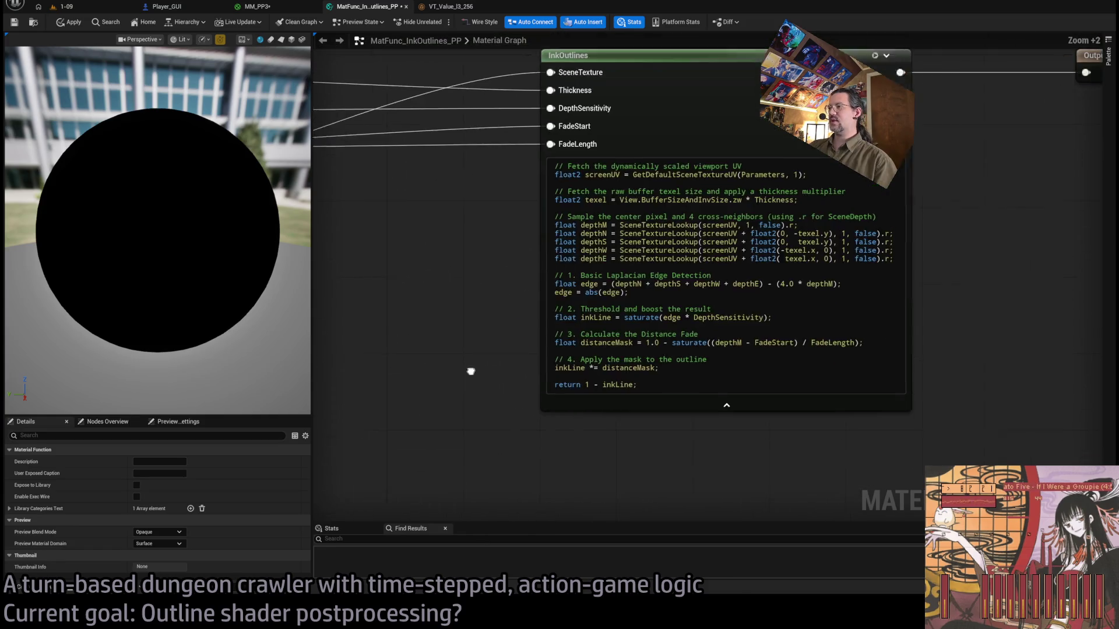
scroll(606, 362, "down", 3)
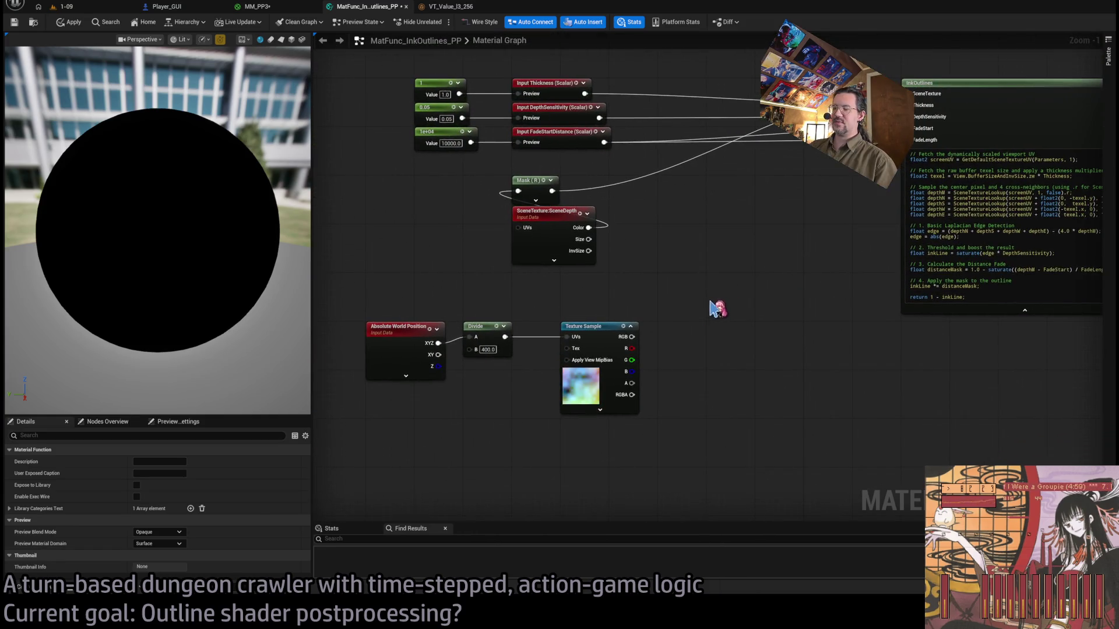
Move the three noise nodes left together and fit the whole graph in view.
scroll(518, 374, "up", 1)
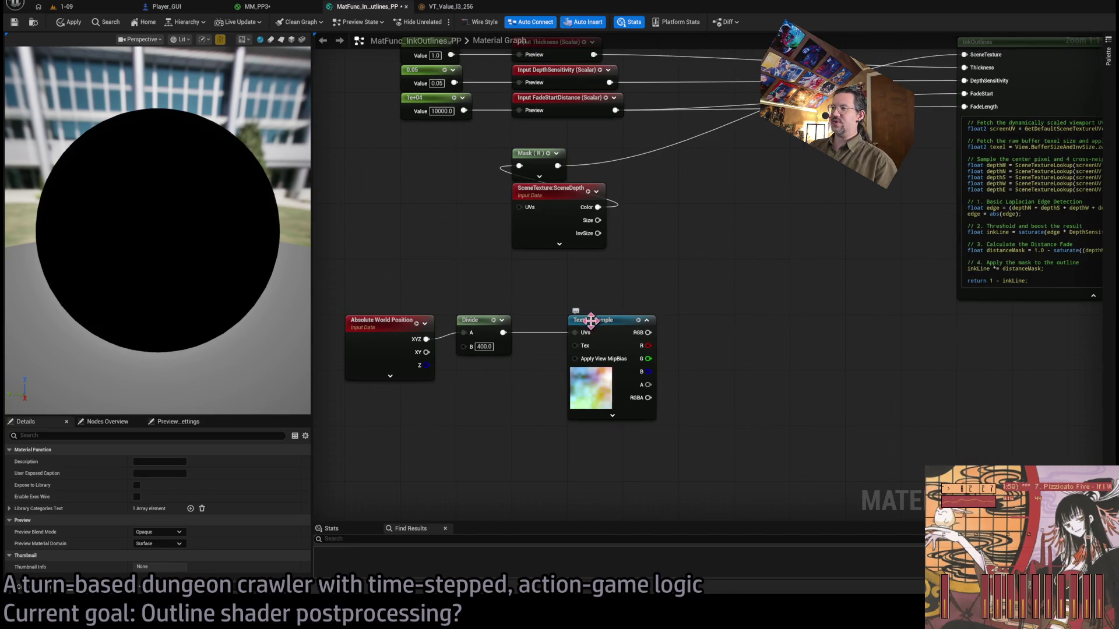
left_click_drag(366, 307, 573, 370)
mouse_move(608, 327)
left_mouse_down()
mouse_move(550, 320)
mouse_move(554, 334)
left_mouse_up()
left_click(551, 302)
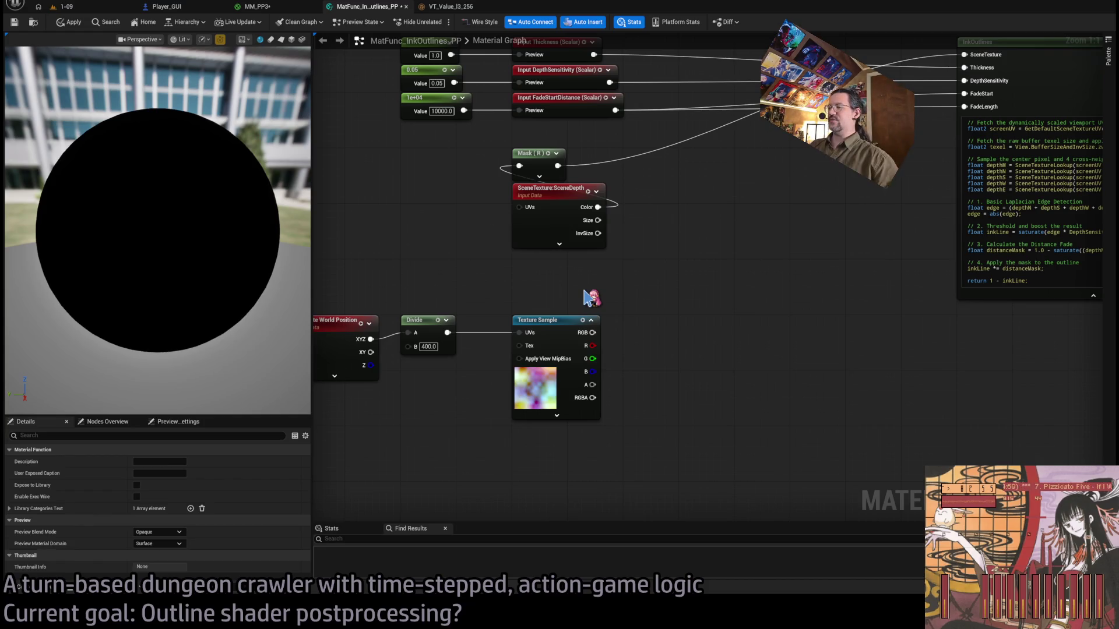
mouse_move(564, 282)
left_mouse_down()
mouse_move(719, 268)
mouse_move(638, 279)
left_mouse_up()
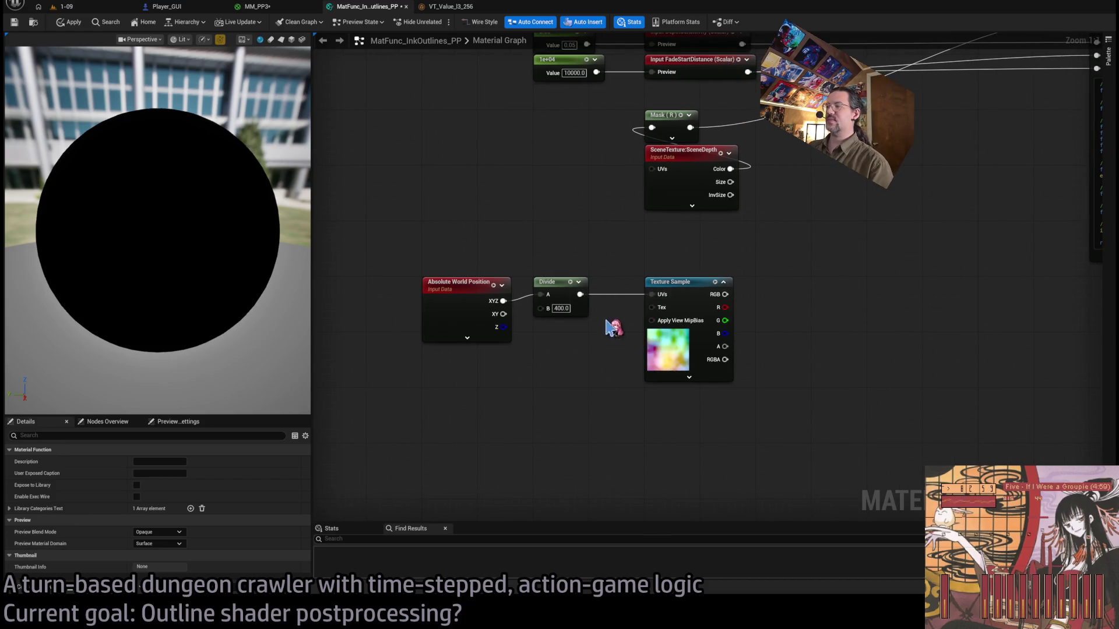
scroll(613, 327, "up", 4)
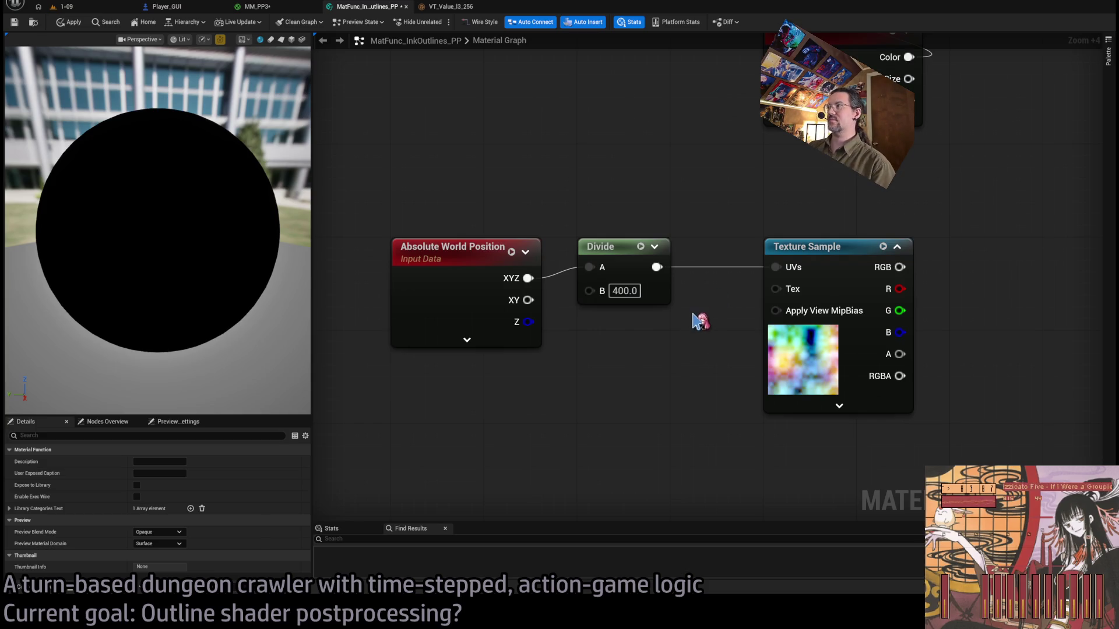
mouse_move(698, 319)
left_mouse_down()
mouse_move(589, 320)
mouse_move(676, 309)
left_mouse_up()
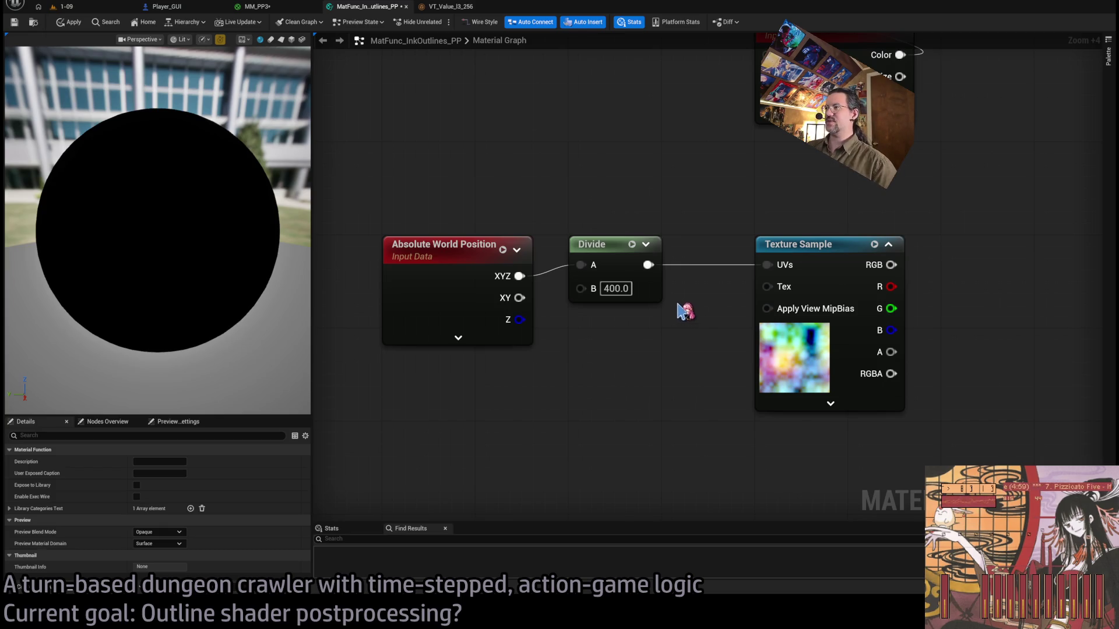
mouse_move(682, 309)
left_mouse_down()
mouse_move(670, 295)
mouse_move(629, 306)
left_mouse_up()
mouse_move(460, 219)
left_mouse_down()
mouse_move(659, 332)
mouse_move(642, 395)
left_mouse_up()
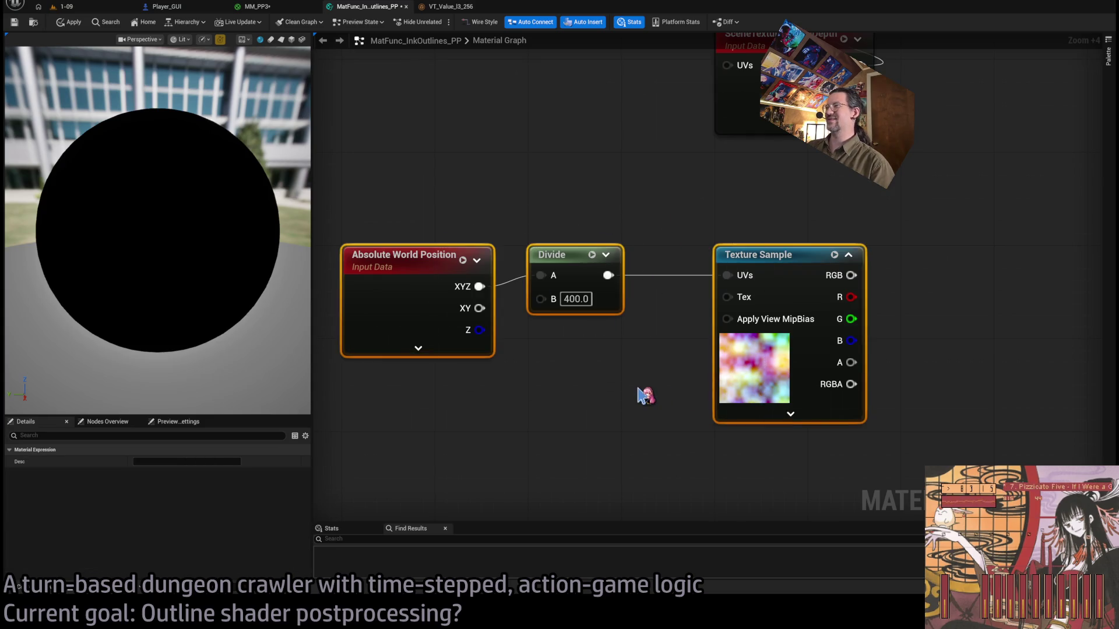
left_click(583, 350)
left_click_drag(664, 227, 645, 219)
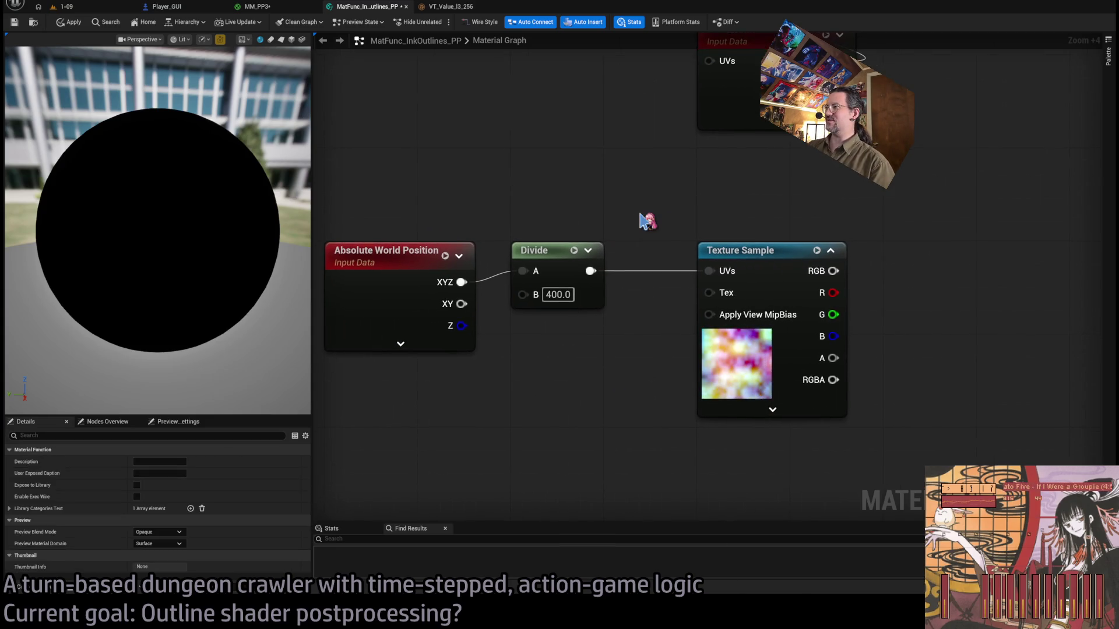
scroll(676, 220, "down", 5)
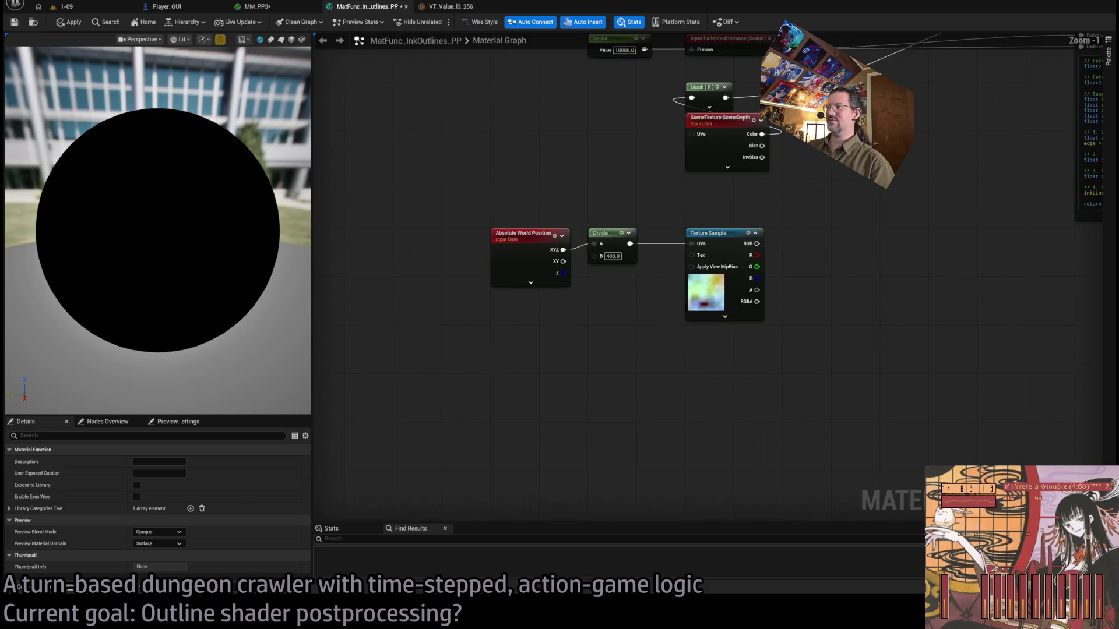
key("Home")
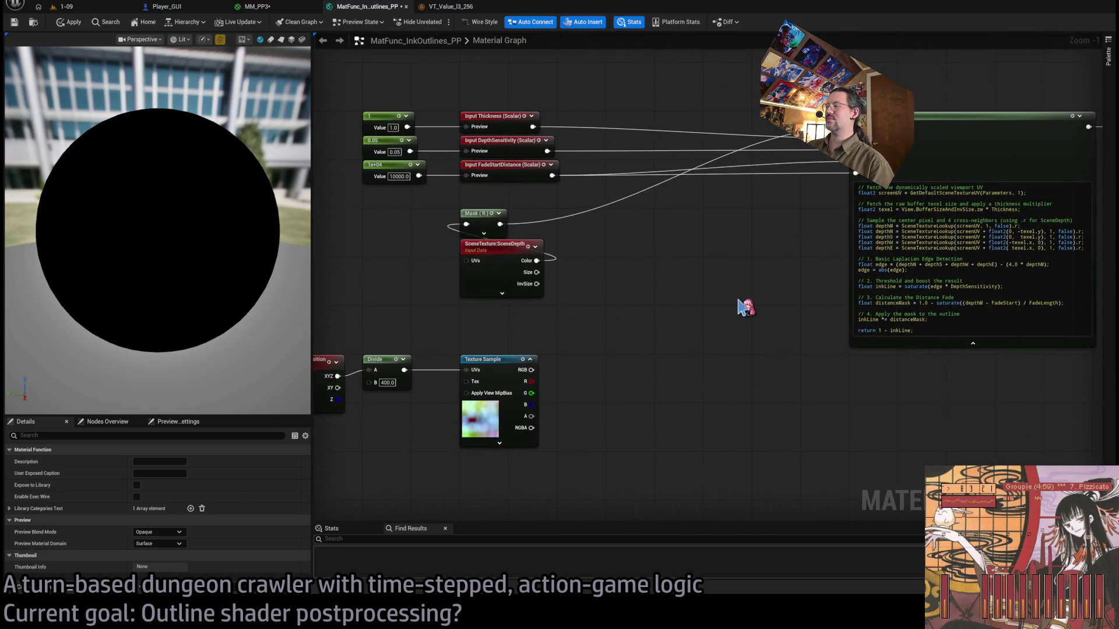
Line up Absolute World Position, Divide and Texture Sample below SceneDepth, then add a TexCoord[0] node.
left_click_drag(597, 310, 454, 196)
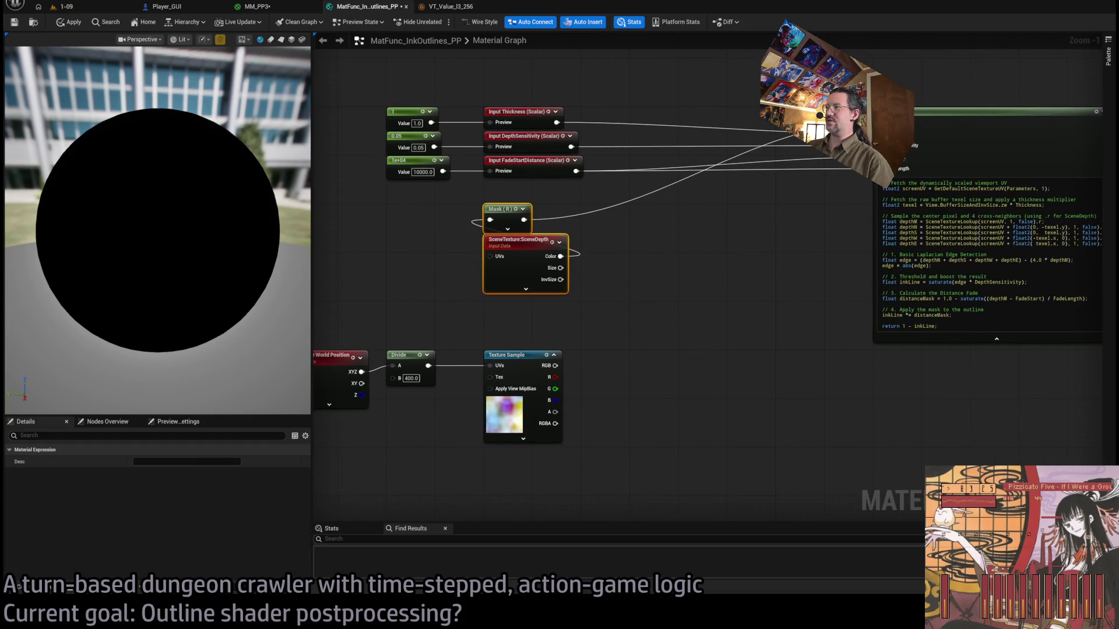
key("f")
scroll(563, 274, "up", 1)
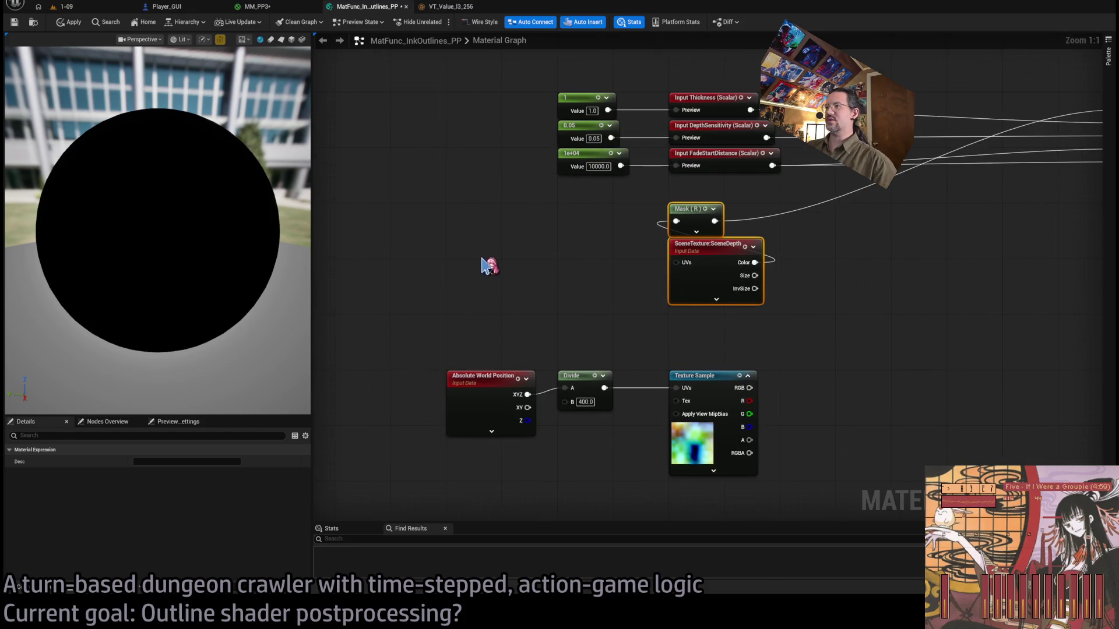
mouse_move(699, 376)
left_mouse_down()
mouse_move(536, 268)
mouse_move(559, 245)
left_mouse_up()
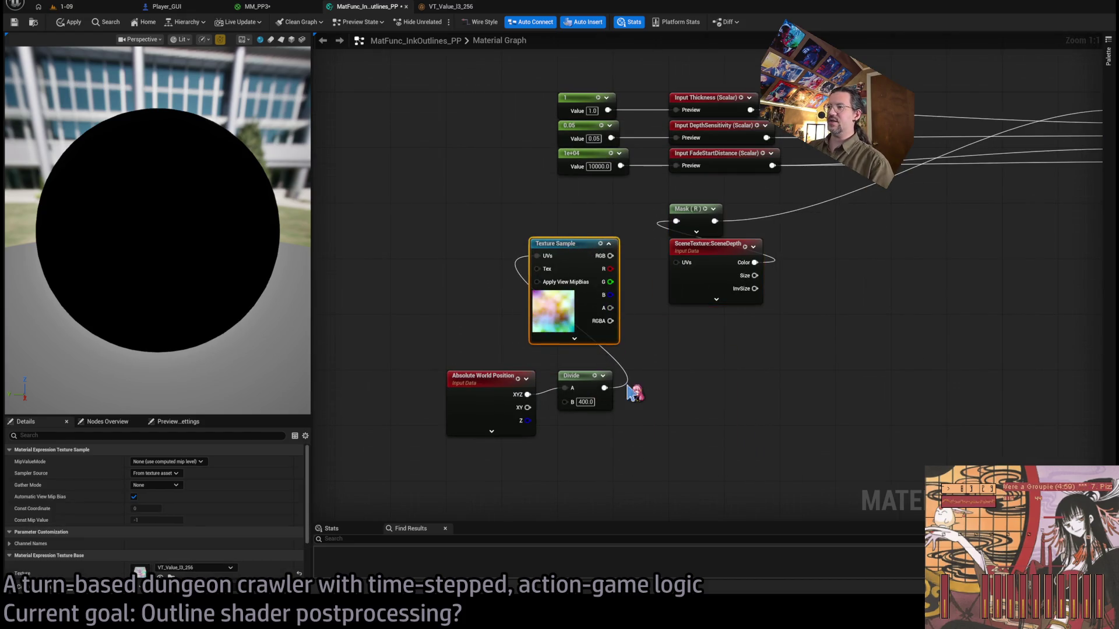
left_click_drag(632, 394, 337, 395)
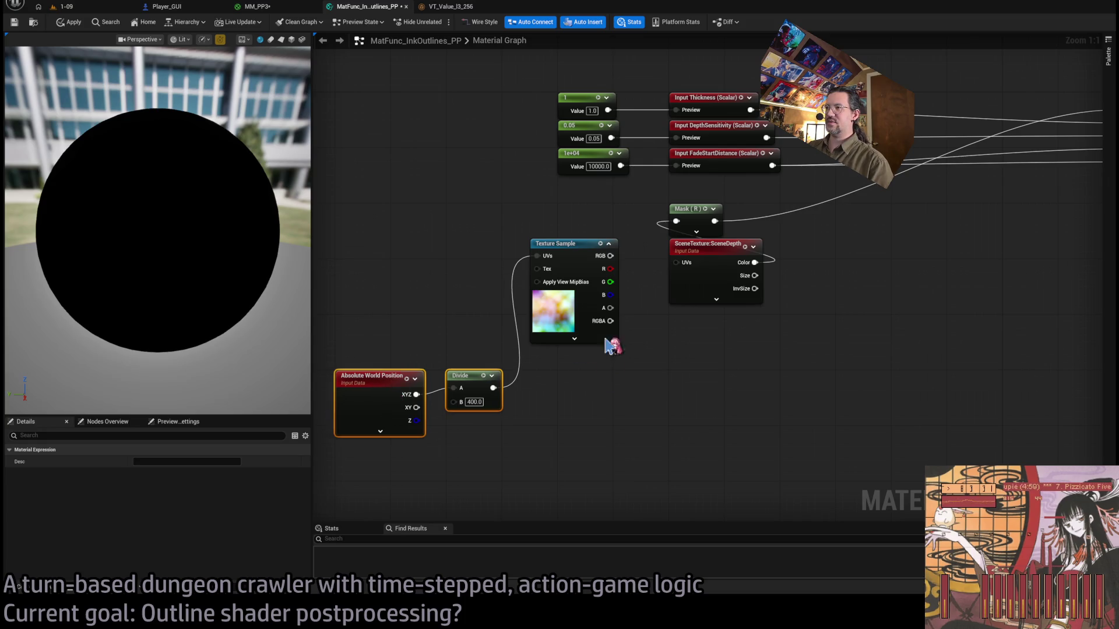
left_click_drag(582, 247, 612, 360)
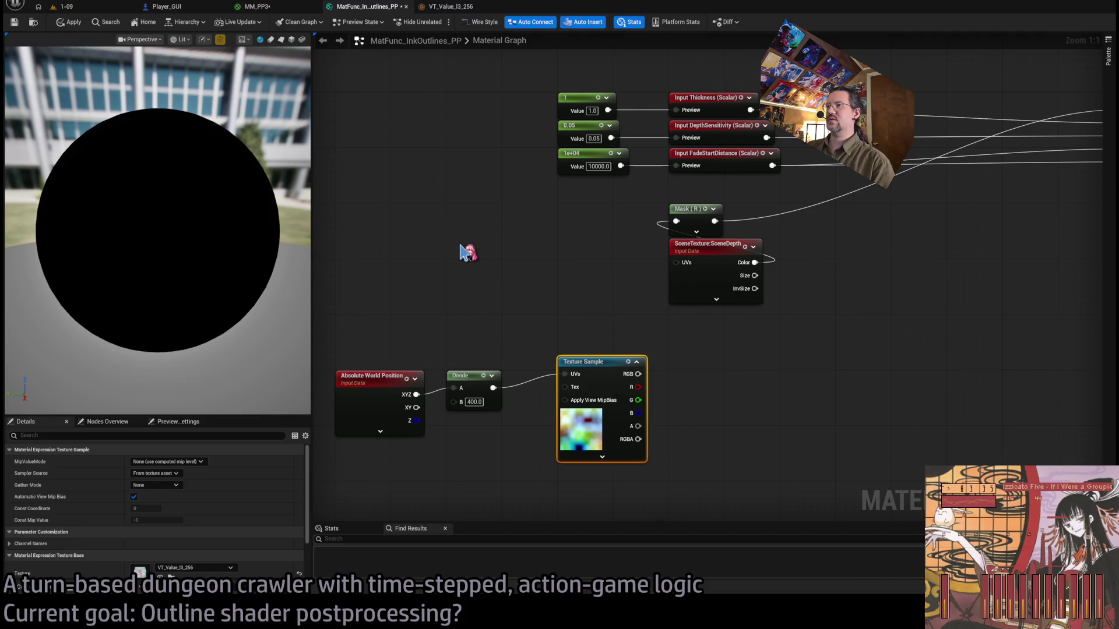
left_click(466, 252)
Feed SceneDepth UVs from an Add node summing TexCoord[0] and the noise red channel.
left_click_drag(473, 254, 356, 220)
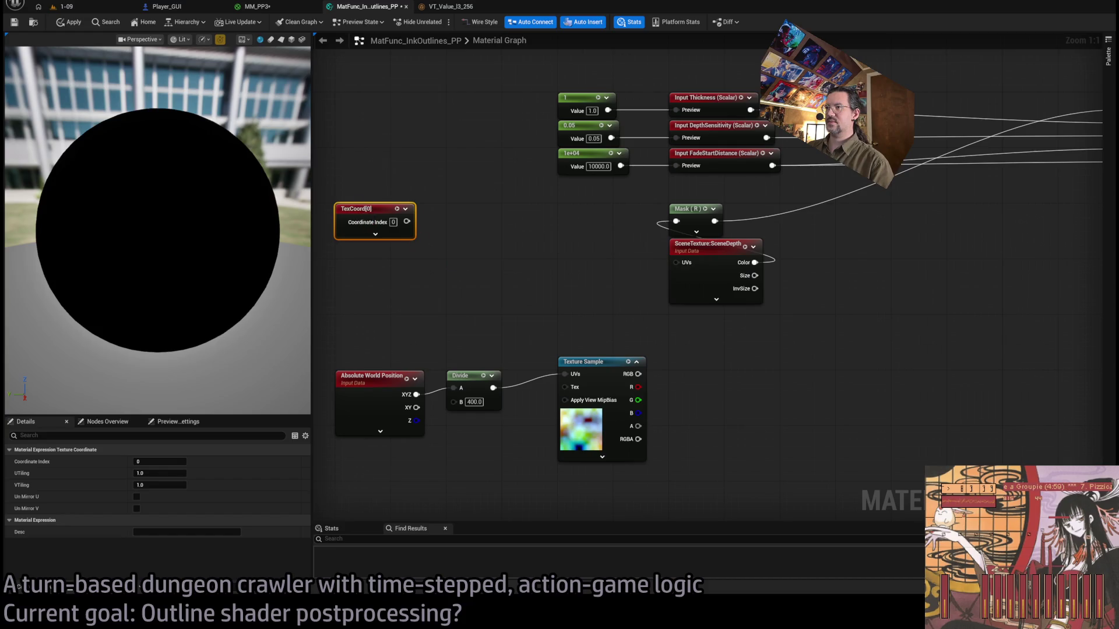
key("Home")
mouse_move(485, 241)
left_mouse_down()
mouse_move(566, 270)
mouse_move(570, 257)
mouse_move(563, 268)
left_mouse_up()
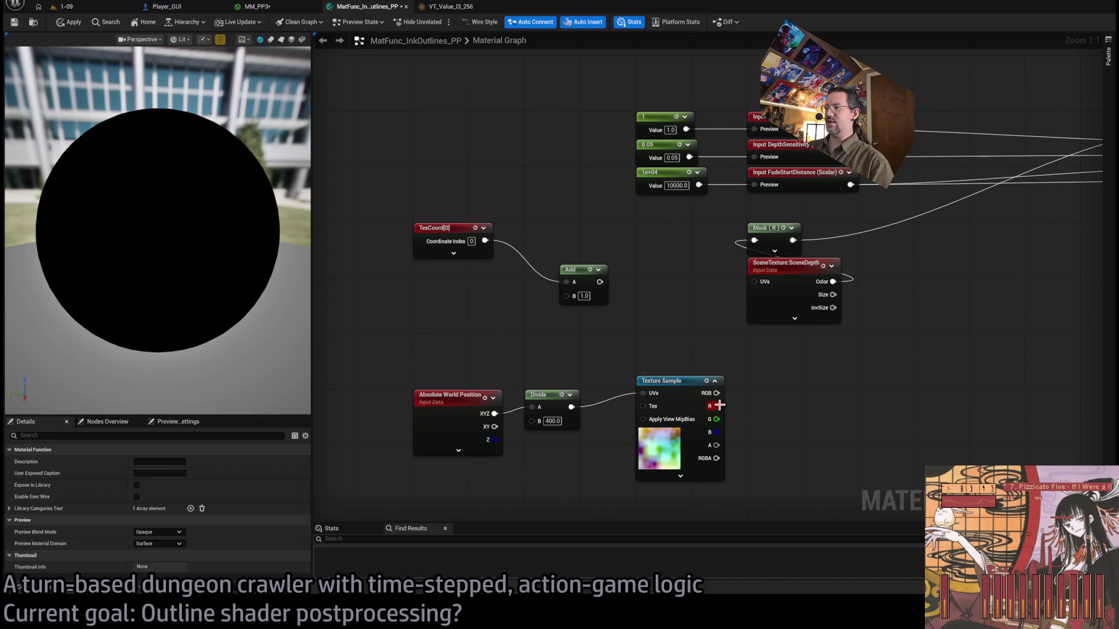
mouse_move(714, 406)
left_mouse_down()
mouse_move(566, 295)
mouse_move(754, 282)
left_mouse_up()
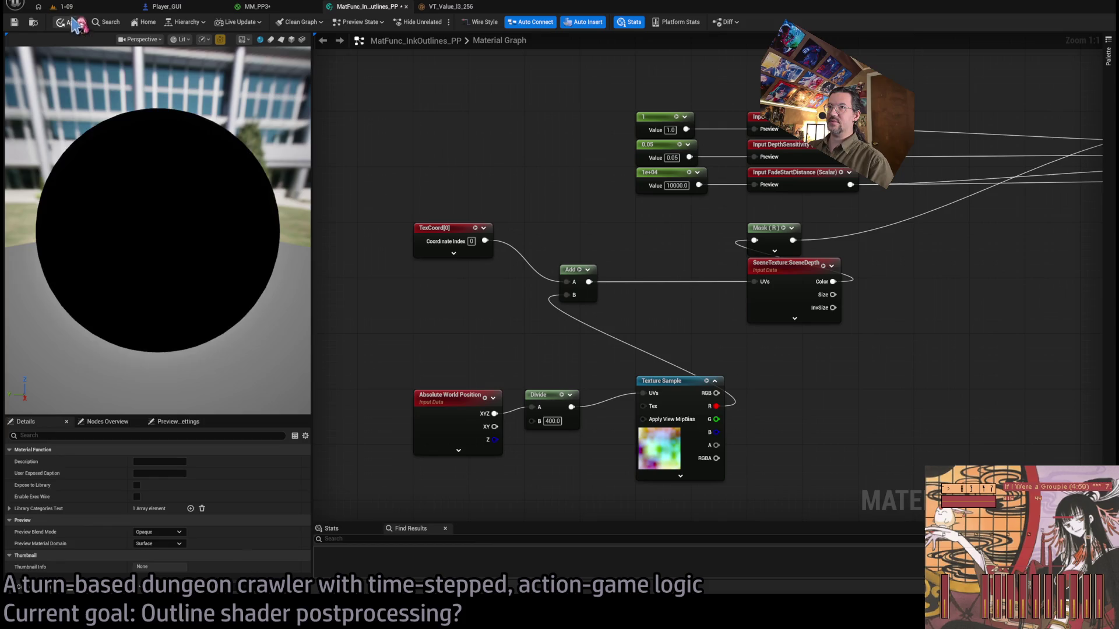
left_click(65, 7)
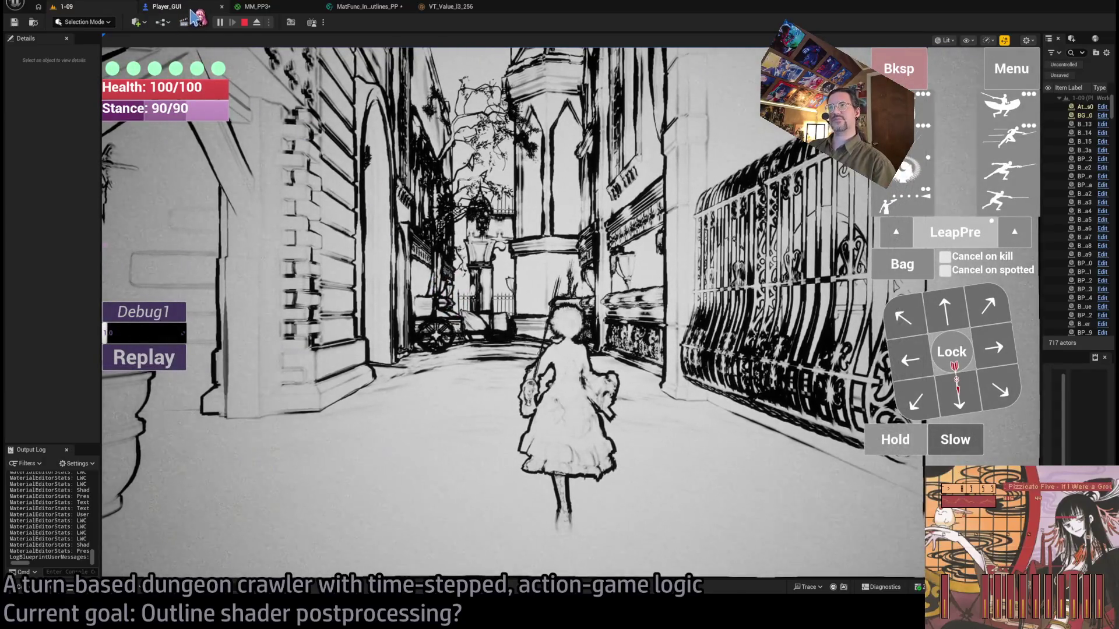
Flip through the Player_GUI, MM_PP3 and 1-09 tabs, then frame the InkOutlines node.
left_click(193, 9)
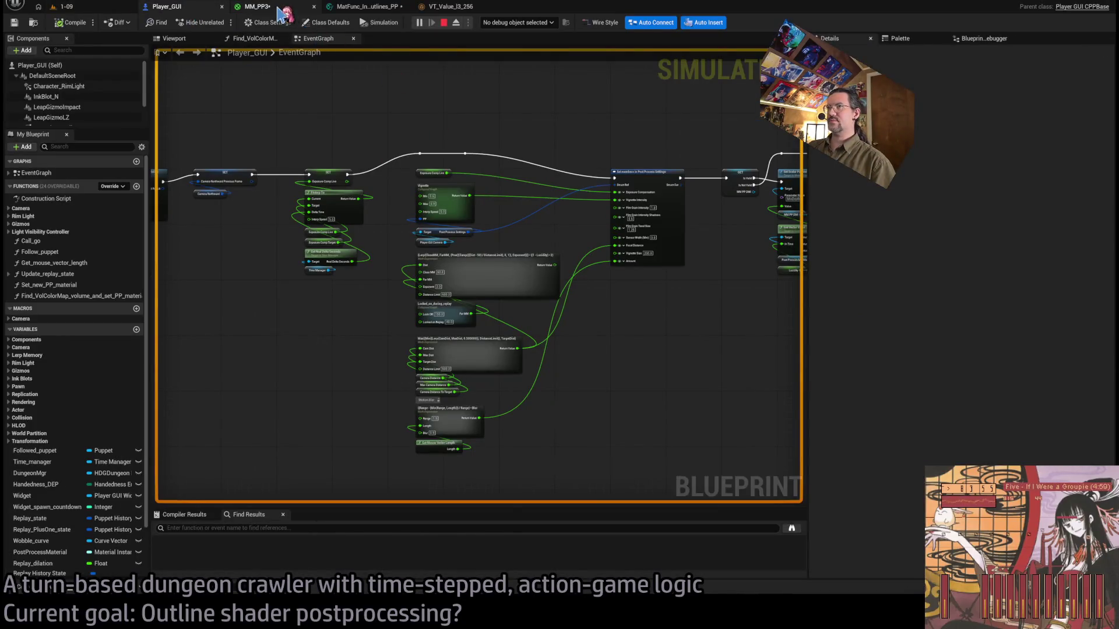
left_click(279, 7)
left_click(348, 9)
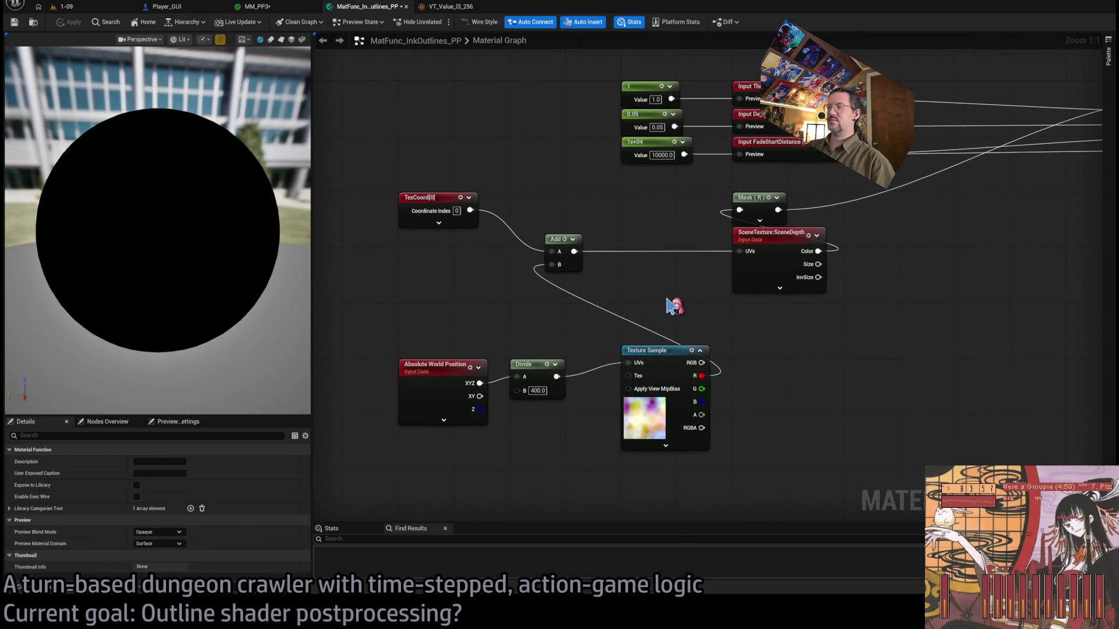
scroll(532, 315, "up", 2)
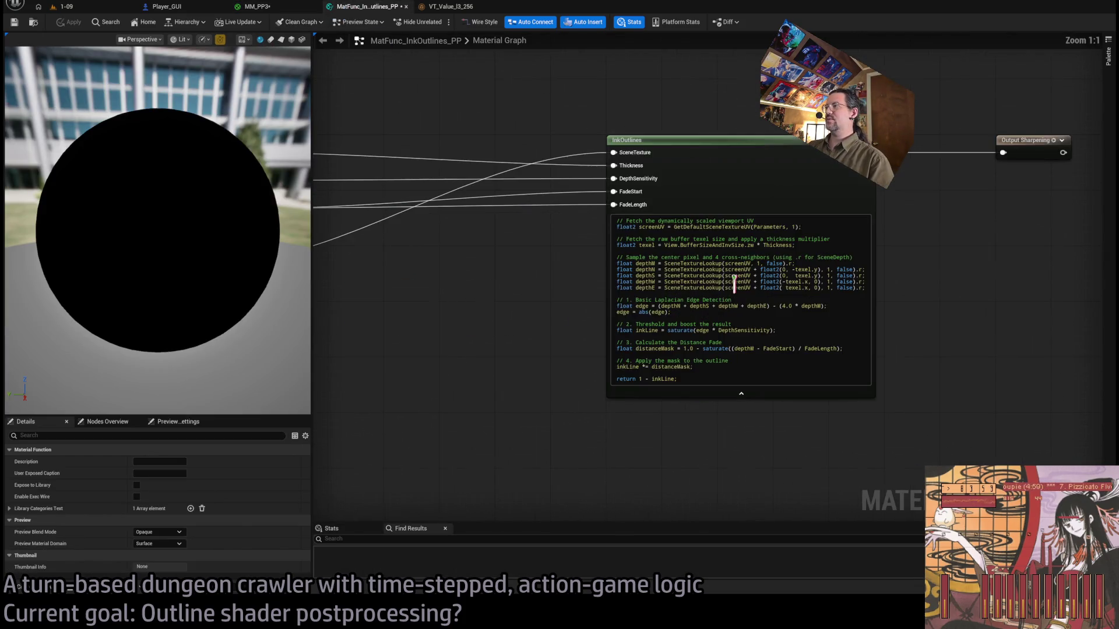
scroll(532, 315, "up", 1)
left_click_drag(502, 302, 937, 280)
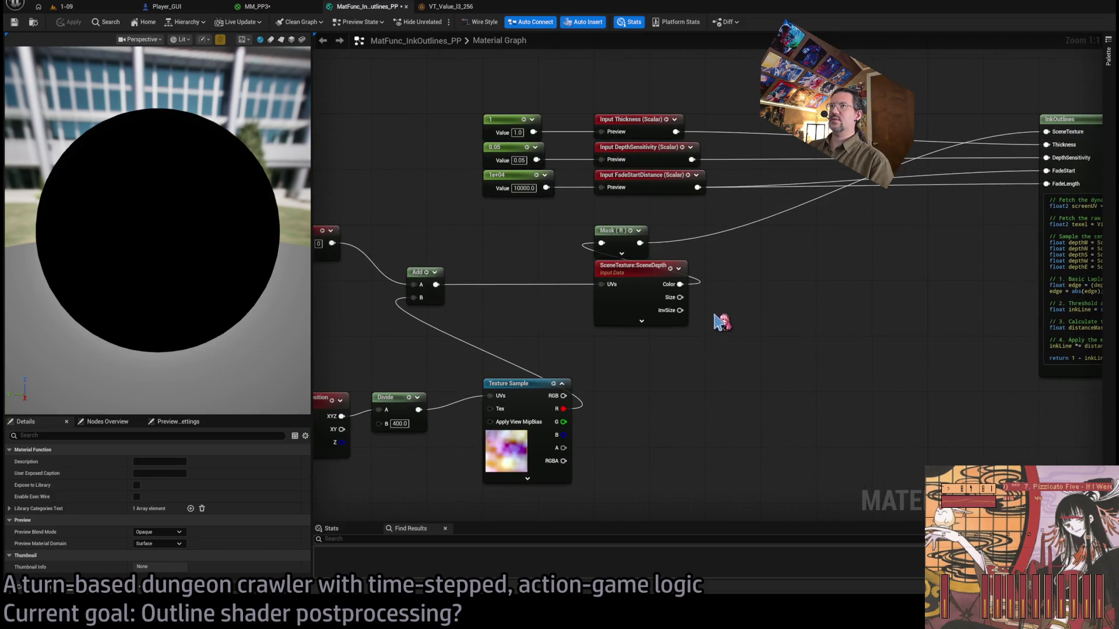
left_click(106, 9)
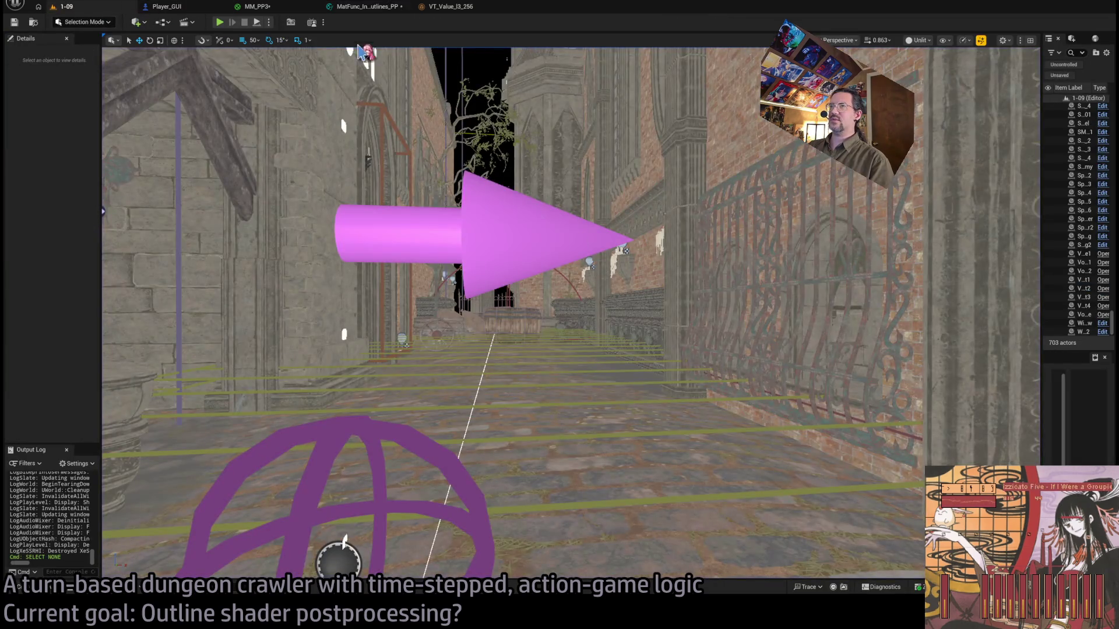
left_click(361, 6)
left_click_drag(959, 237, 344, 220)
scroll(446, 213, "up", 7)
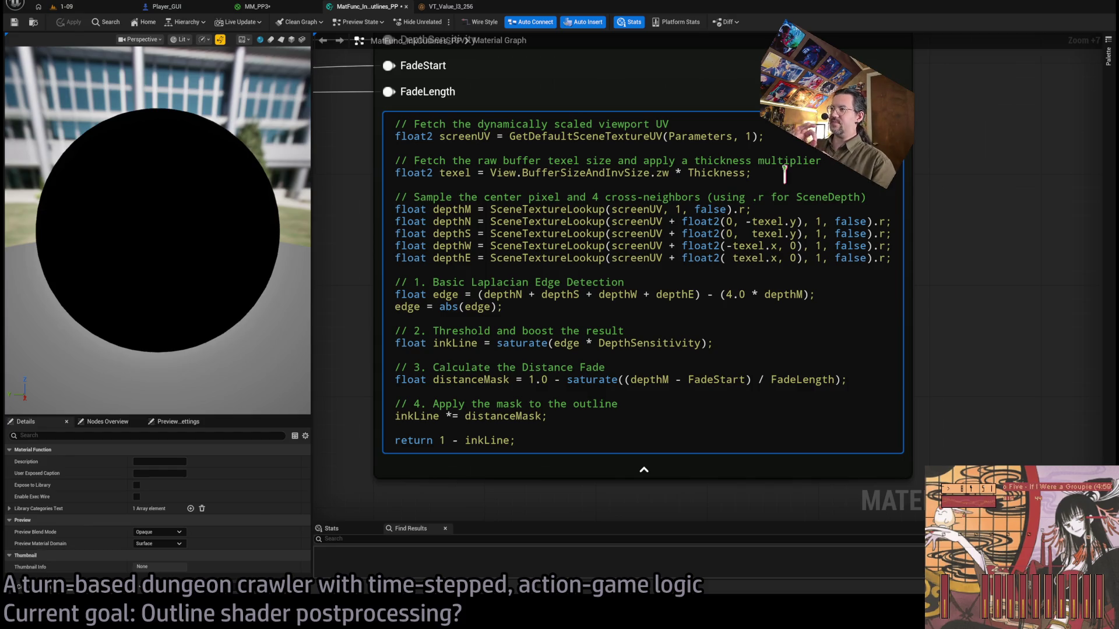
Select and inspect the float2 texel line in the InkOutlines HLSL code.
left_click(784, 173)
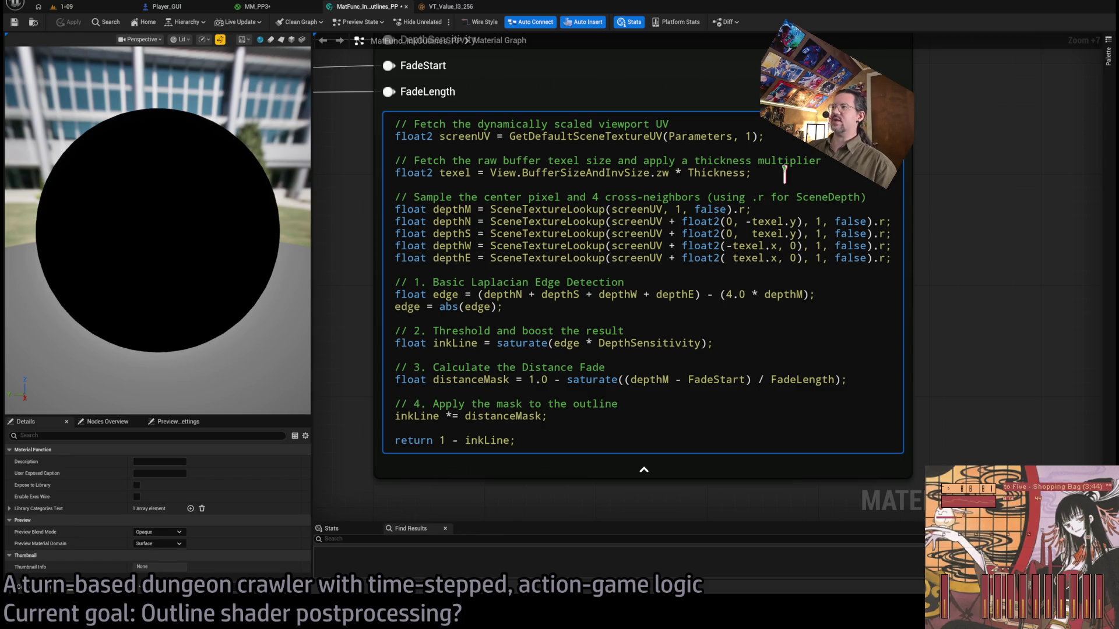
mouse_move(785, 173)
left_mouse_down()
mouse_move(376, 175)
mouse_move(369, 152)
mouse_move(373, 165)
left_mouse_up()
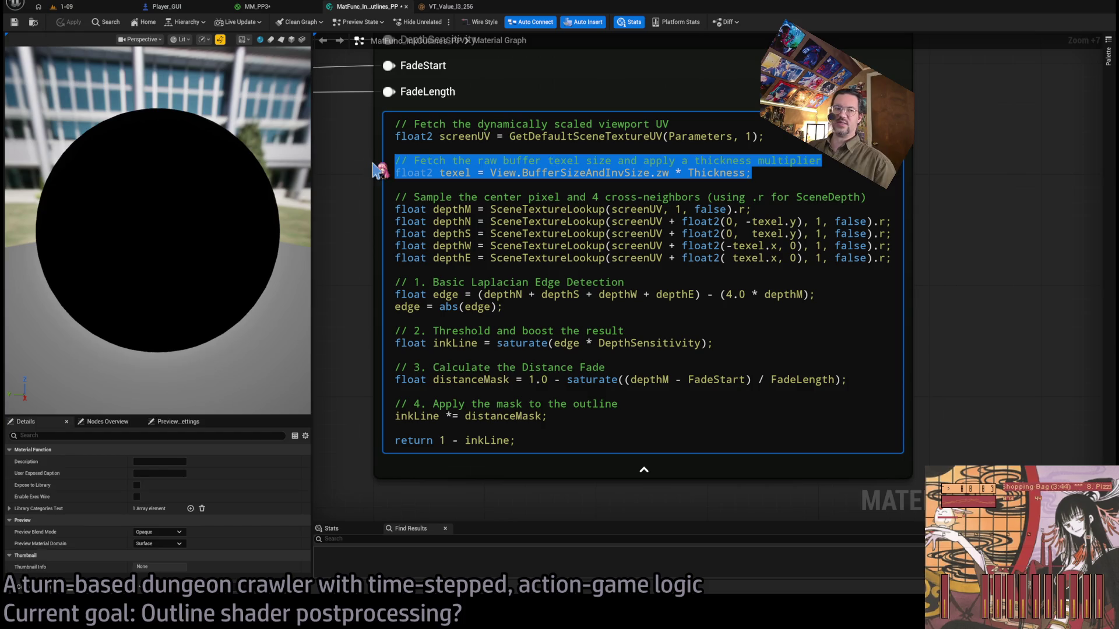
left_click(754, 172)
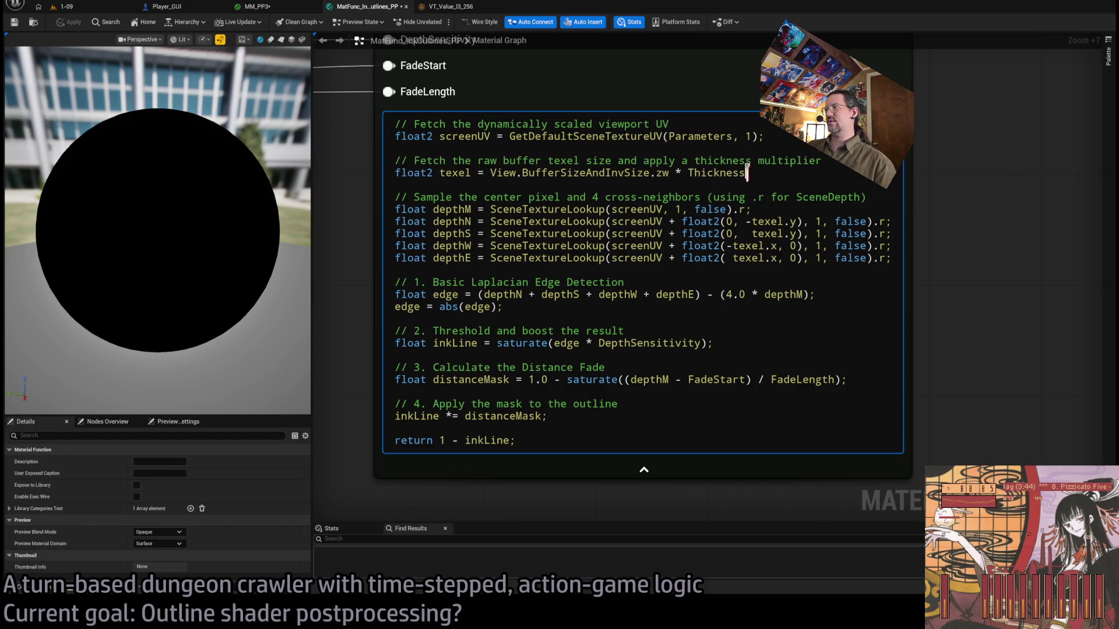
left_click_drag(757, 172, 392, 173)
left_click(771, 172)
type(";")
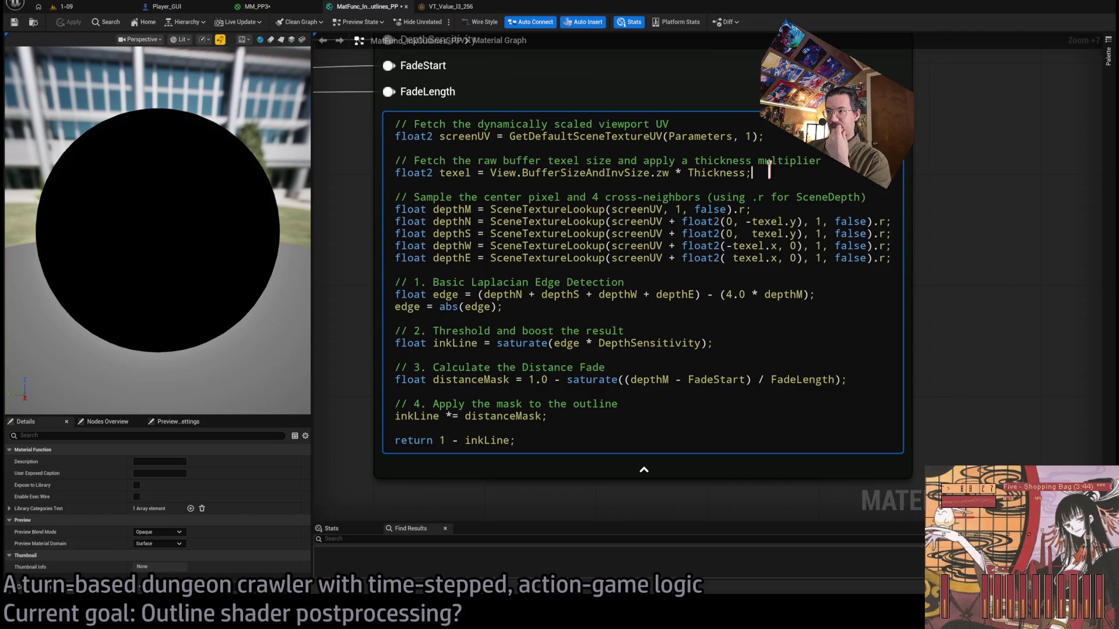
In the InkOutlines code, append + OffsetUV to GetDefaultSceneTextureUV(Parameters, 1) before the semicolon.
left_click(367, 198)
left_click_drag(367, 198, 451, 226)
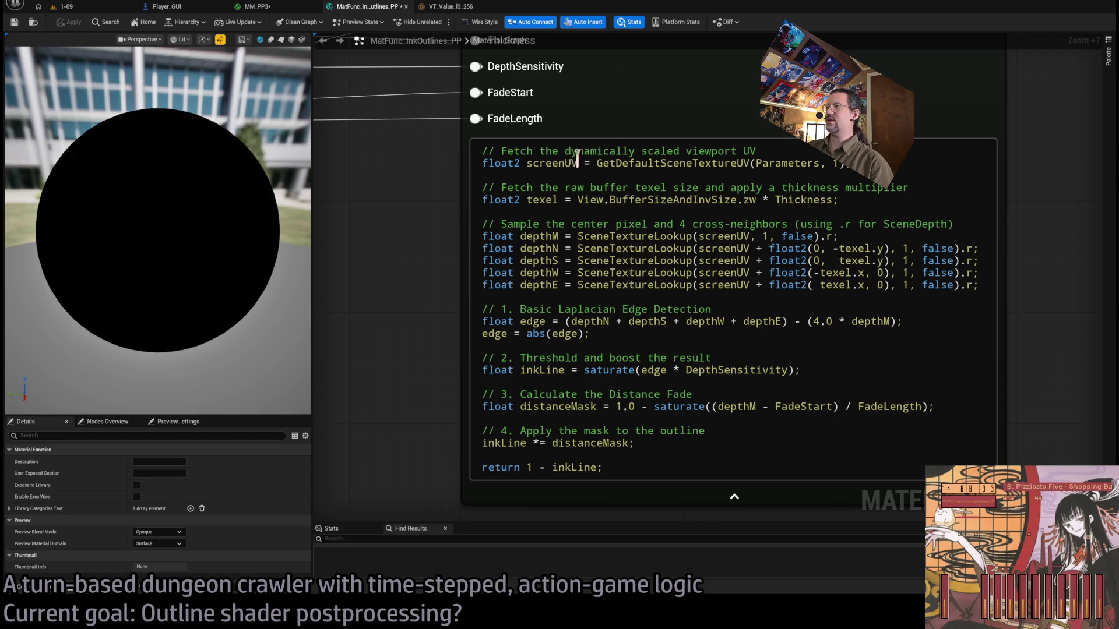
left_click(577, 162)
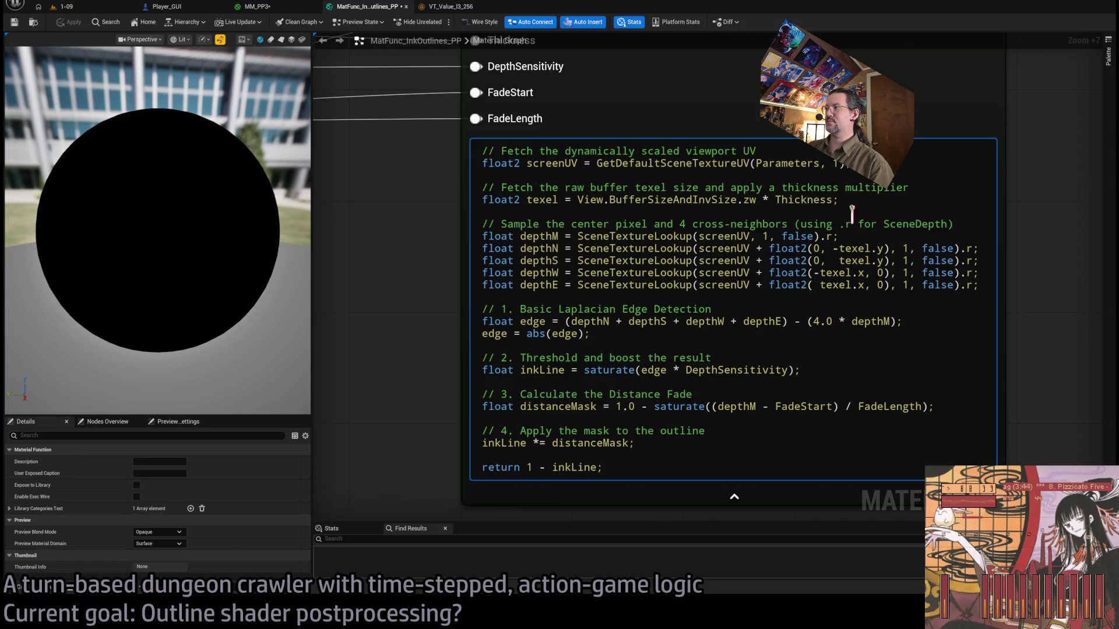
left_click(750, 280)
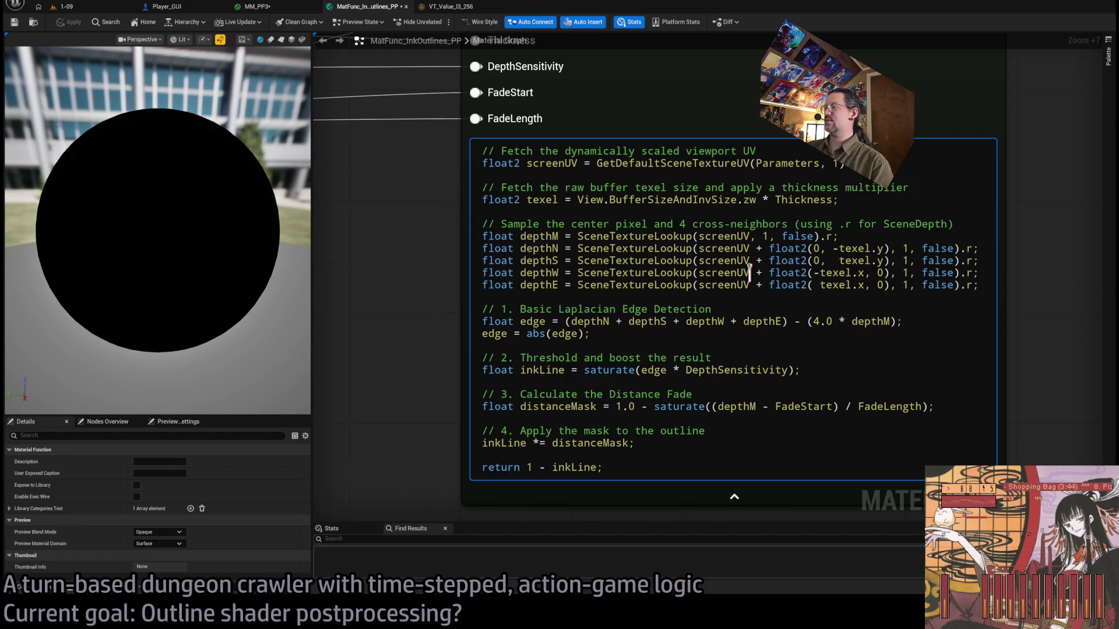
key("Return")
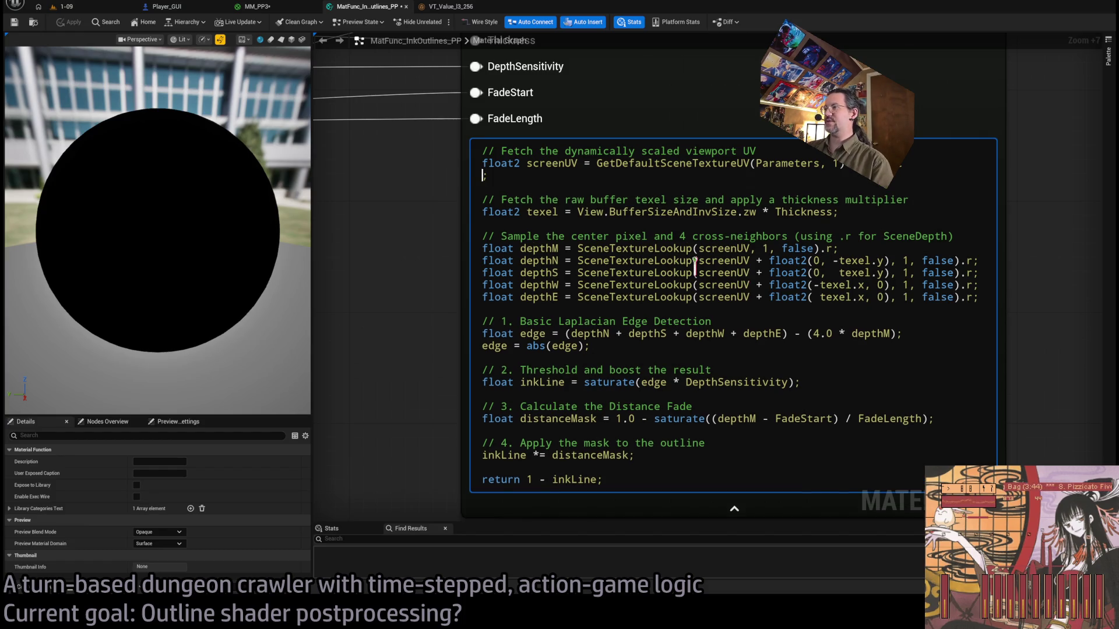
key("BackSpace")
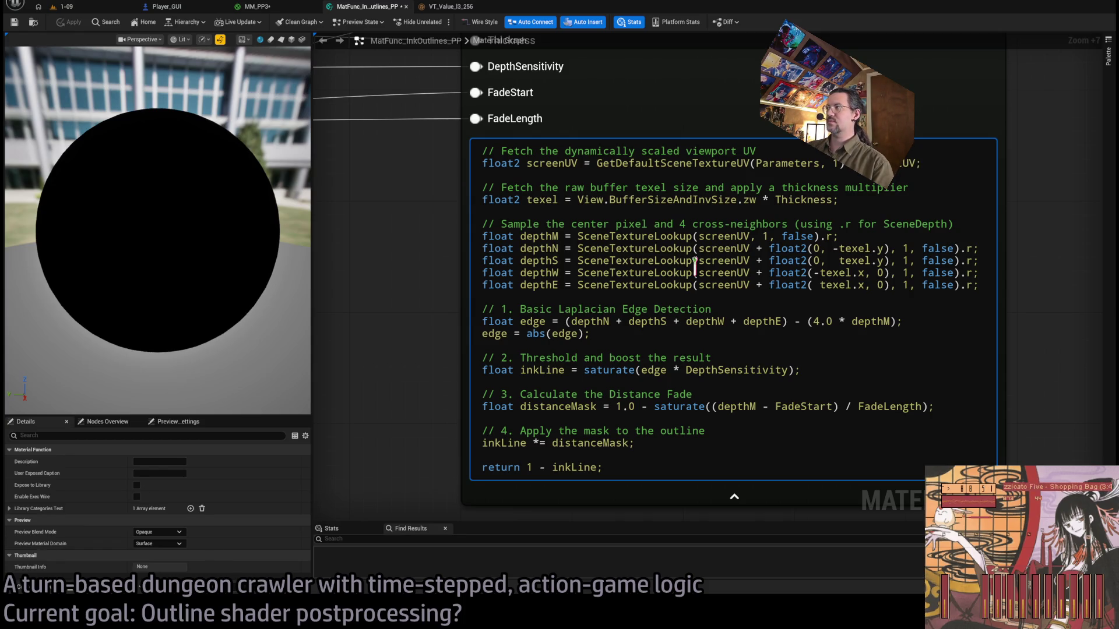
scroll(484, 251, "down", 6)
mouse_move(483, 251)
left_mouse_down()
mouse_move(585, 295)
mouse_move(667, 255)
left_mouse_up()
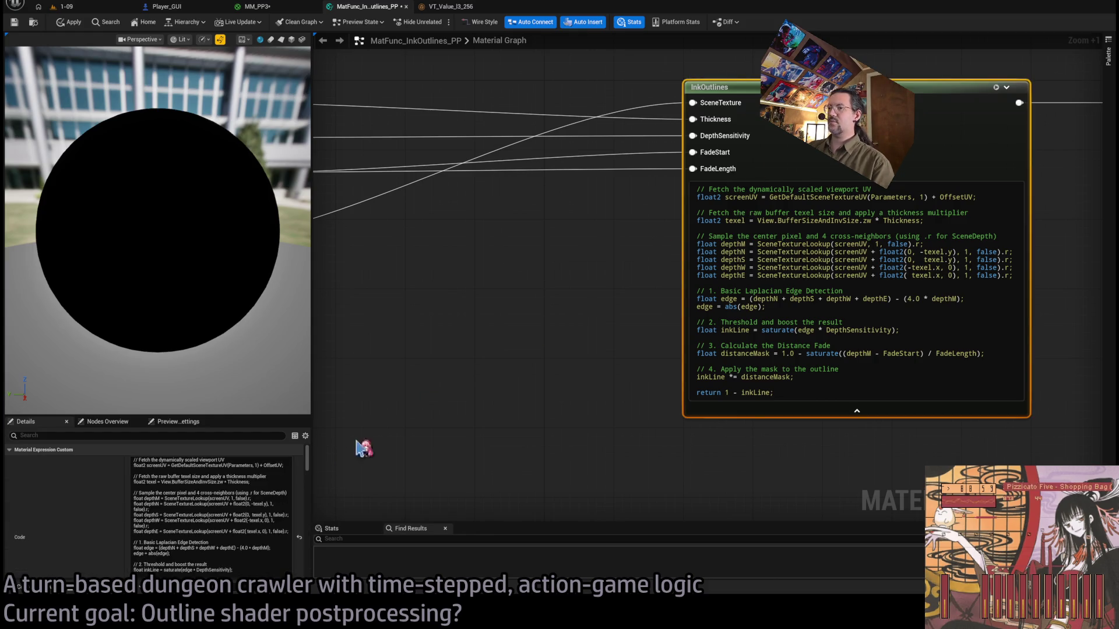
Add a sixth entry named OffsetUV to the InkOutlines node's Inputs array.
scroll(118, 519, "down", 5)
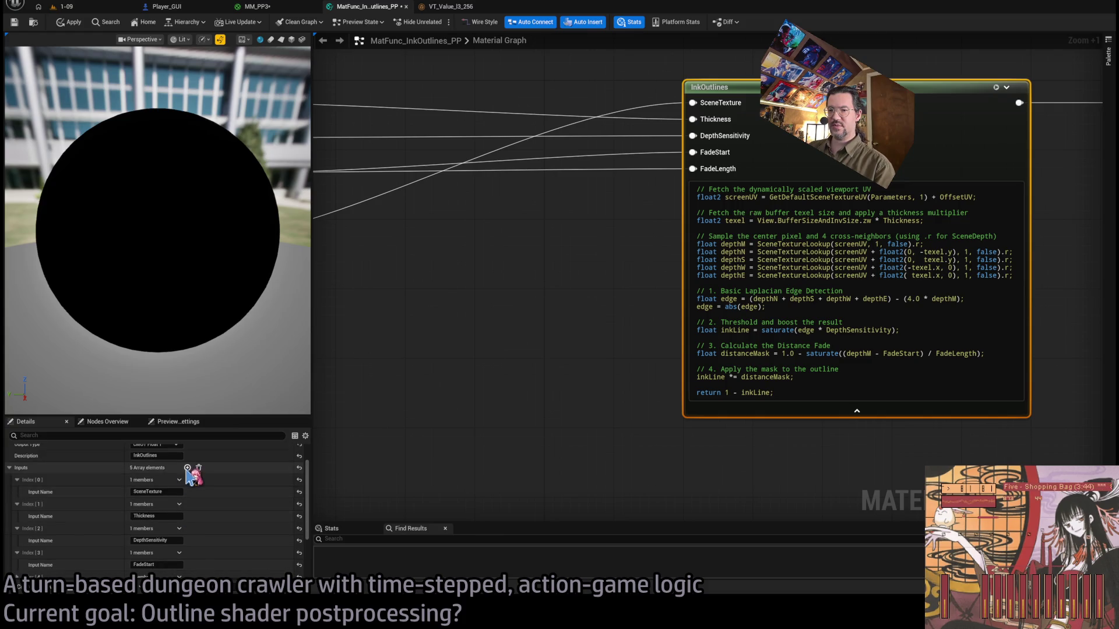
left_click(187, 467)
scroll(198, 525, "down", 3)
type("OffsetUV")
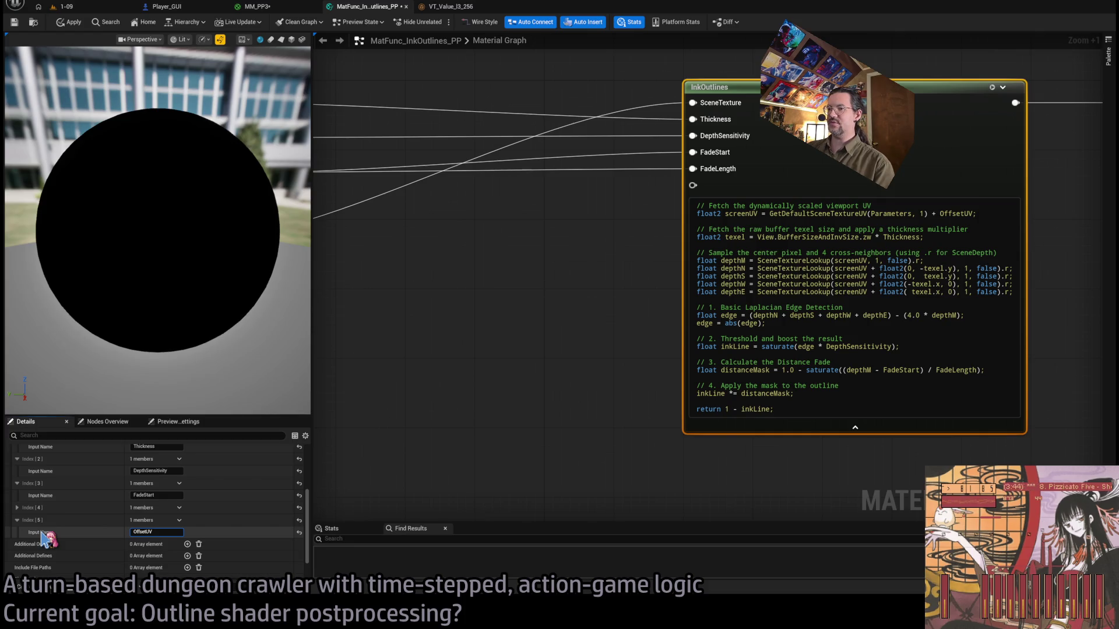
key("Return")
Wire the noise texture's red channel into the new OffsetUV input.
scroll(812, 299, "down", 2)
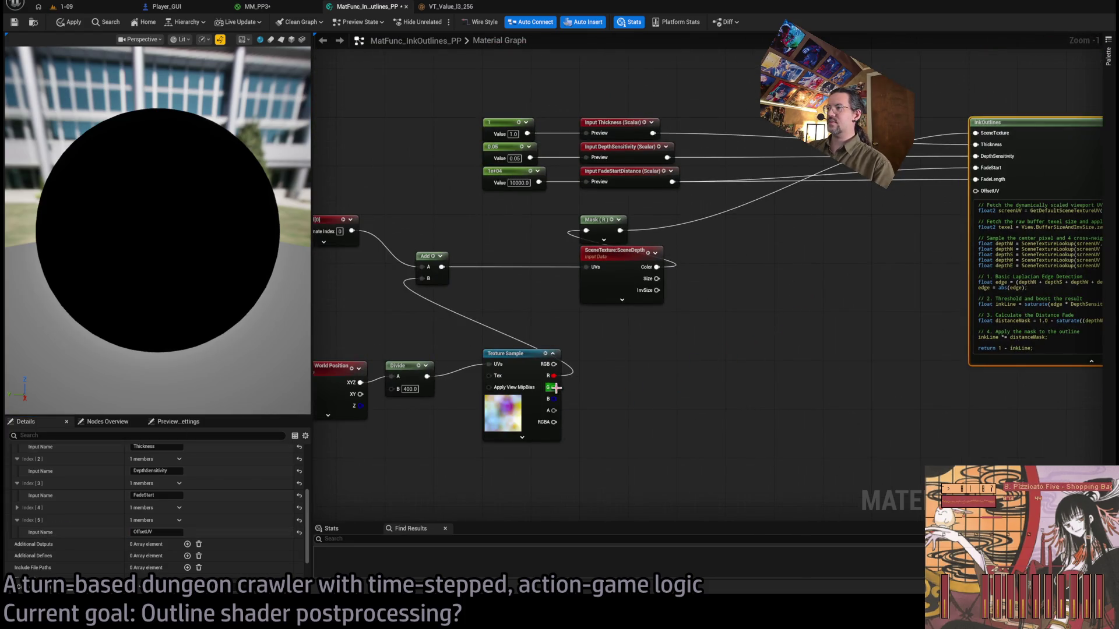
mouse_move(553, 376)
left_mouse_down()
mouse_move(837, 267)
mouse_move(879, 277)
mouse_move(647, 341)
left_mouse_up()
left_click(508, 381)
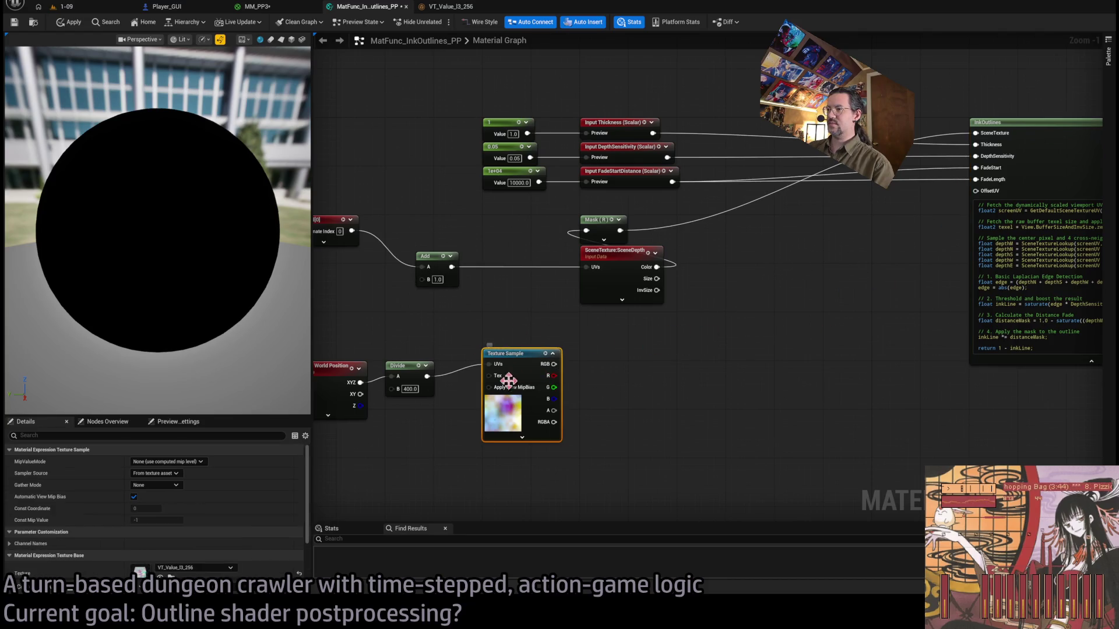
Load a PreBaked3DNoise volume texture into the Texture Sample and branch an Add node off its R channel.
left_click(160, 577)
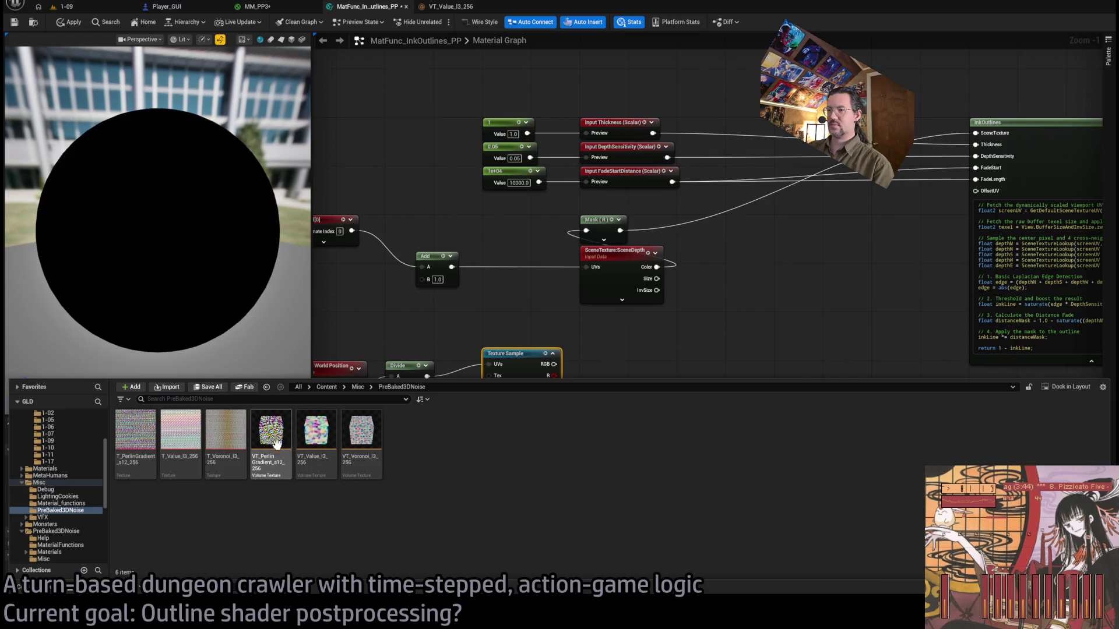
mouse_move(271, 437)
left_mouse_down()
mouse_move(503, 414)
mouse_move(585, 443)
mouse_move(502, 478)
mouse_move(452, 461)
mouse_move(201, 572)
mouse_move(281, 560)
mouse_move(181, 570)
left_mouse_up()
left_click(181, 574)
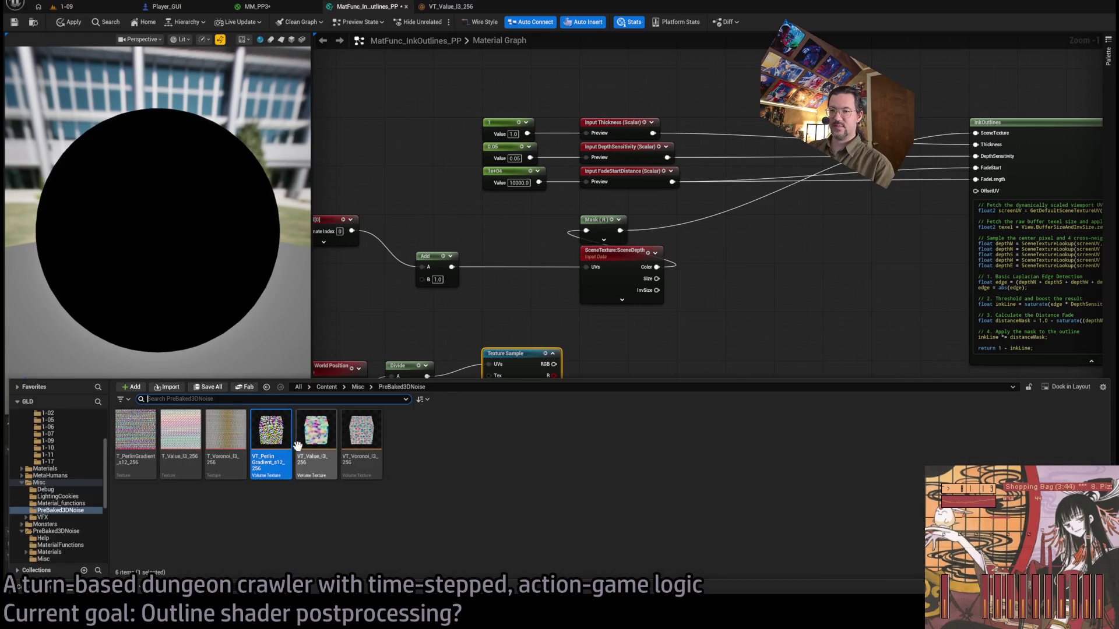
mouse_move(297, 446)
left_mouse_down()
mouse_move(430, 376)
mouse_move(519, 353)
mouse_move(168, 517)
mouse_move(189, 555)
mouse_move(166, 539)
left_mouse_up()
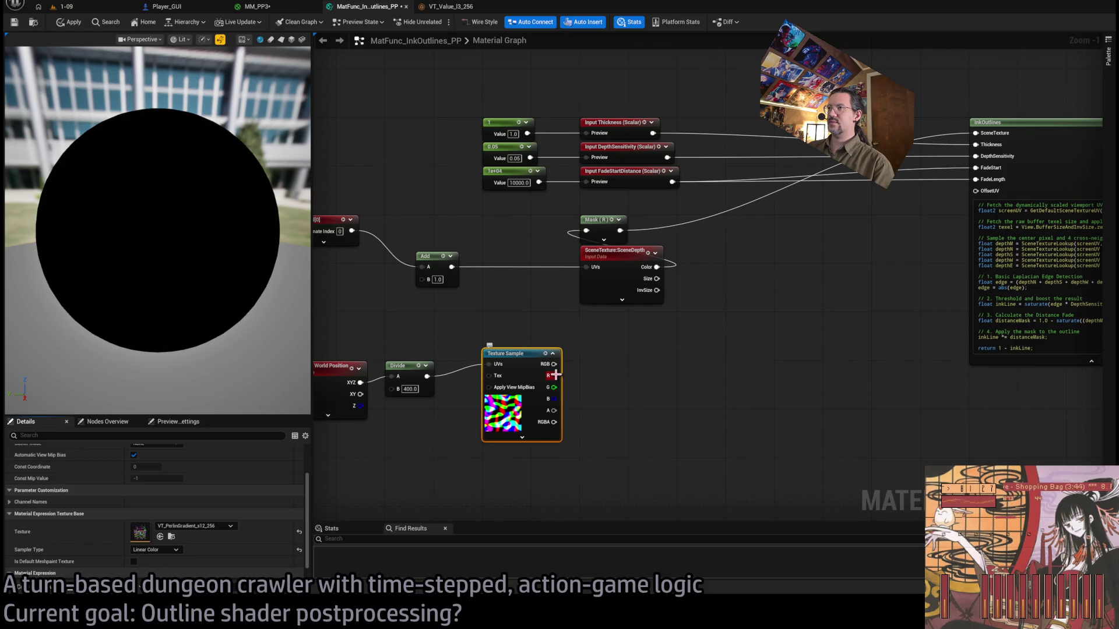
mouse_move(555, 374)
left_mouse_down()
mouse_move(609, 371)
mouse_move(619, 347)
left_mouse_up()
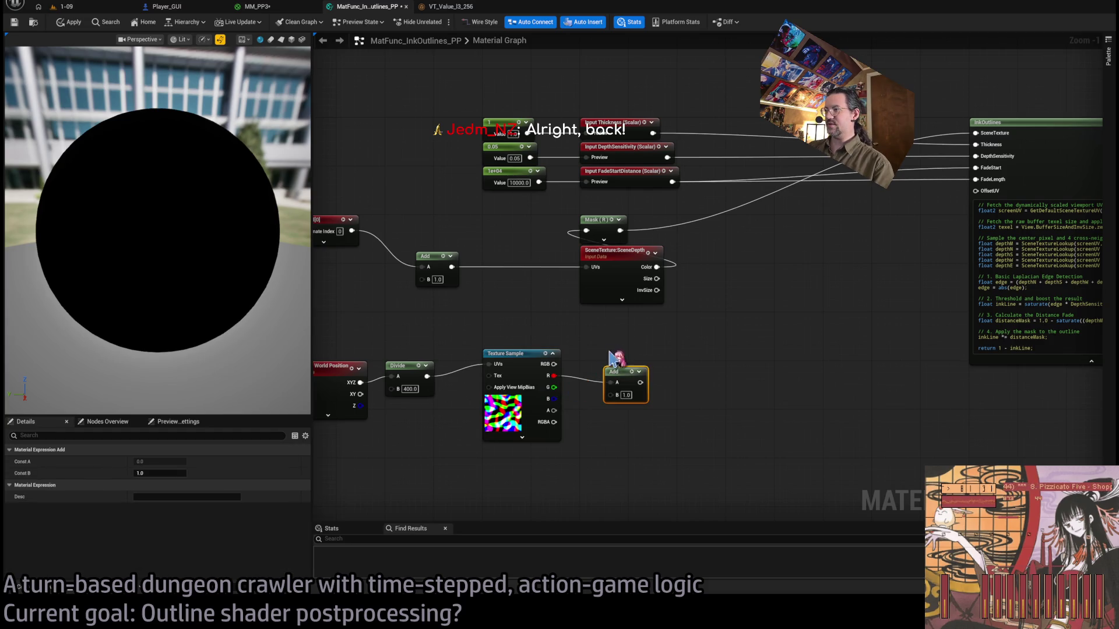
Swap the Add node for a Mask (R G) of the noise RGB feeding a Multiply with B 0.1.
key("Delete")
mouse_move(554, 364)
left_mouse_down()
mouse_move(628, 370)
mouse_move(604, 373)
left_mouse_up()
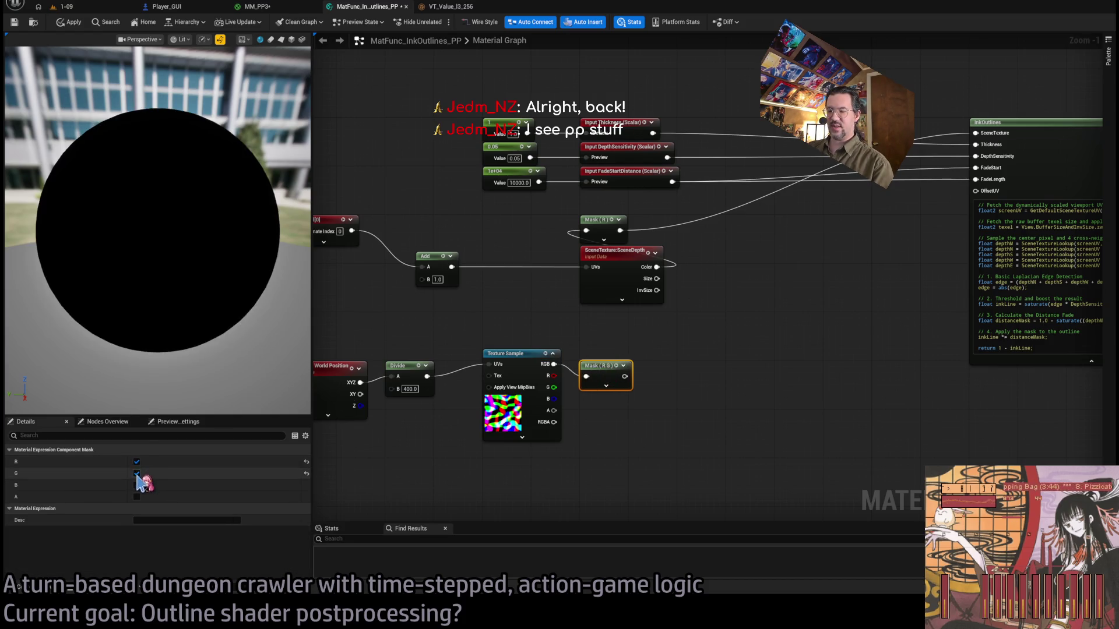
left_click(528, 352)
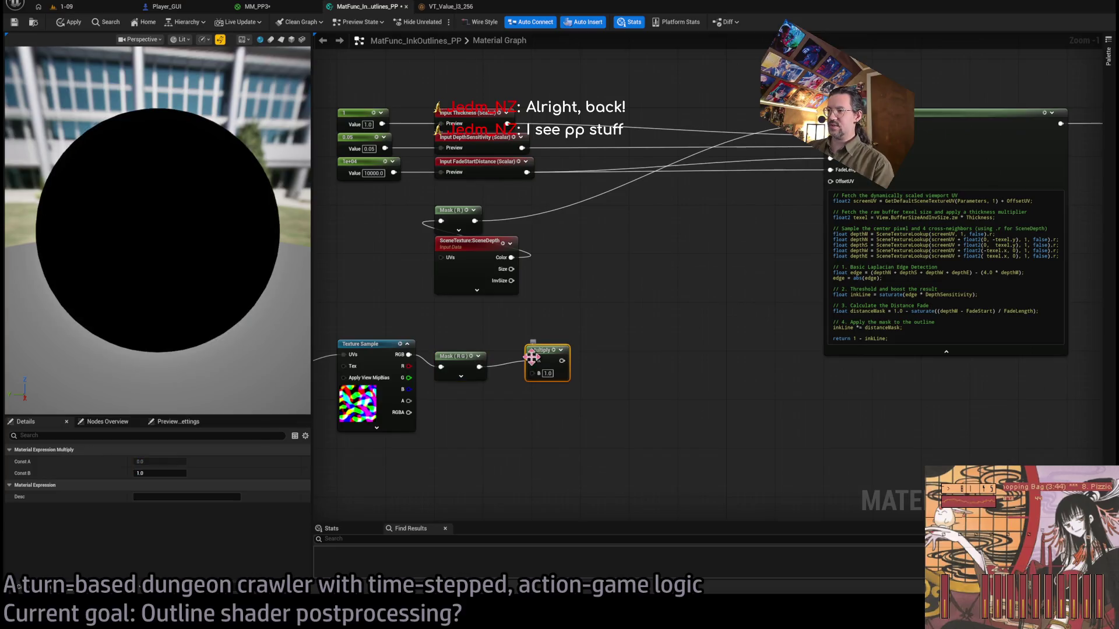
type("0.1")
mouse_move(526, 347)
left_mouse_down()
mouse_move(674, 305)
mouse_move(830, 181)
left_mouse_up()
key("ctrl+shift+Tab")
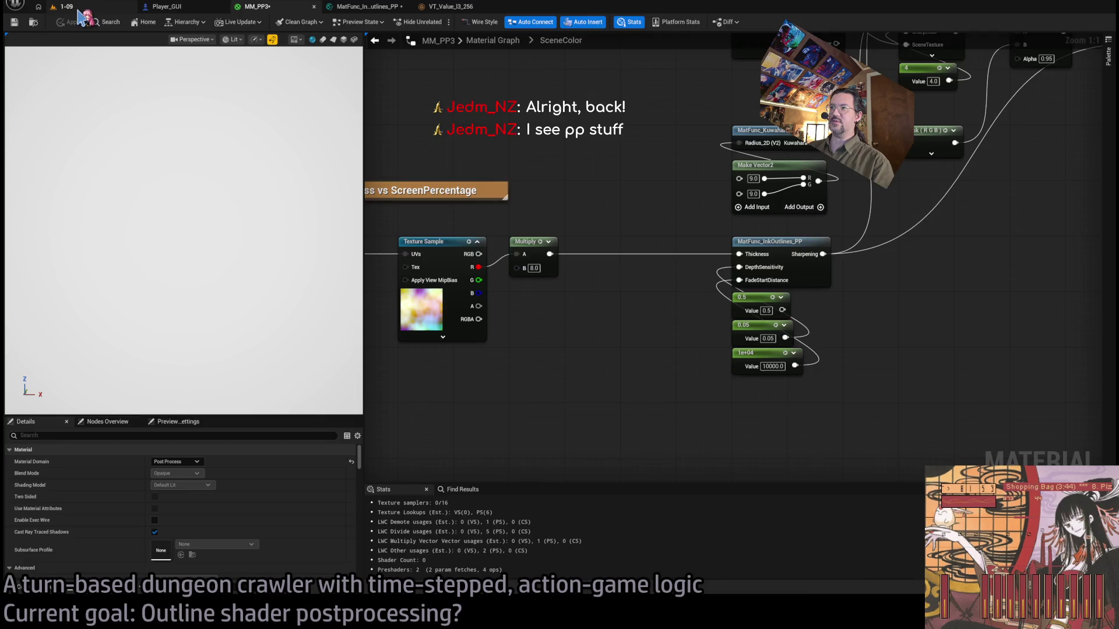
Play level 1-09 and move the character along the corridor to view the warped outlines.
left_click(78, 8)
key("alt+p")
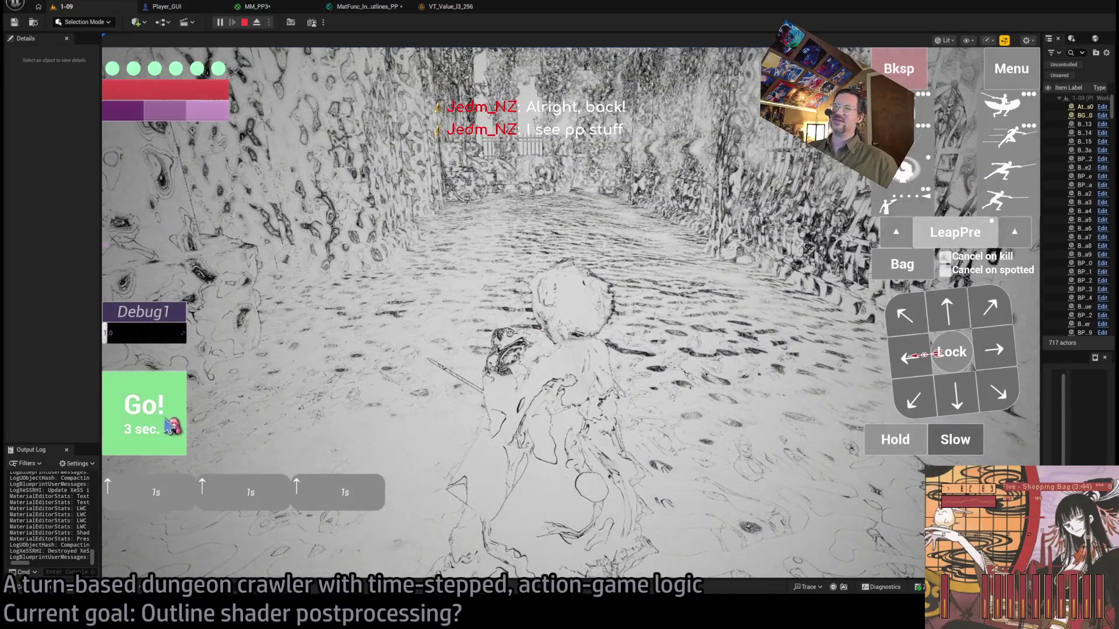
left_click(922, 313)
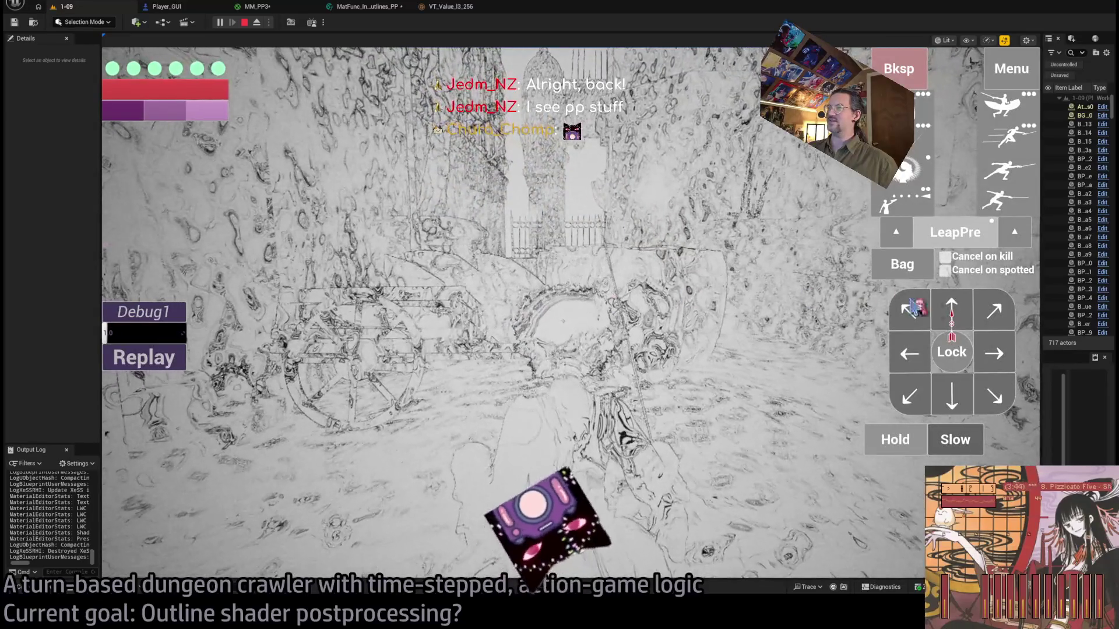
left_click(944, 315)
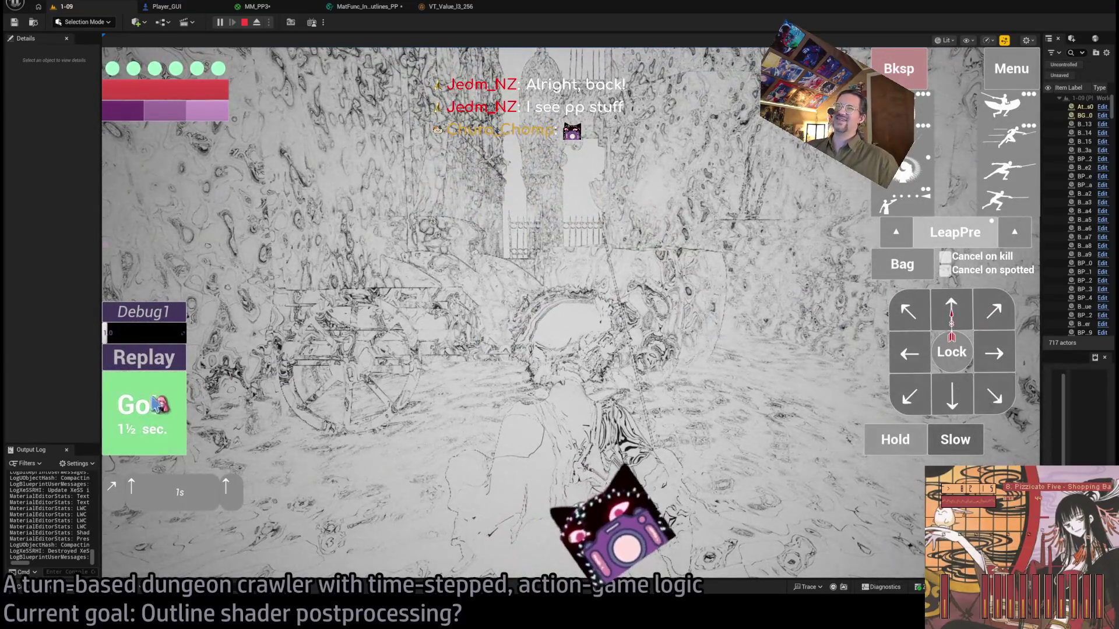
left_click(153, 403)
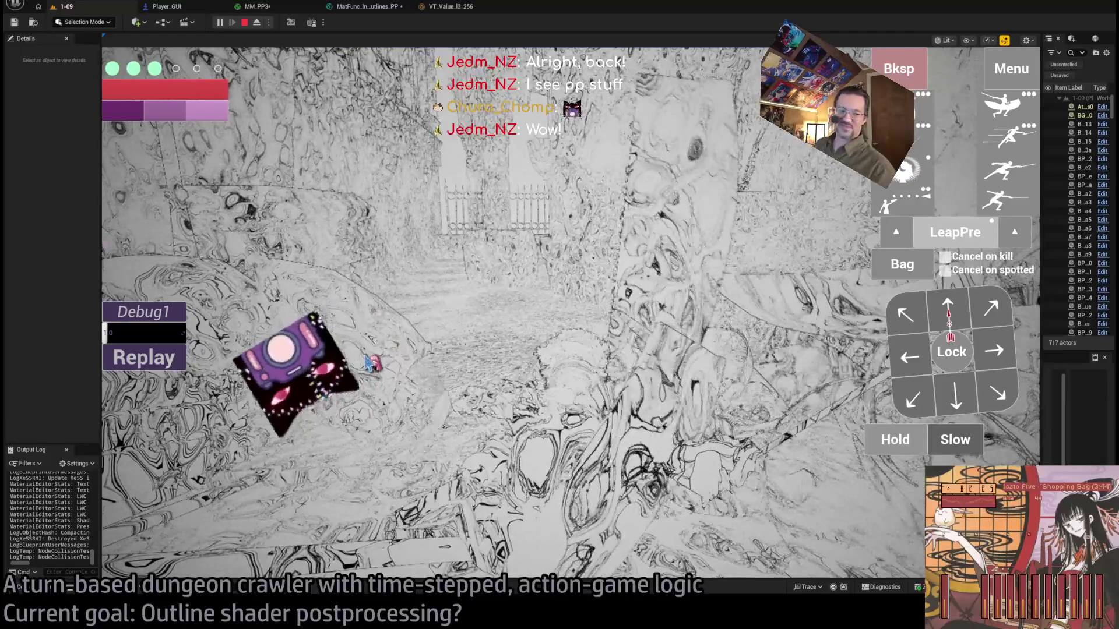
Stop the play session and bring up the VT_Value_I3_256 volume texture.
key("Escape")
left_click(283, 9)
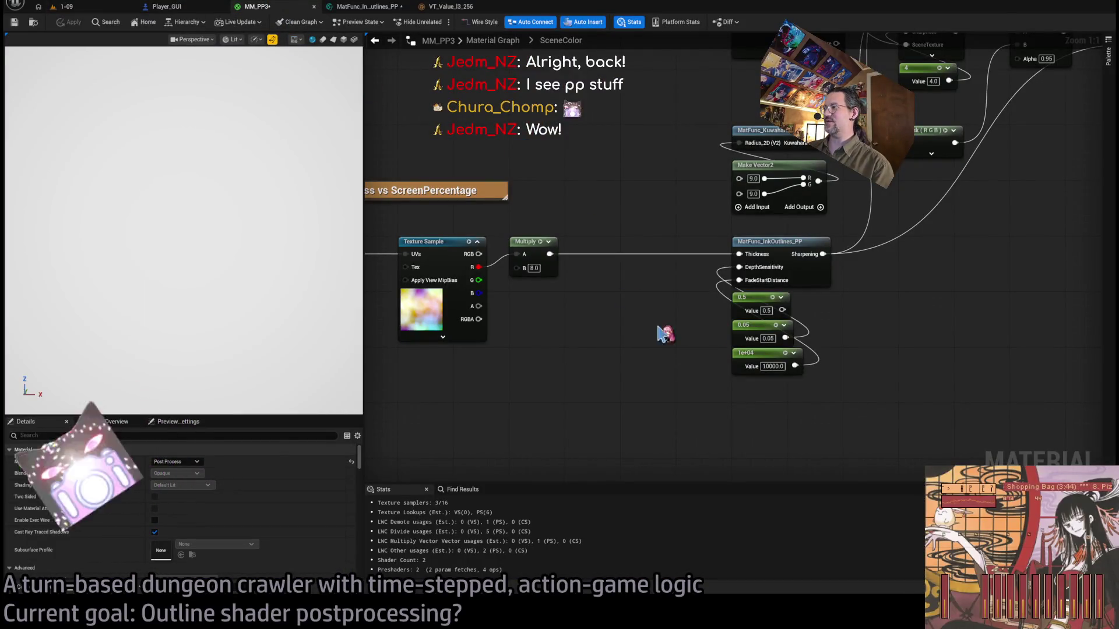
left_click(455, 8)
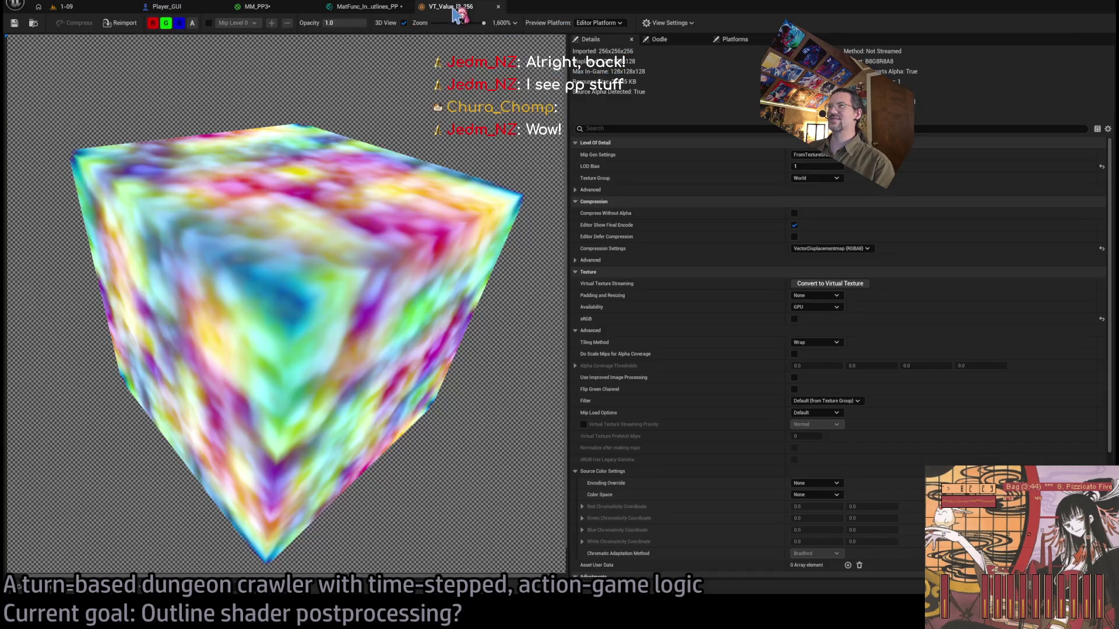
Lower the ink-outline noise Multiply from 0.1 to 0.01 and play-test level 1-09 again.
left_click(352, 7)
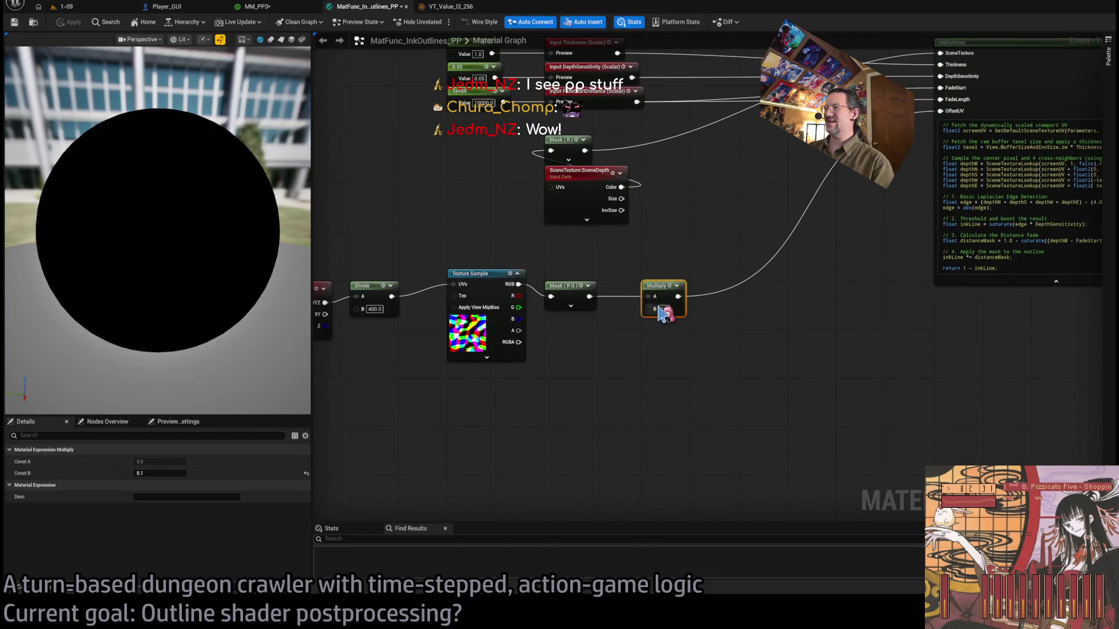
scroll(664, 314, "up", 8)
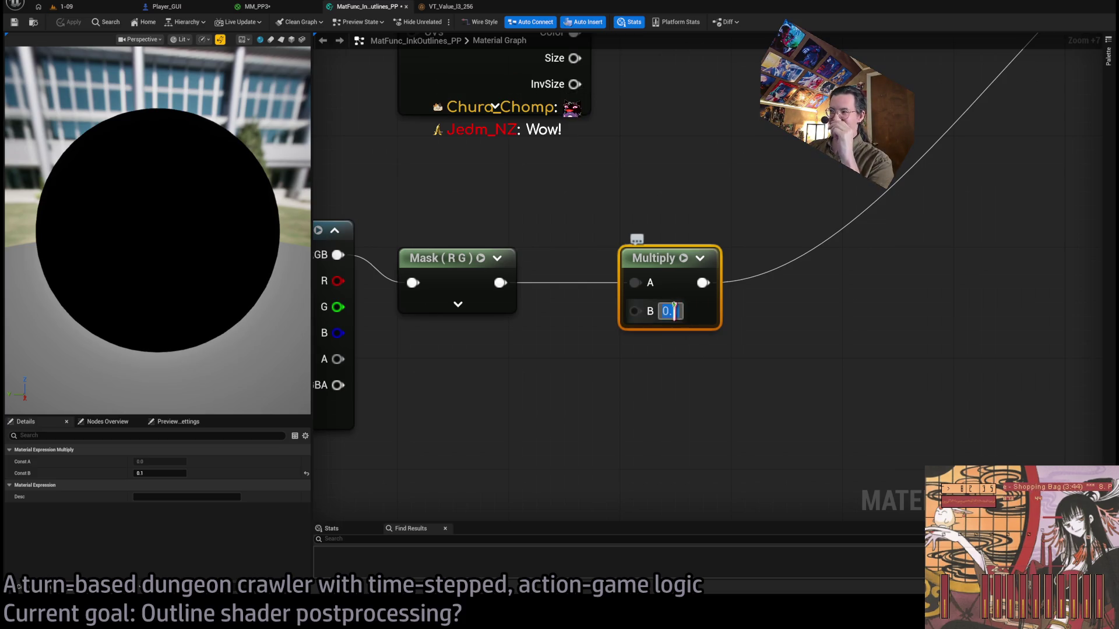
type("01")
key("Return")
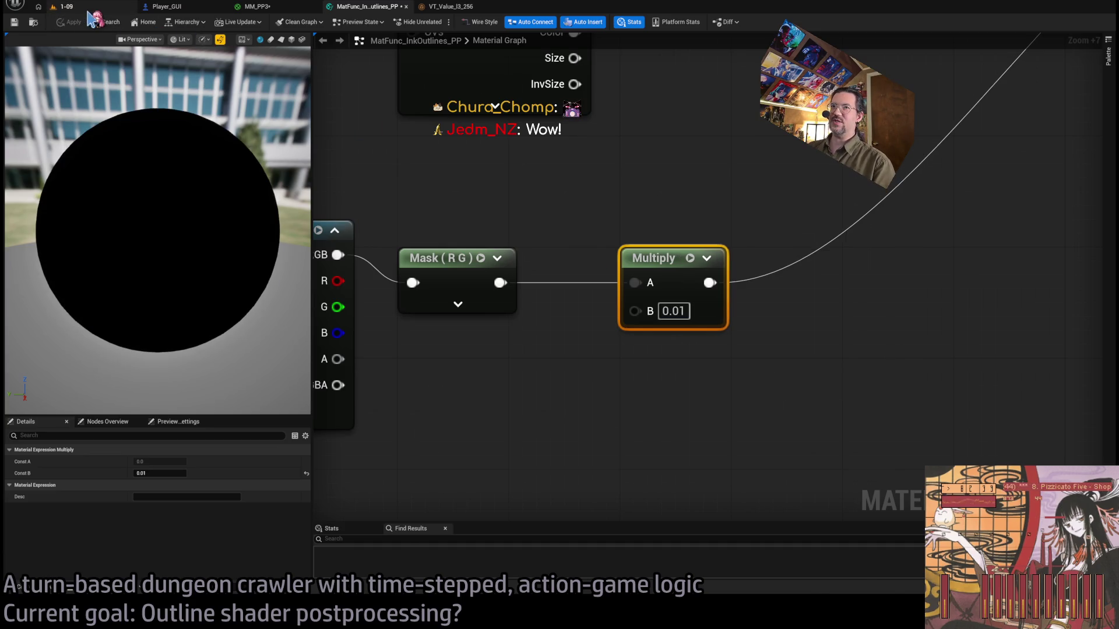
left_click(64, 7)
left_click(224, 25)
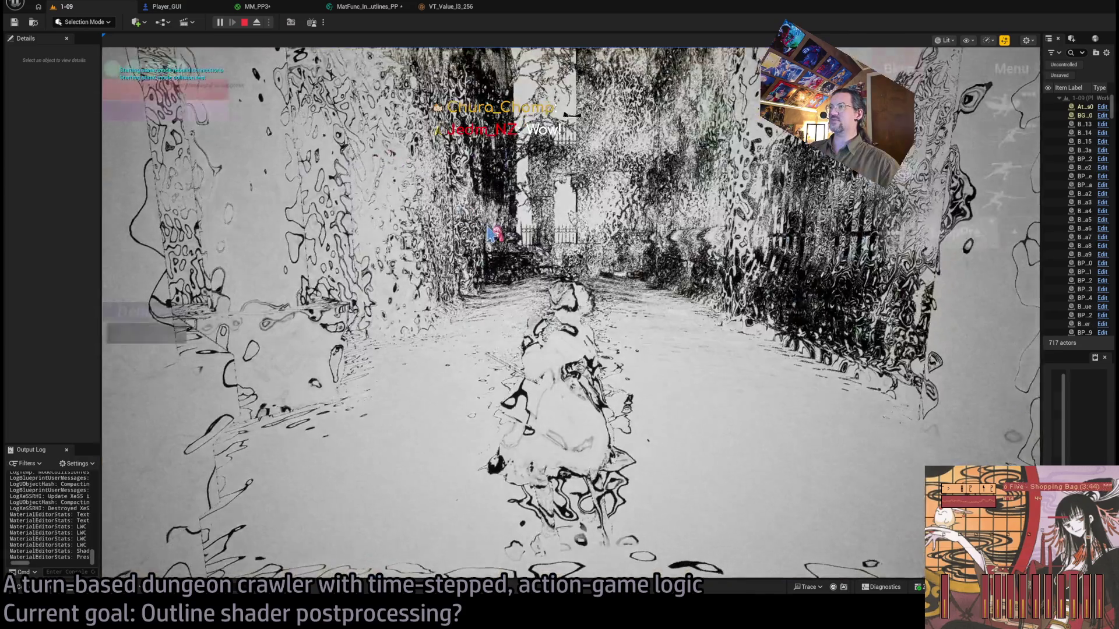
Inspect the running 1-09 game alongside the MM_PP3 and ink outline tabs, then stop play.
left_click(490, 233)
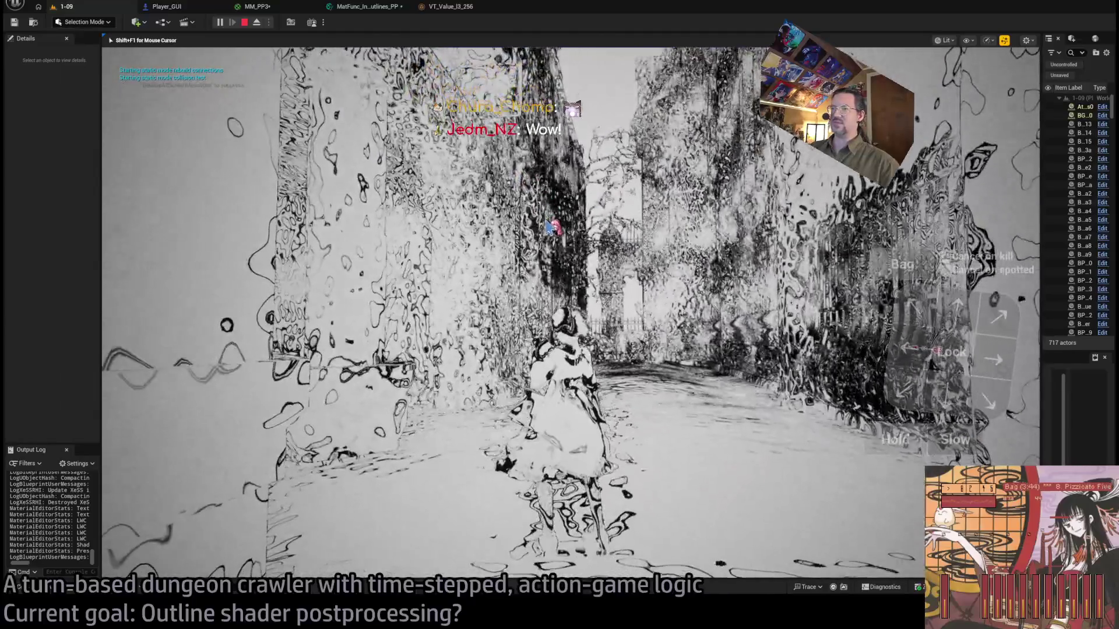
key("shift+F1")
left_click(257, 7)
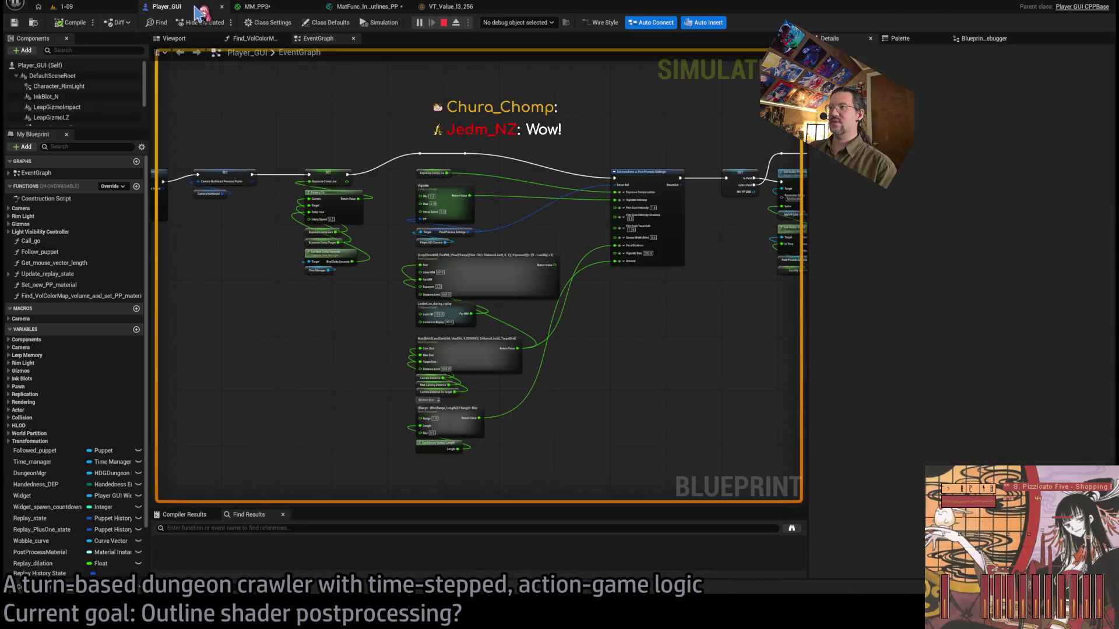
left_click(352, 7)
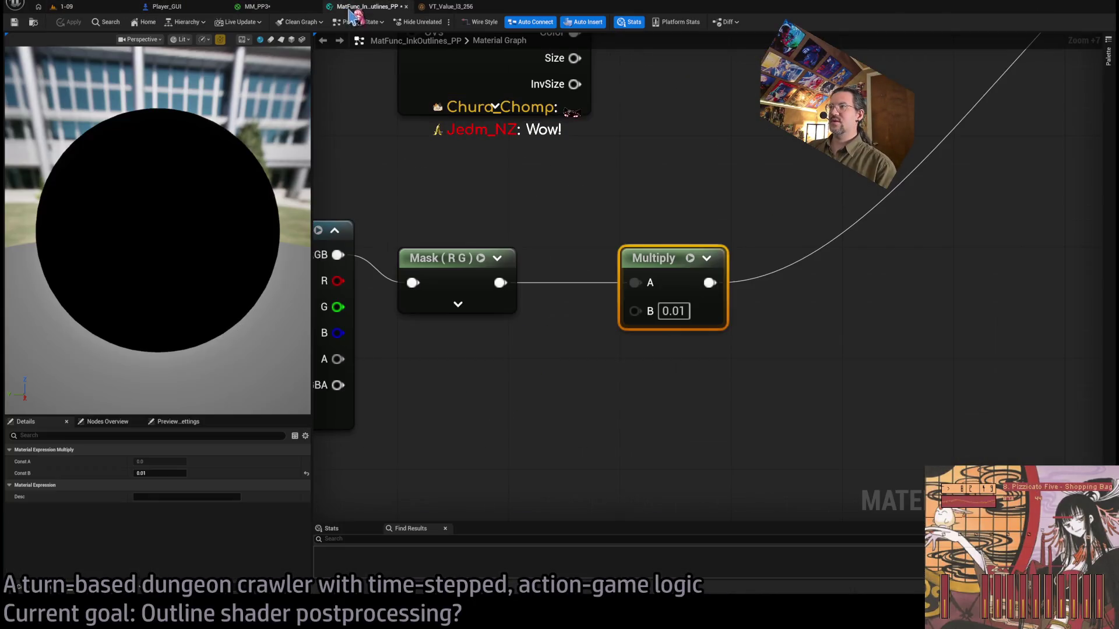
left_click(509, 378)
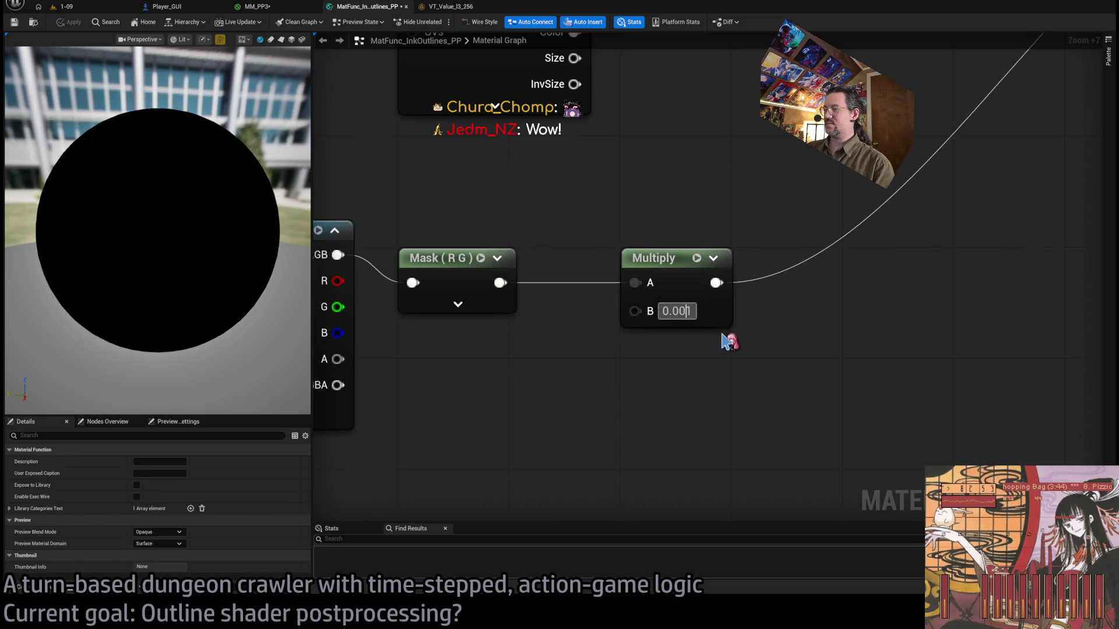
left_click(85, 8)
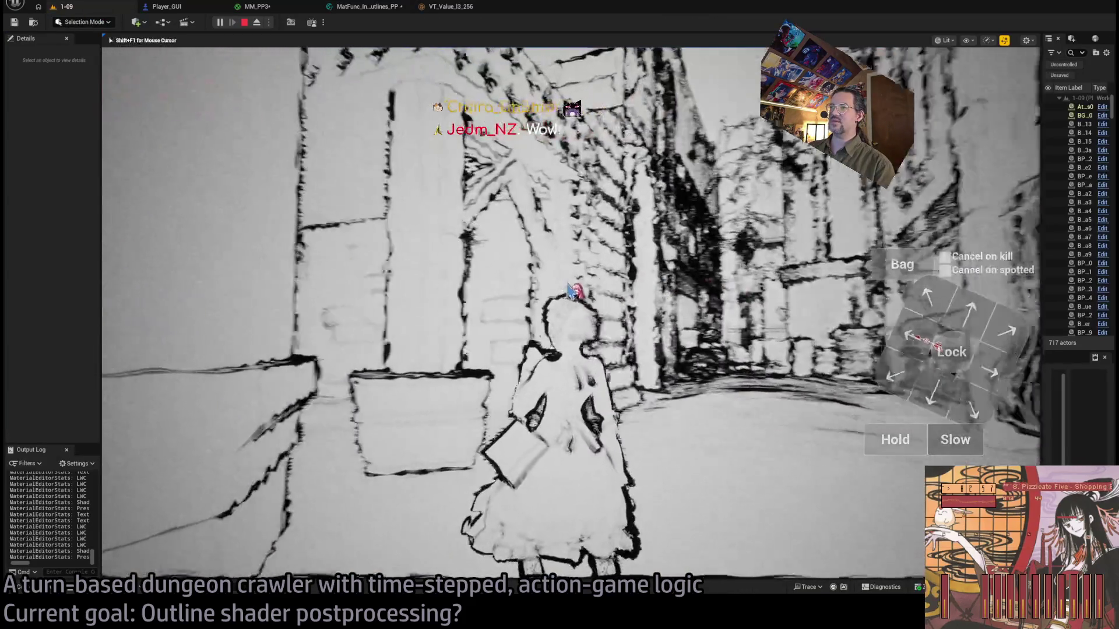
left_click(464, 302)
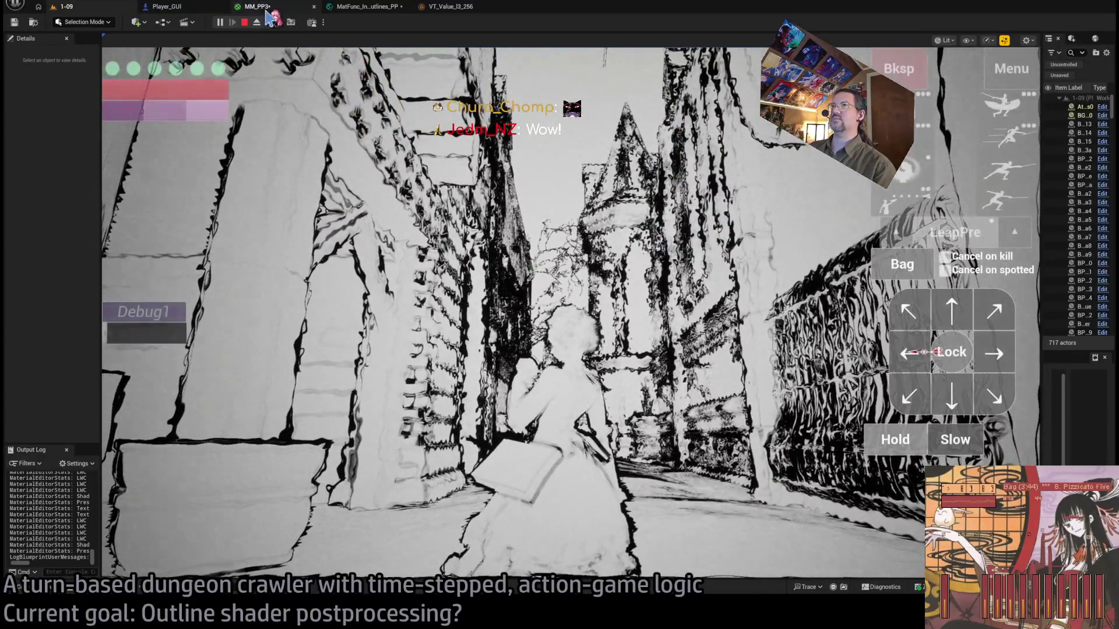
key("Escape")
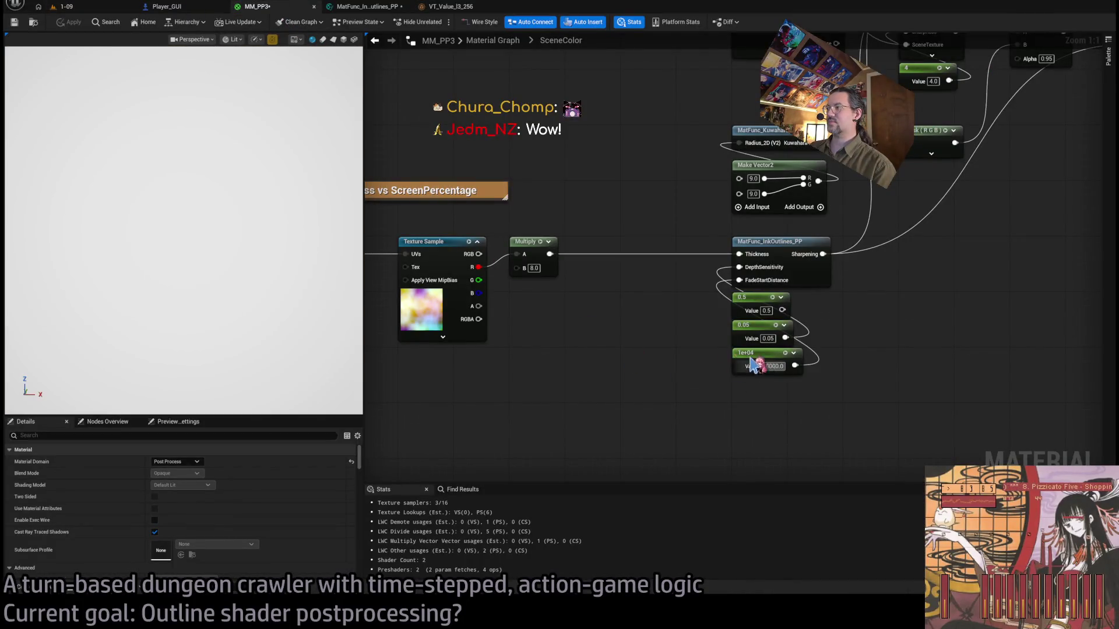
Set the ink outline function's noise Multiply to 0.0001, apply it, and play-test again.
left_click(222, 7)
left_click(362, 7)
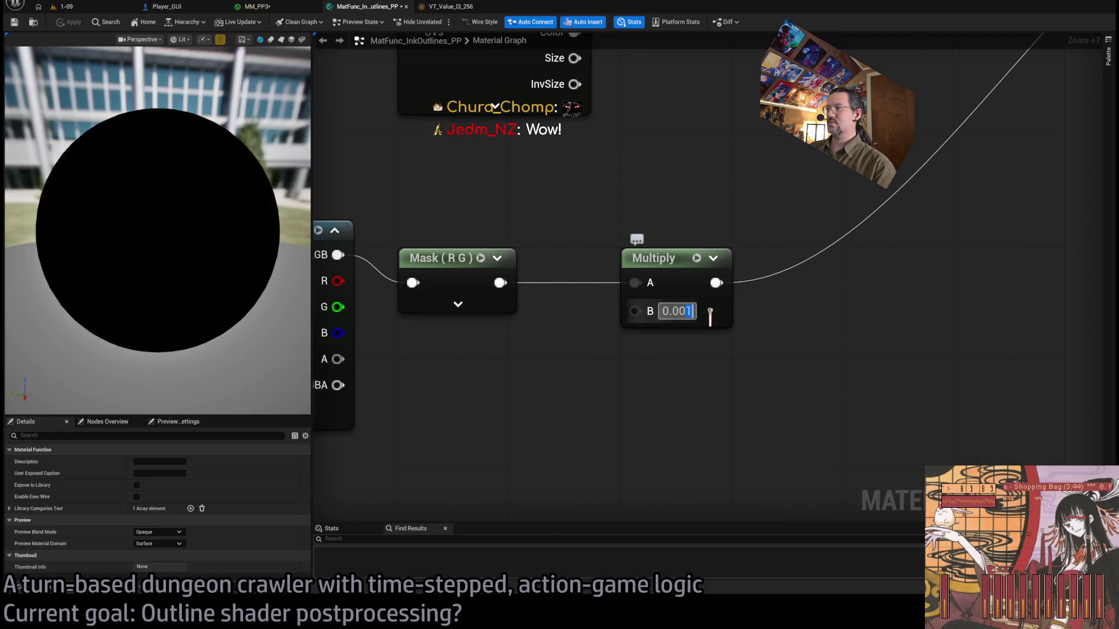
key("Return")
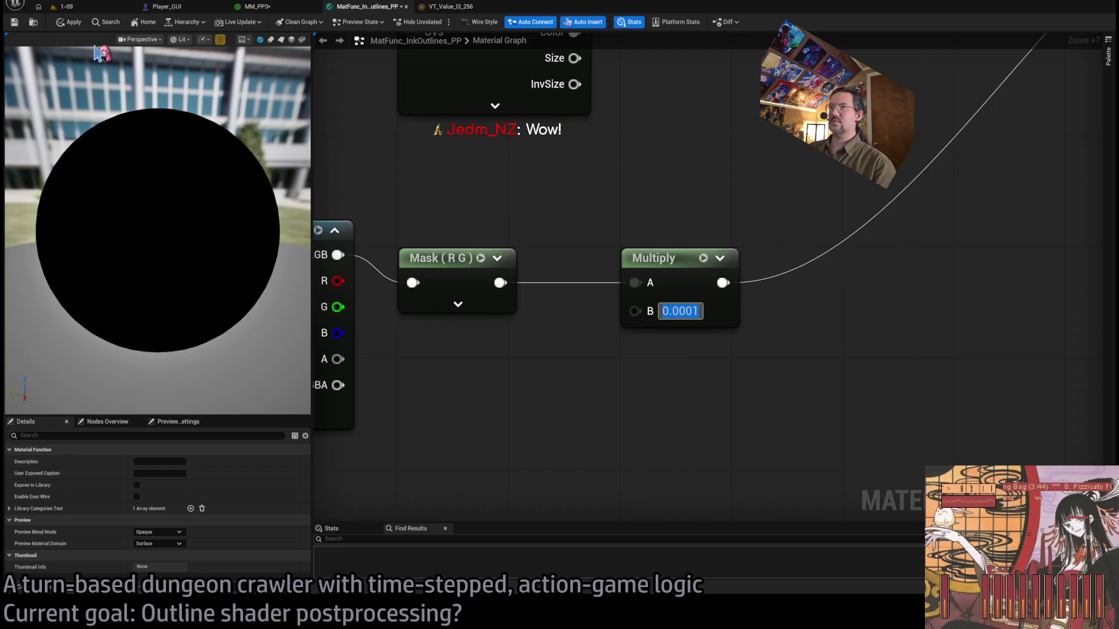
left_click(81, 22)
key("alt+p")
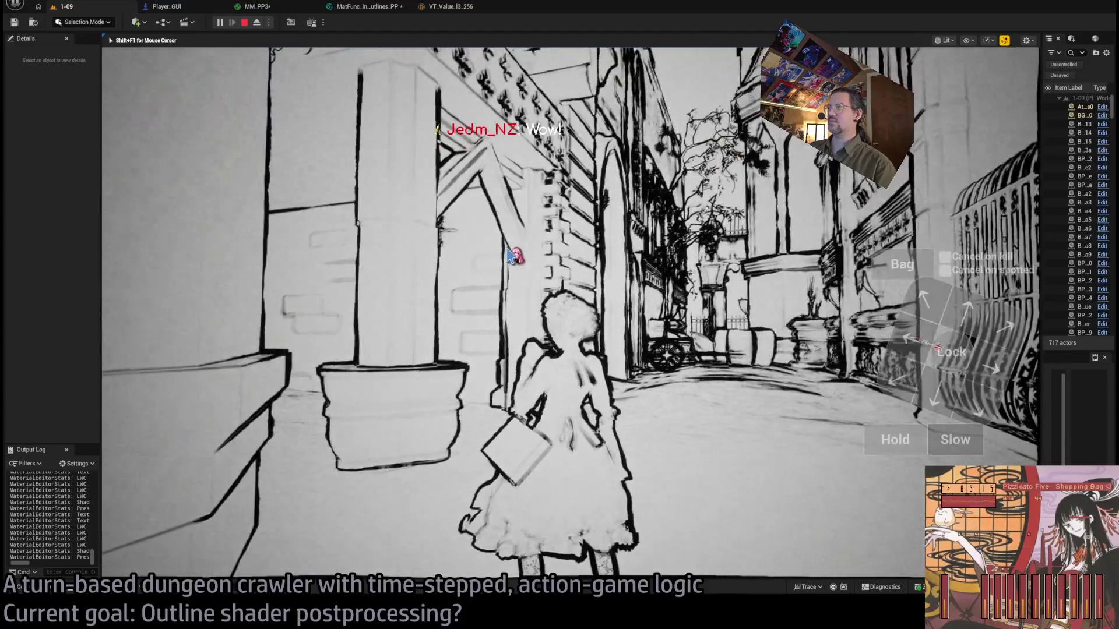
Change MM_PP3's Thickness noise Multiply from 8.0 to 3.0 and return to the game.
key("Escape")
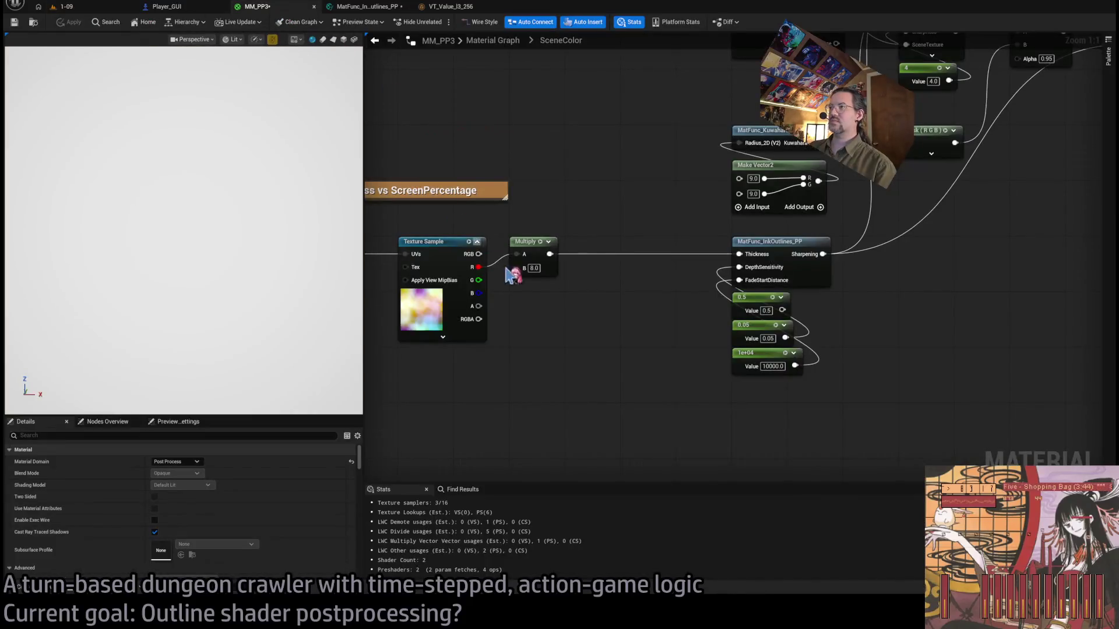
left_click_drag(539, 280, 676, 291)
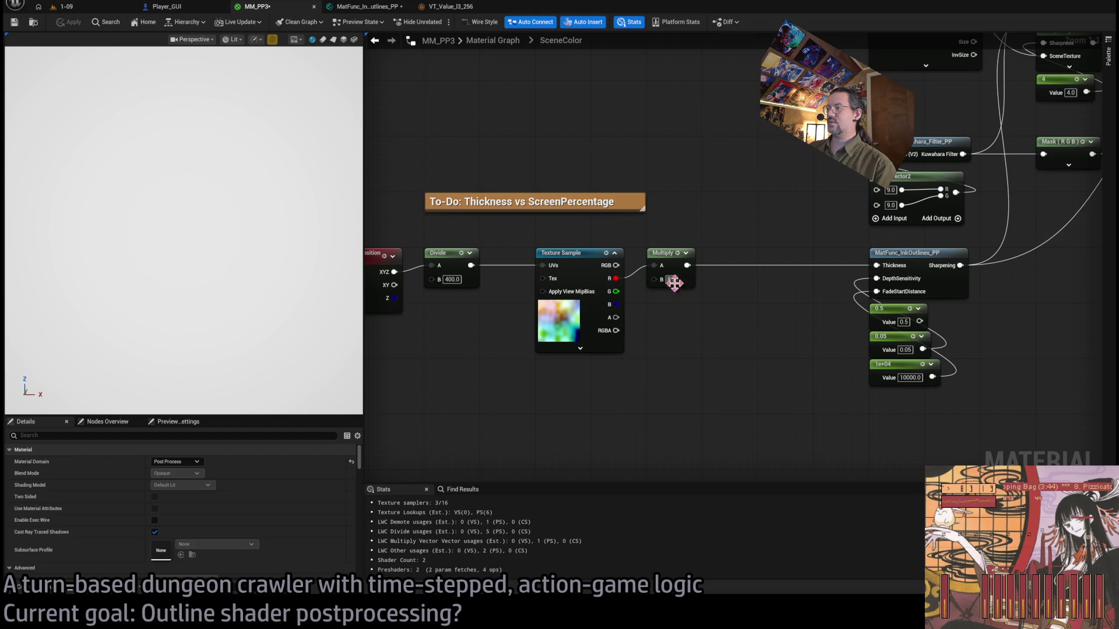
type("1")
key("Return")
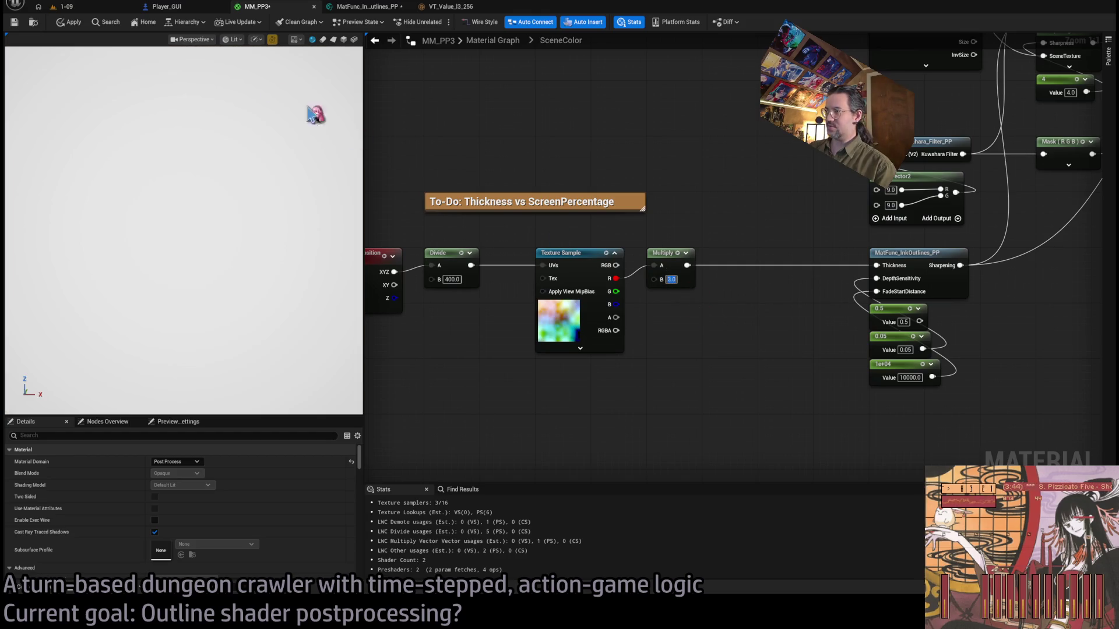
left_click(82, 12)
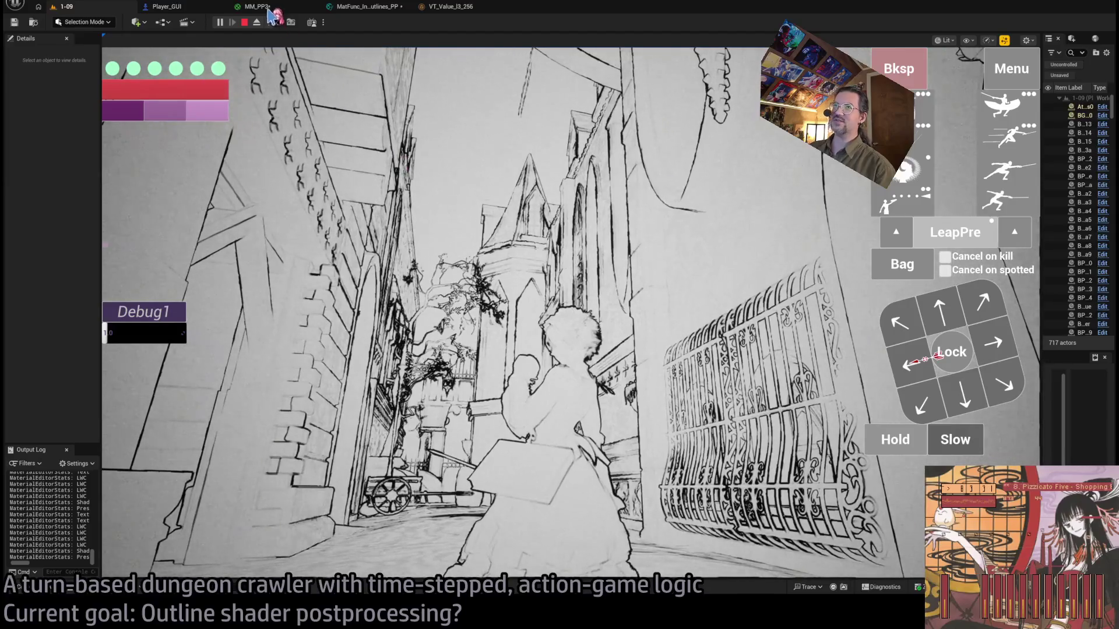
Glance over MM_PP3 and MatFunc_InkOutlines_PP, then watch the ink outlines in the running 1-09 game.
left_click(256, 7)
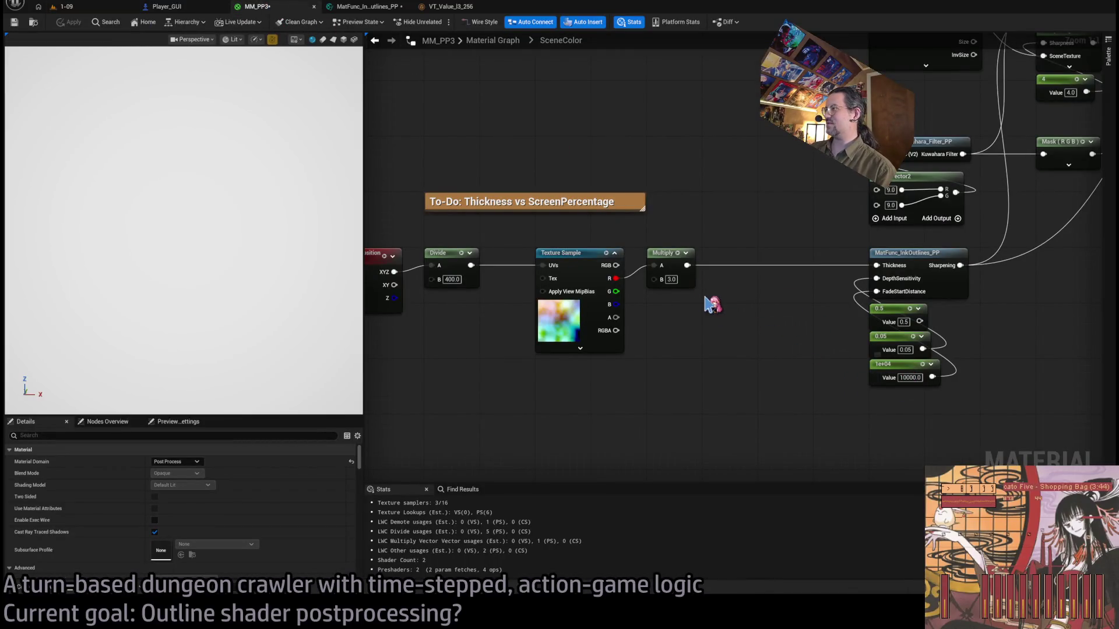
left_click_drag(732, 337, 647, 340)
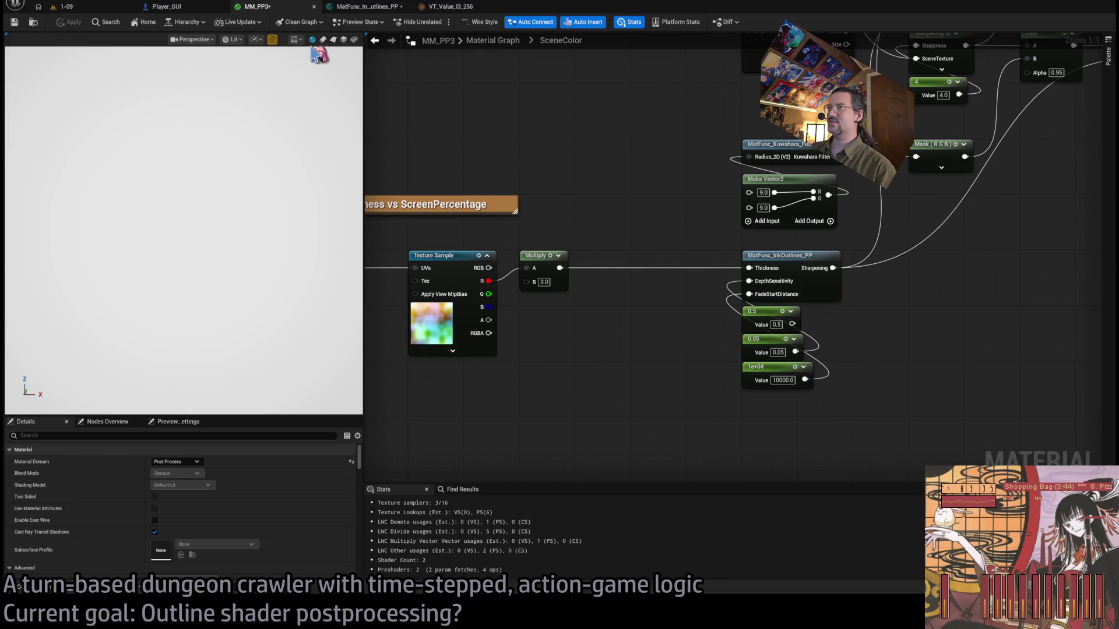
left_click(369, 8)
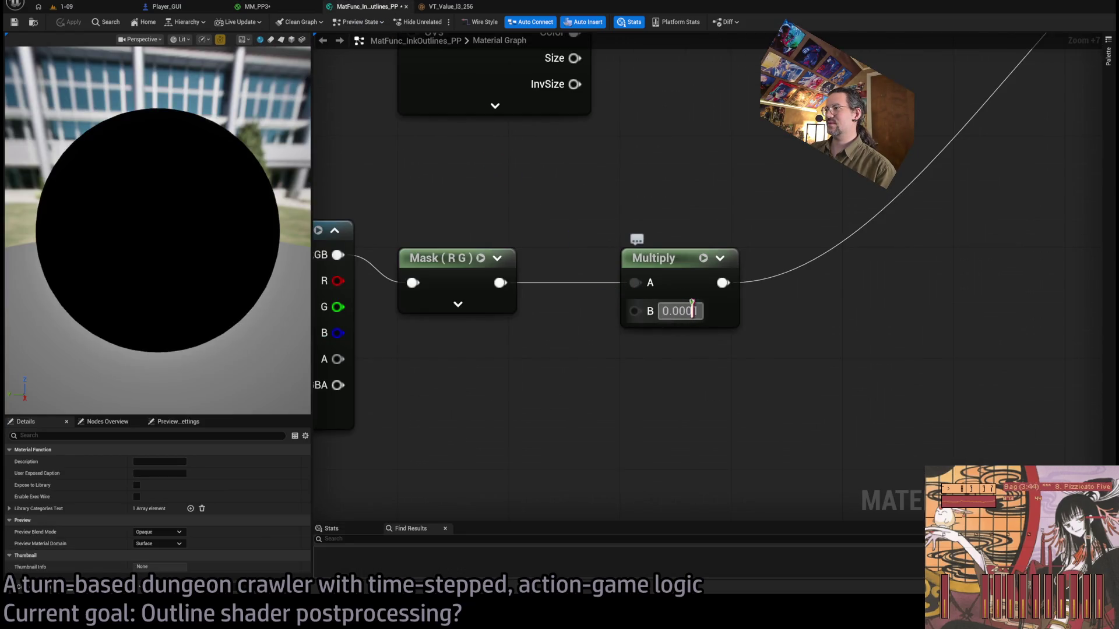
left_click(83, 9)
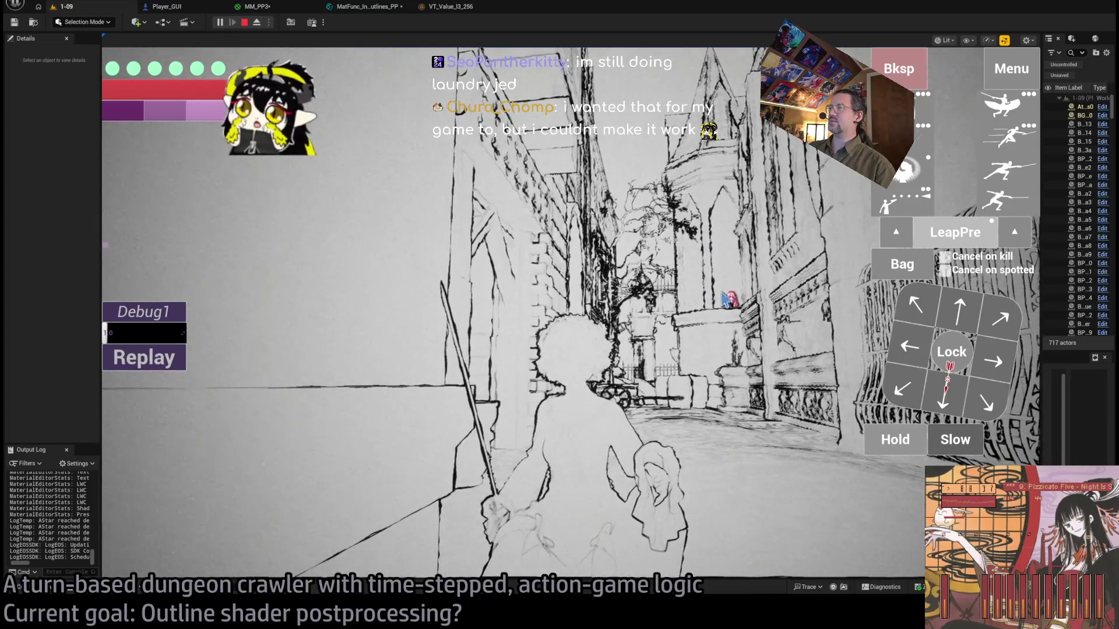
left_click(257, 6)
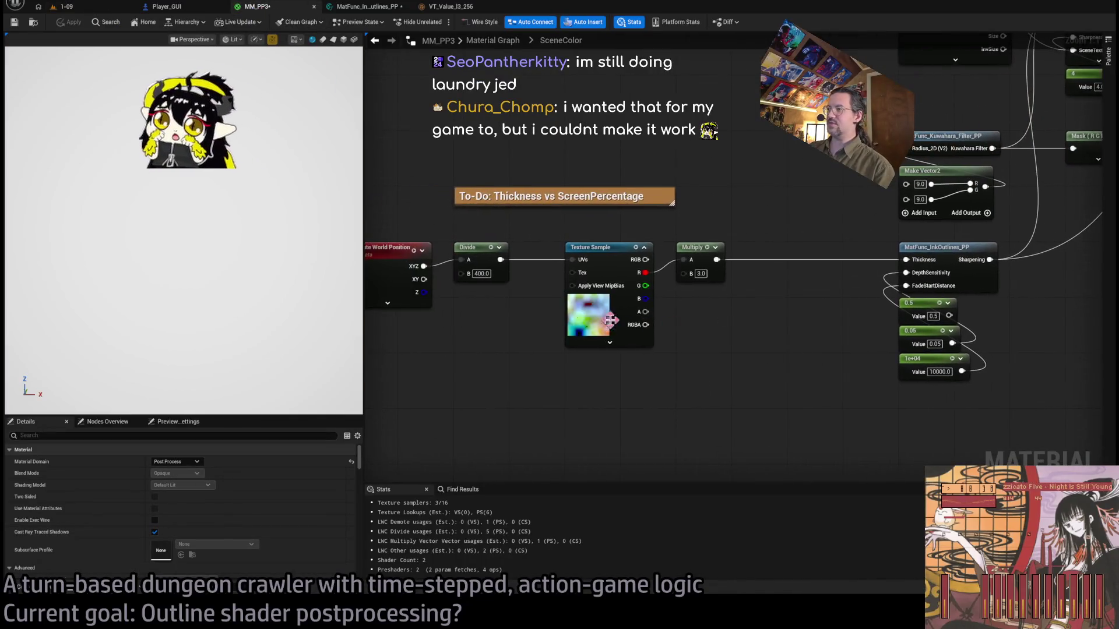
Set MM_PP3's noise Divide divisor to 800 and view the running game.
type("800")
key("Return")
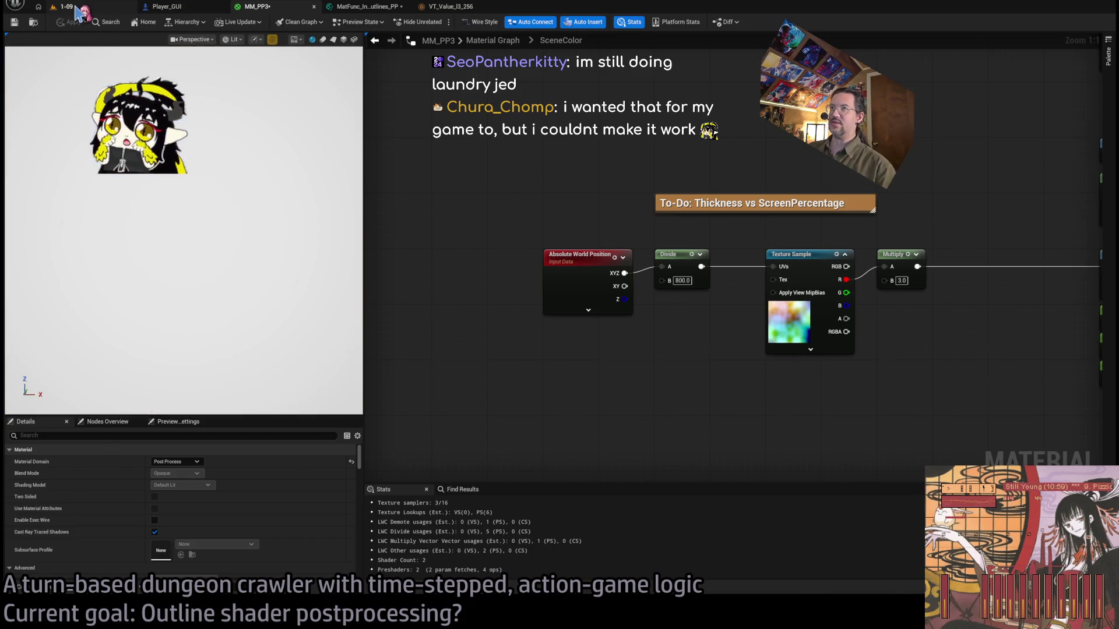
left_click(64, 7)
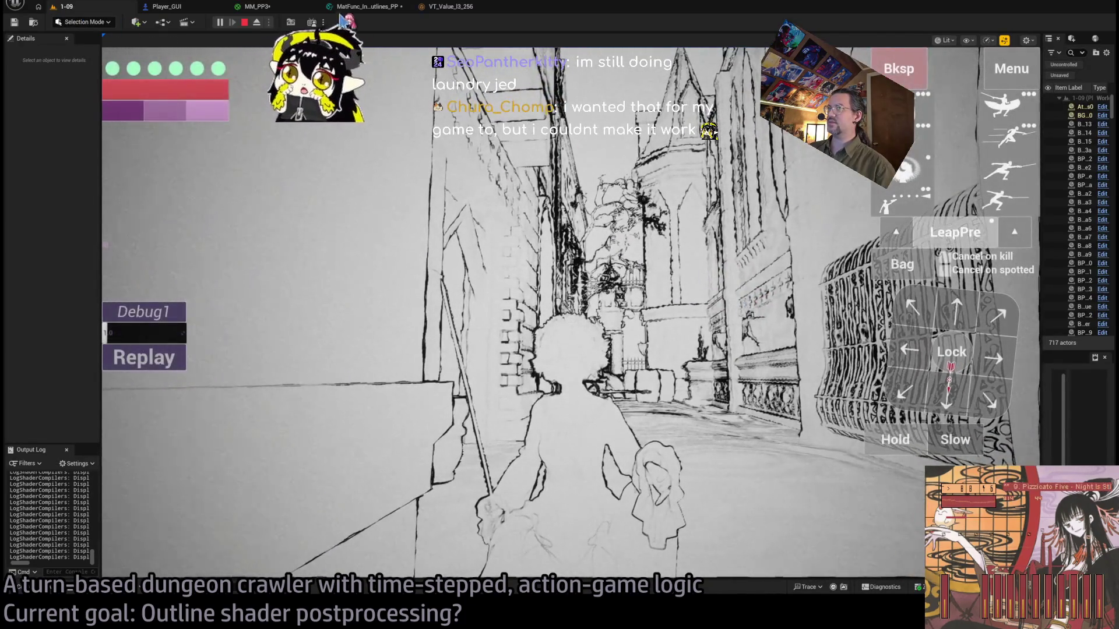
Compare MM_PP3 with MatFunc_InkOutlines_PP's world-position noise nodes, then return to the 1-09 game.
left_click(257, 7)
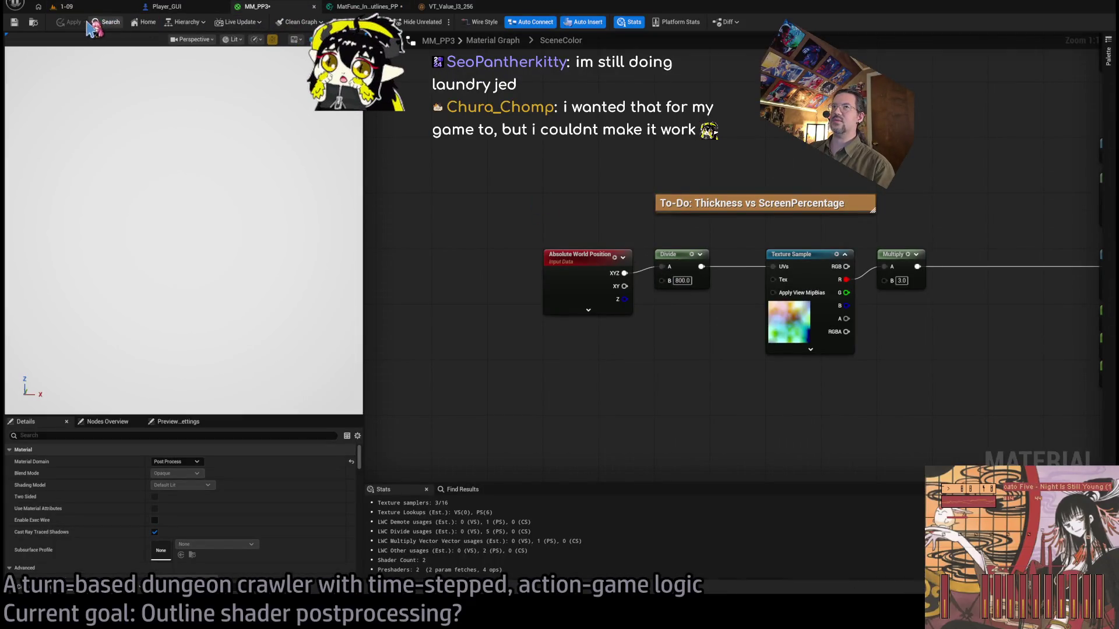
left_click(367, 7)
left_click(273, 9)
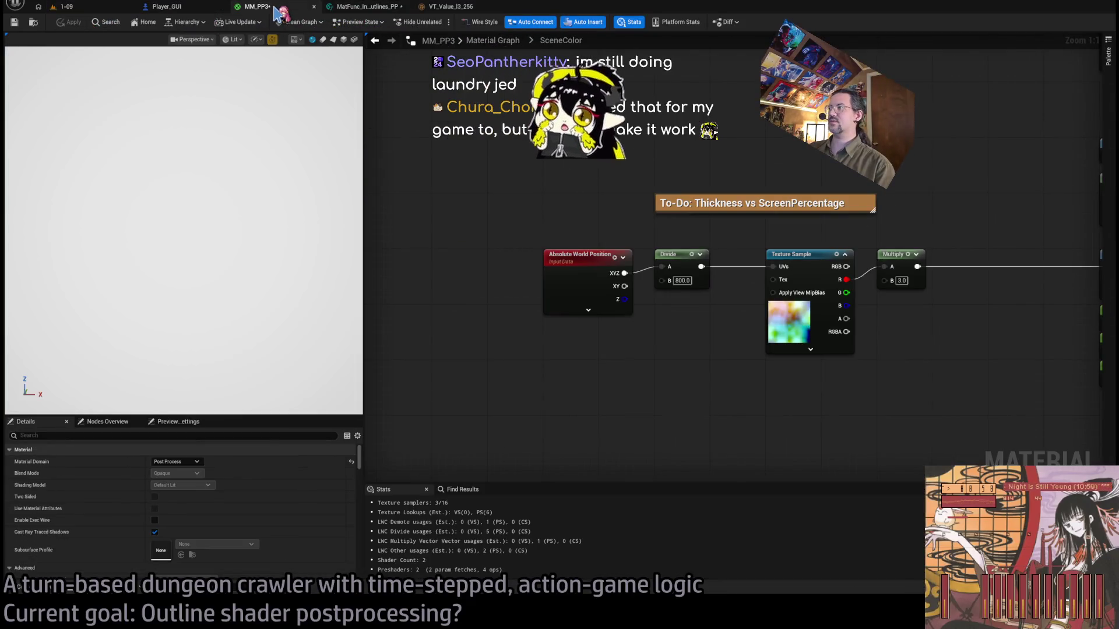
left_click(366, 7)
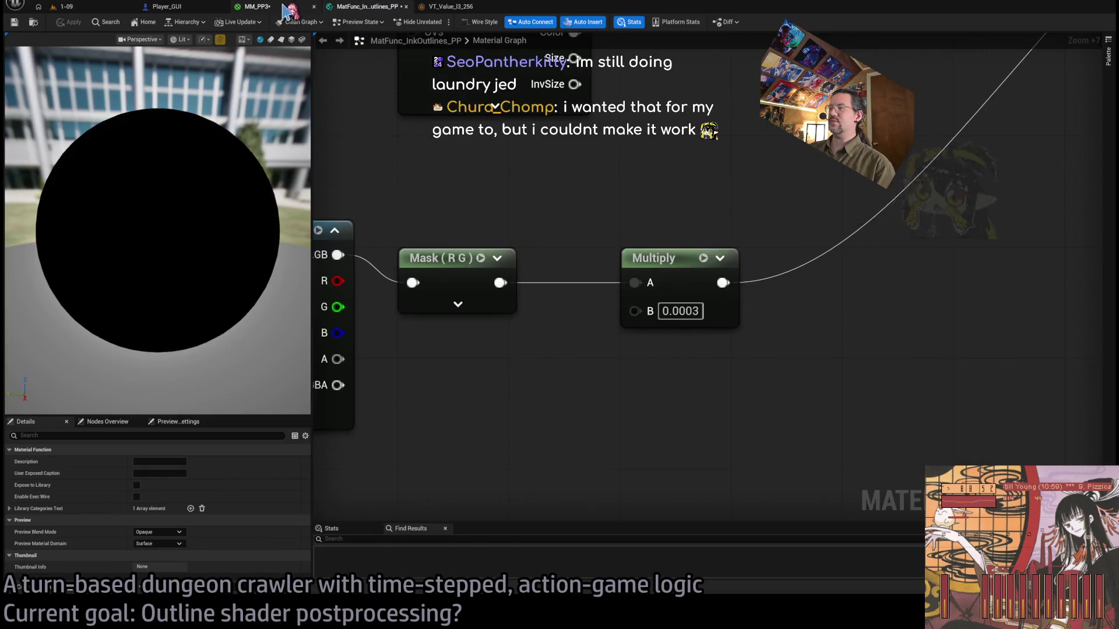
left_click(256, 7)
scroll(693, 254, "up", 2)
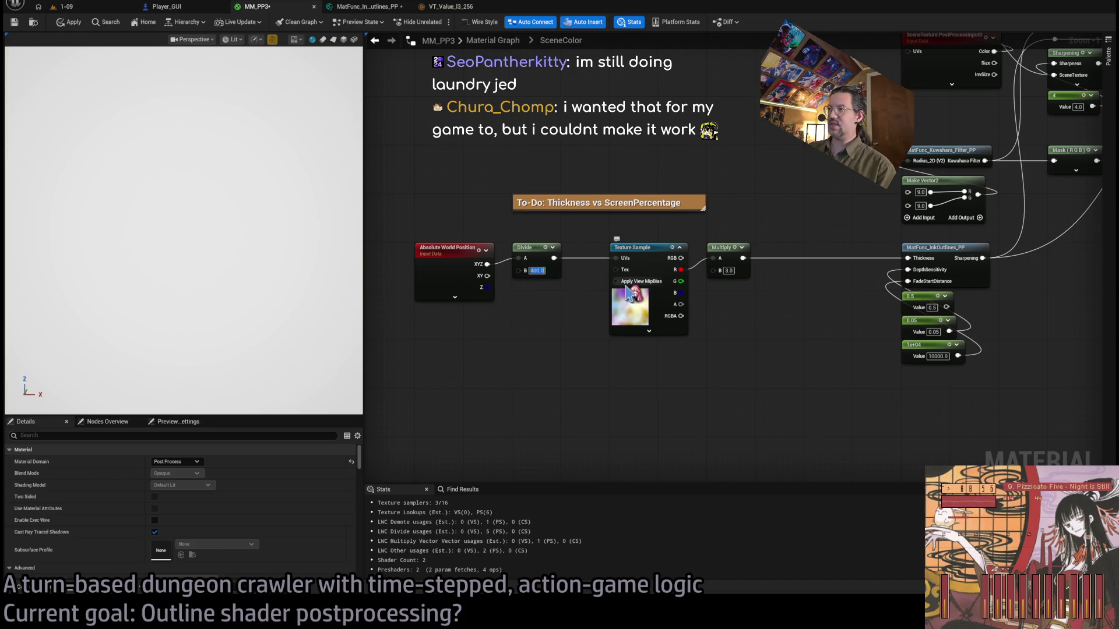
left_click(380, 8)
left_click_drag(561, 317, 832, 282)
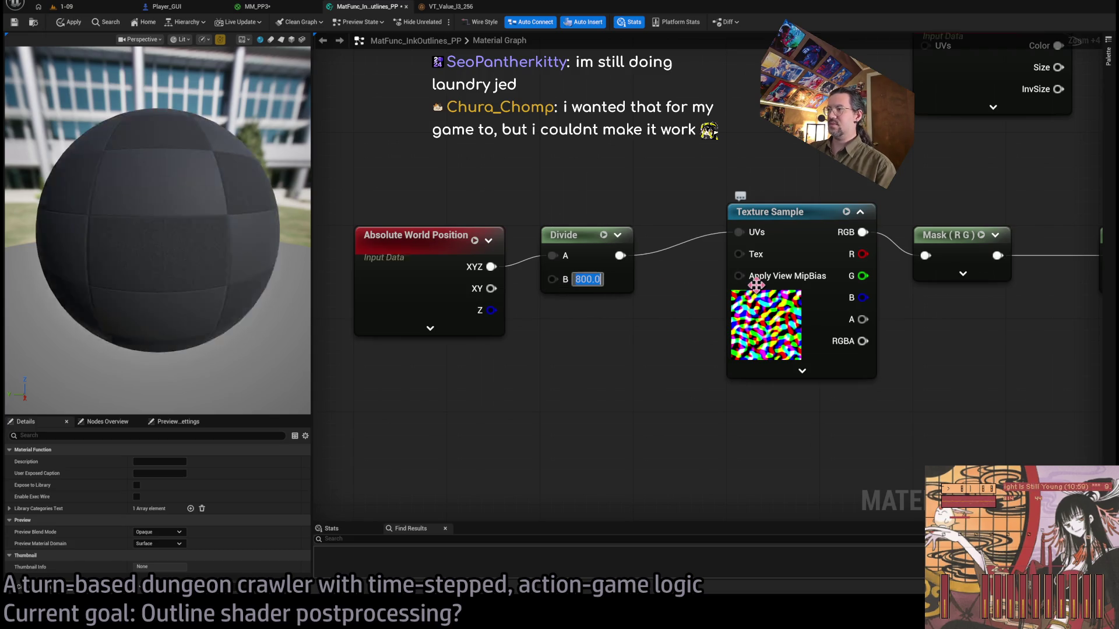
scroll(733, 296, "down", 7)
scroll(595, 289, "up", 2)
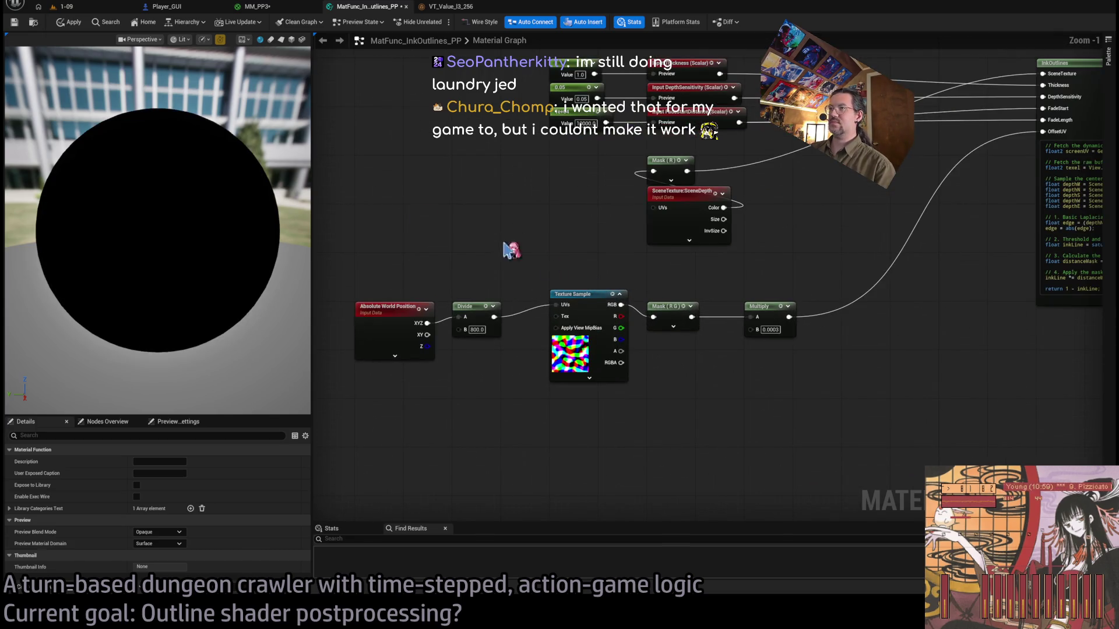
left_click(84, 13)
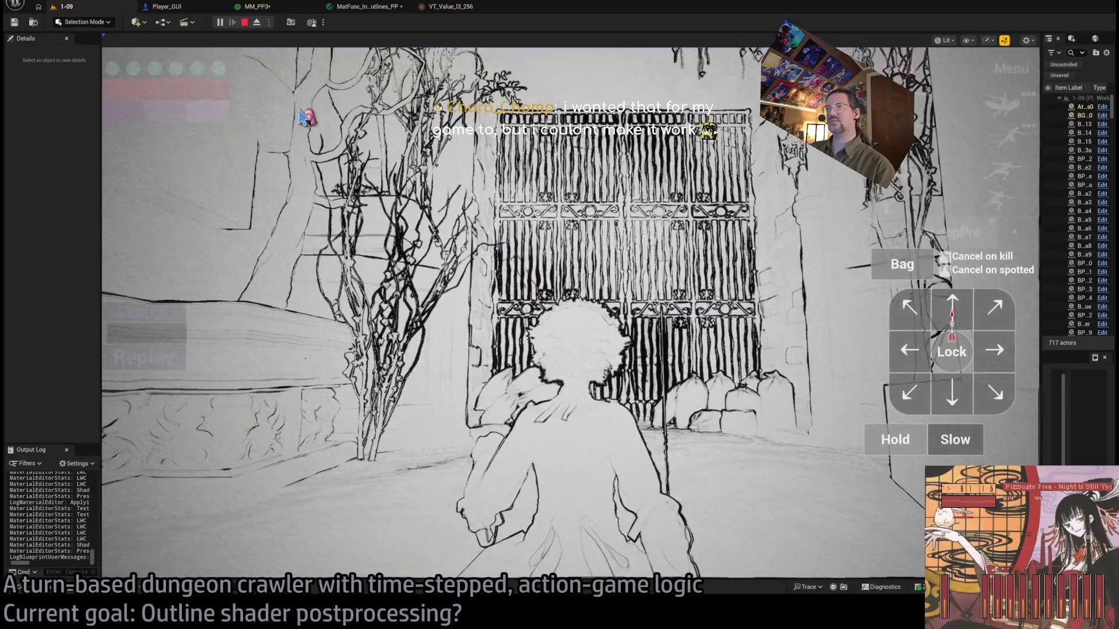
Walk forward through the archway past the iron gate and turn into the alley.
left_click(408, 217)
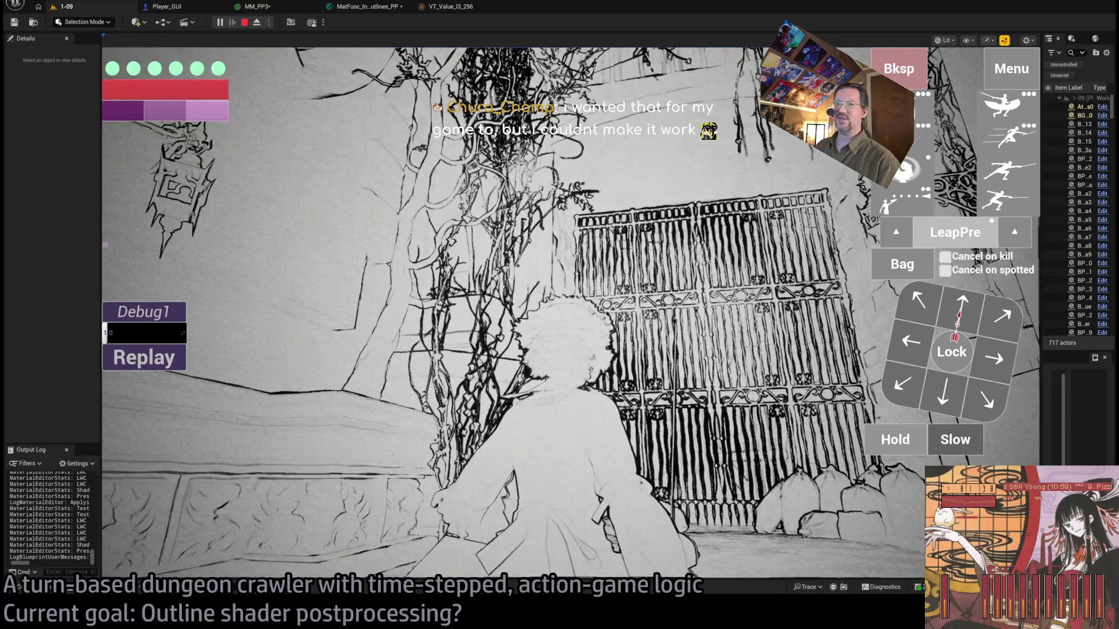
key("w")
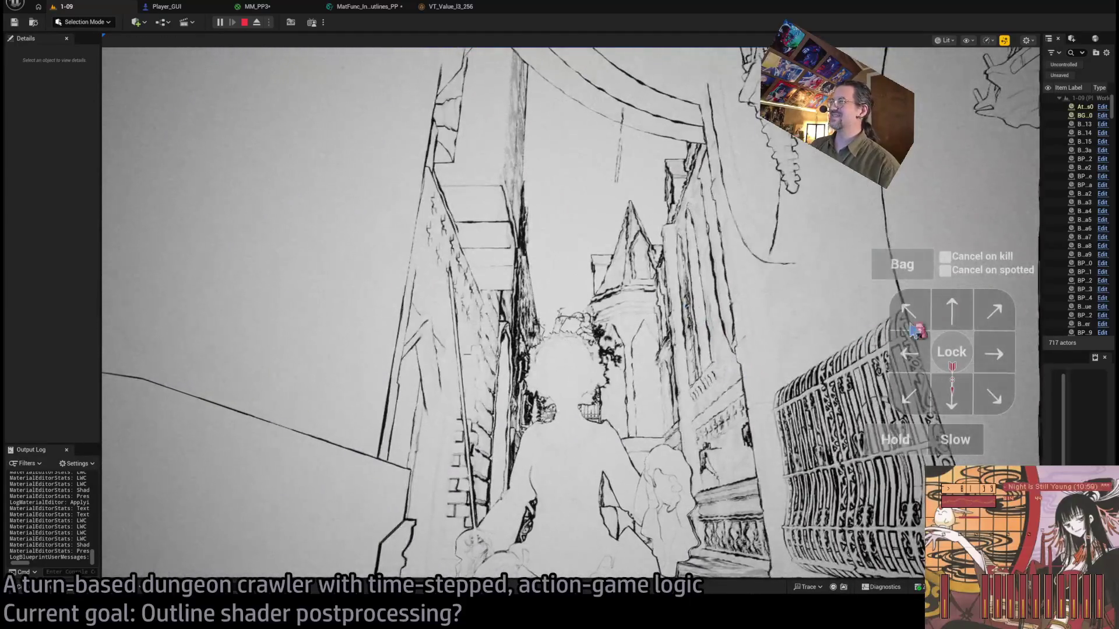
key("w")
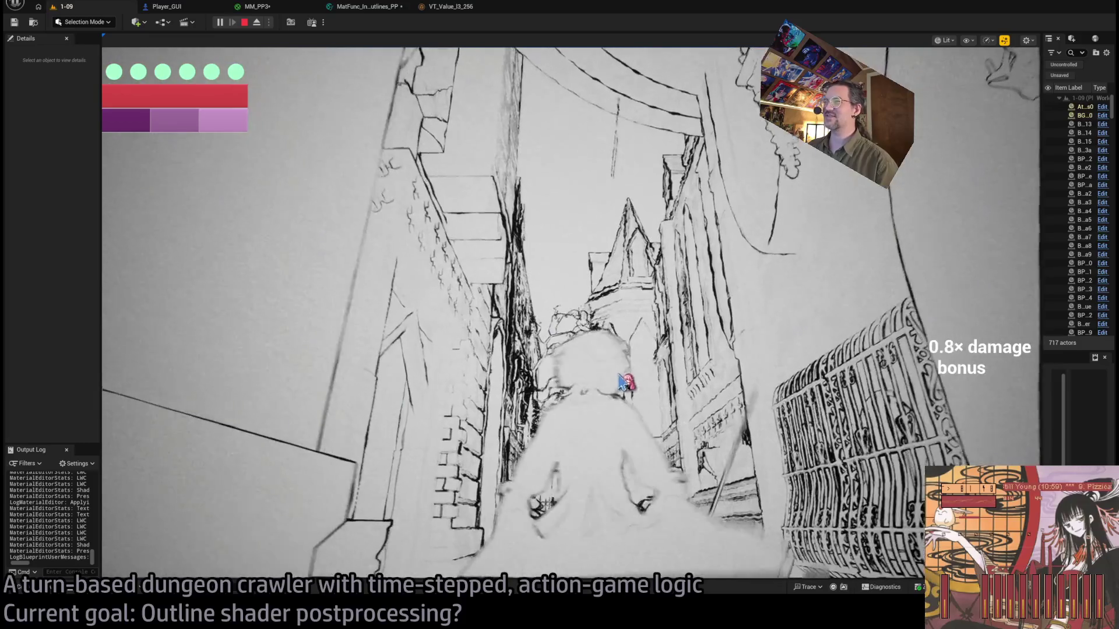
left_click(759, 398)
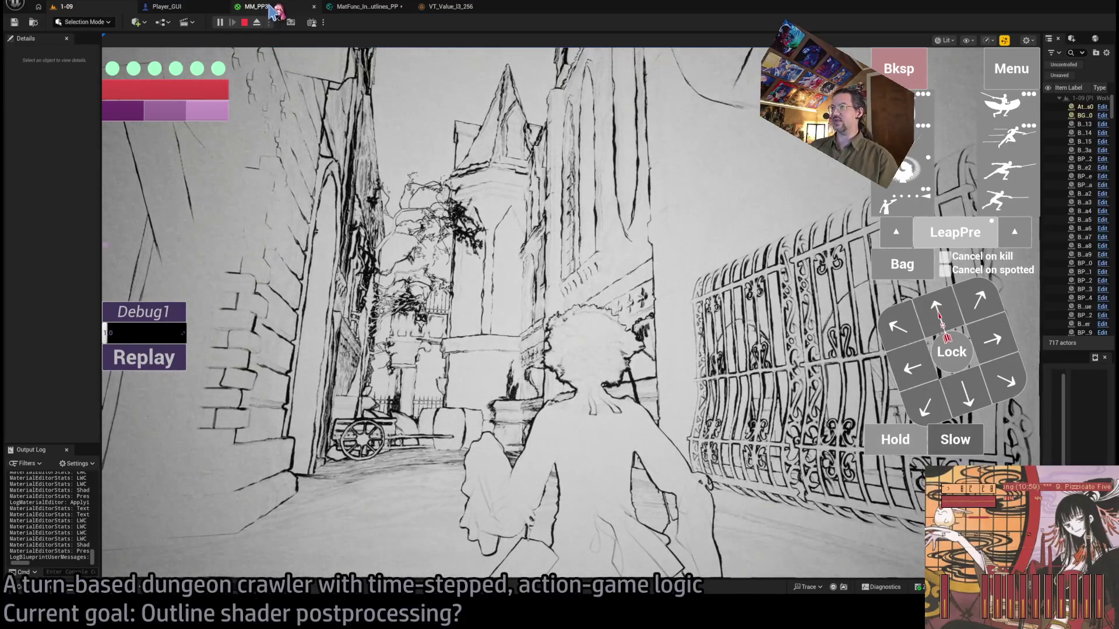
Look over the ink-outline function node in the MM_PP3 material graph.
left_click(266, 8)
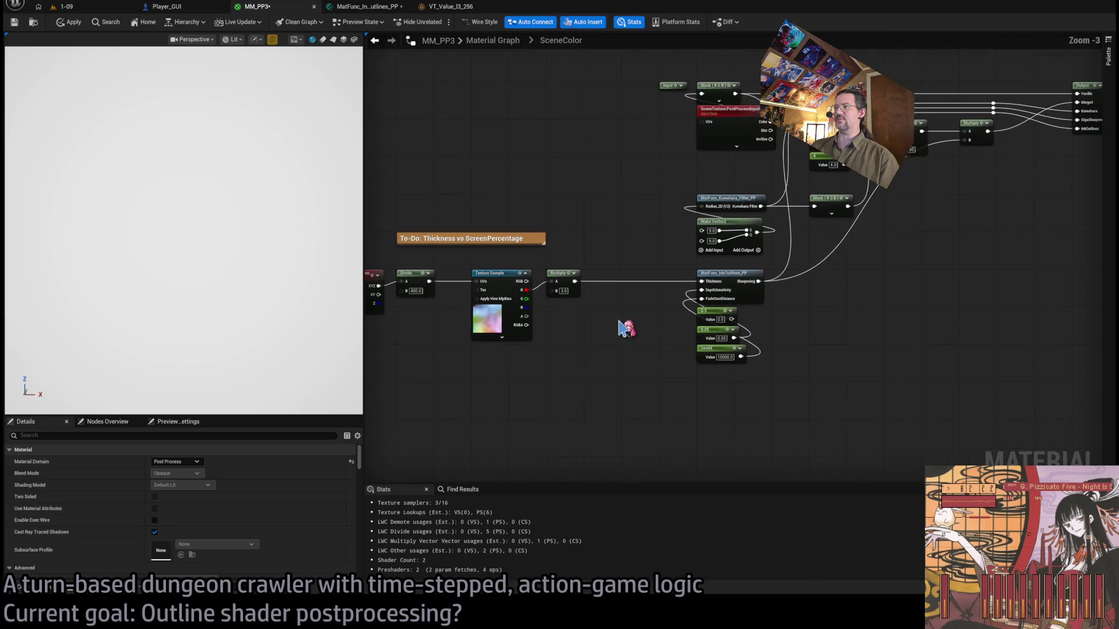
left_click_drag(621, 325, 511, 332)
scroll(511, 332, "up", 1)
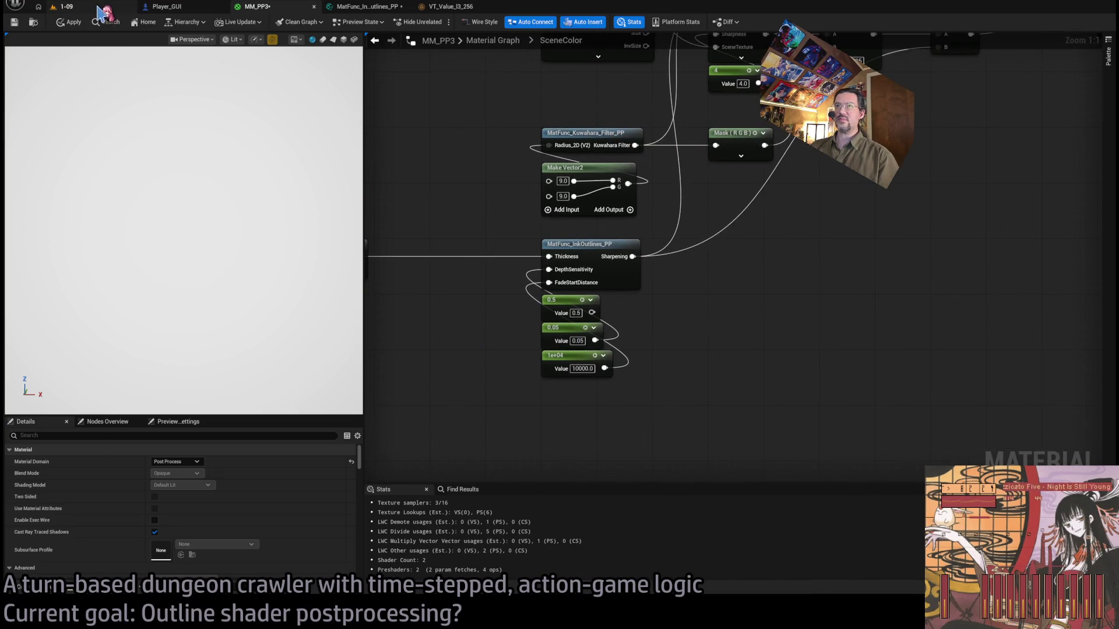
left_click(64, 6)
left_click(280, 6)
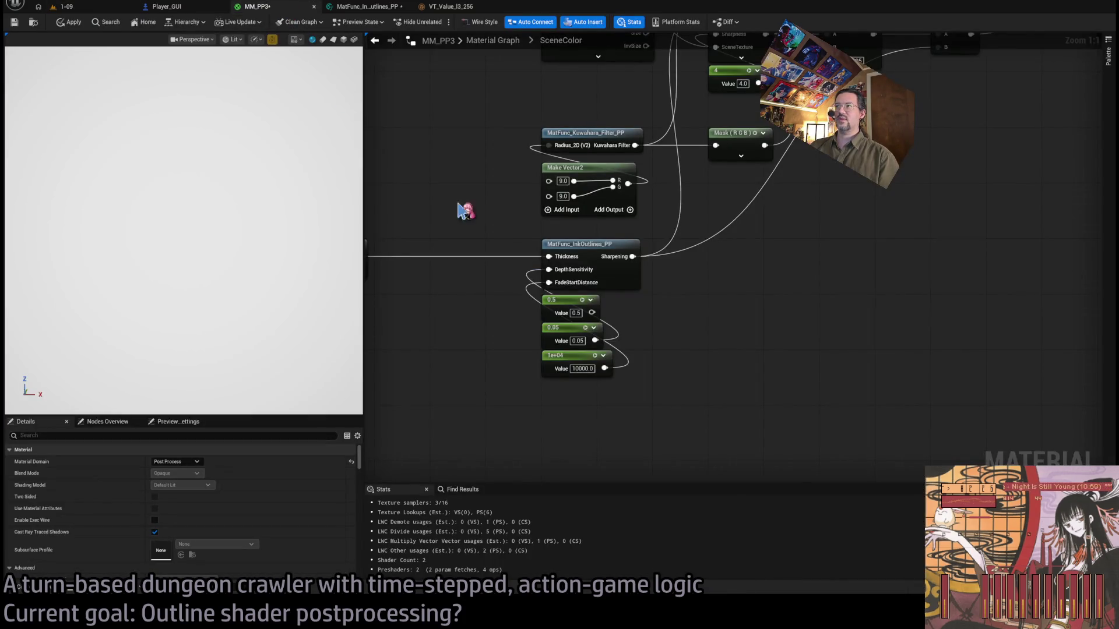
scroll(613, 350, "down", 1)
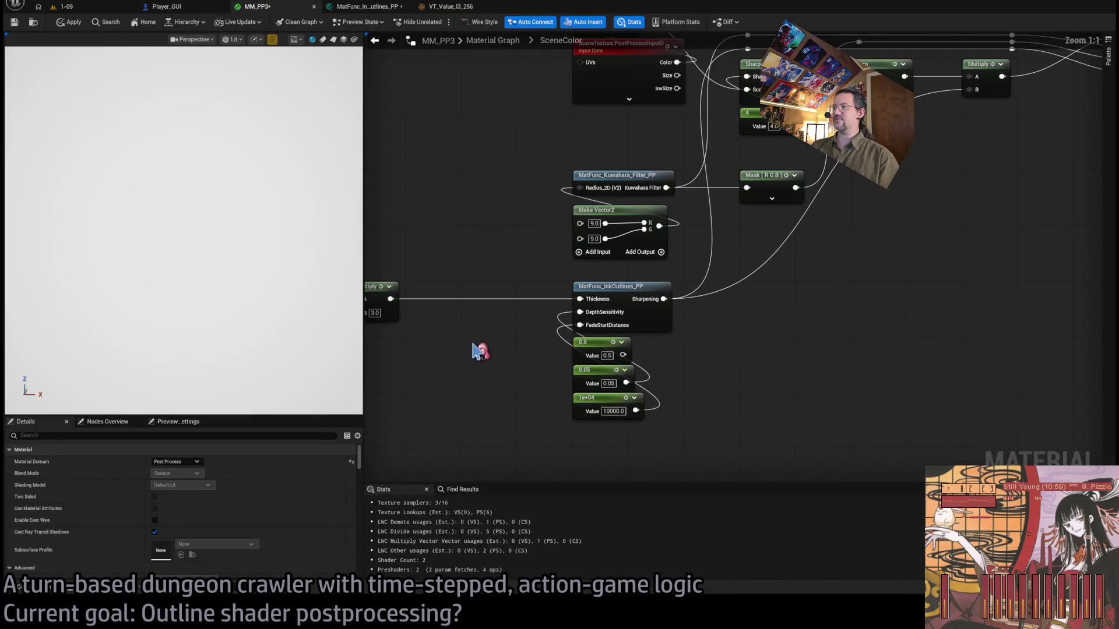
In MatFunc_InkOutlines_PP, set the Divide node's B to 1200, align the Texture Sample node, and apply.
left_click(368, 7)
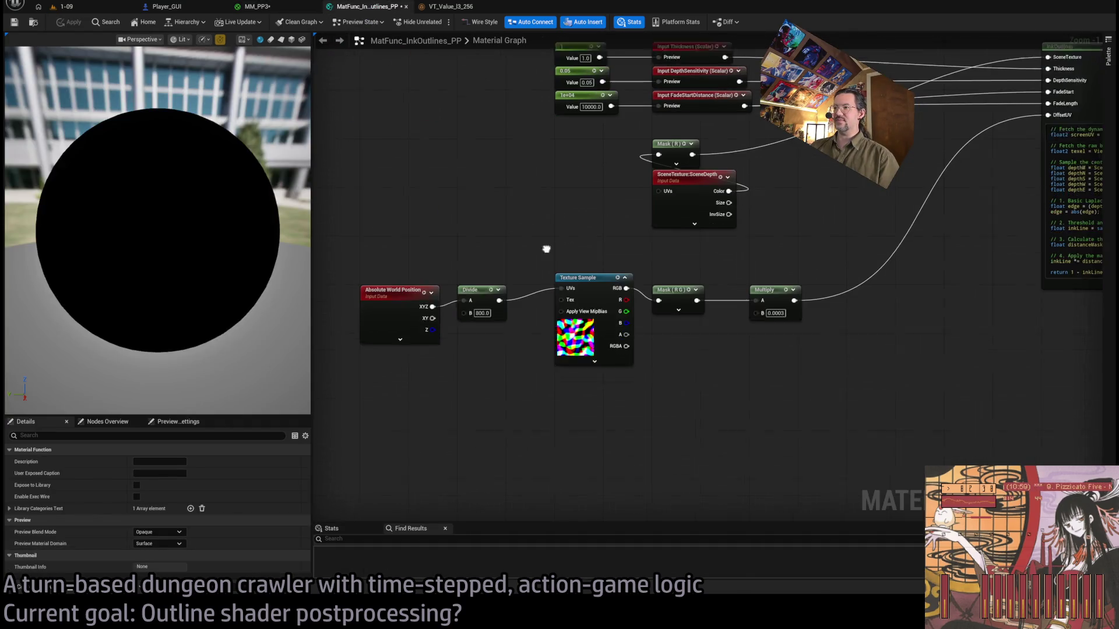
left_click_drag(595, 282, 595, 295)
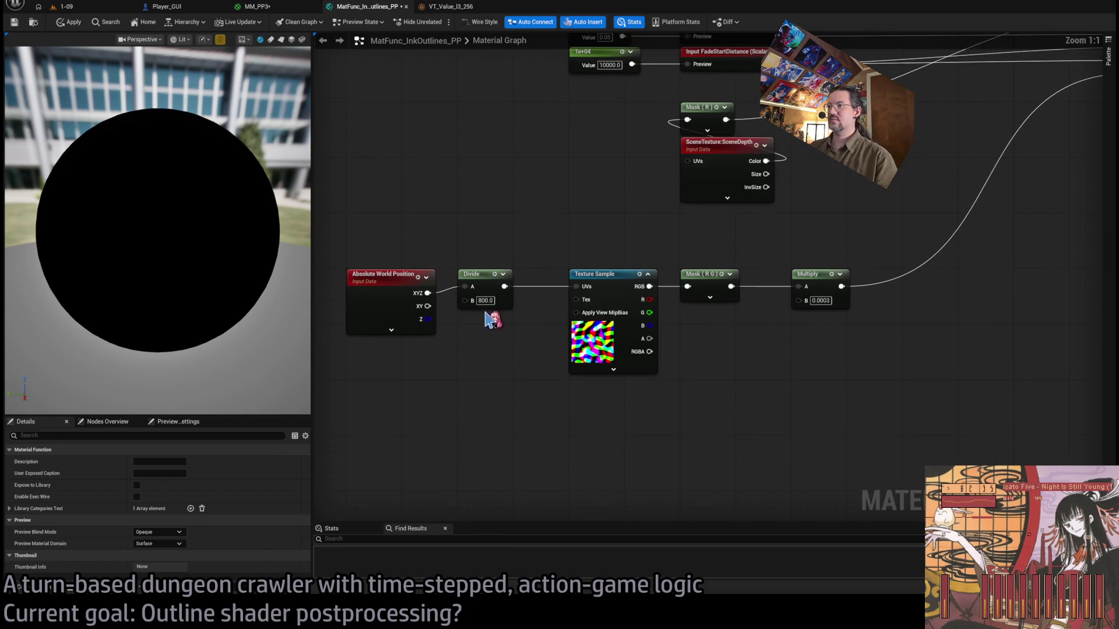
scroll(483, 314, "up", 4)
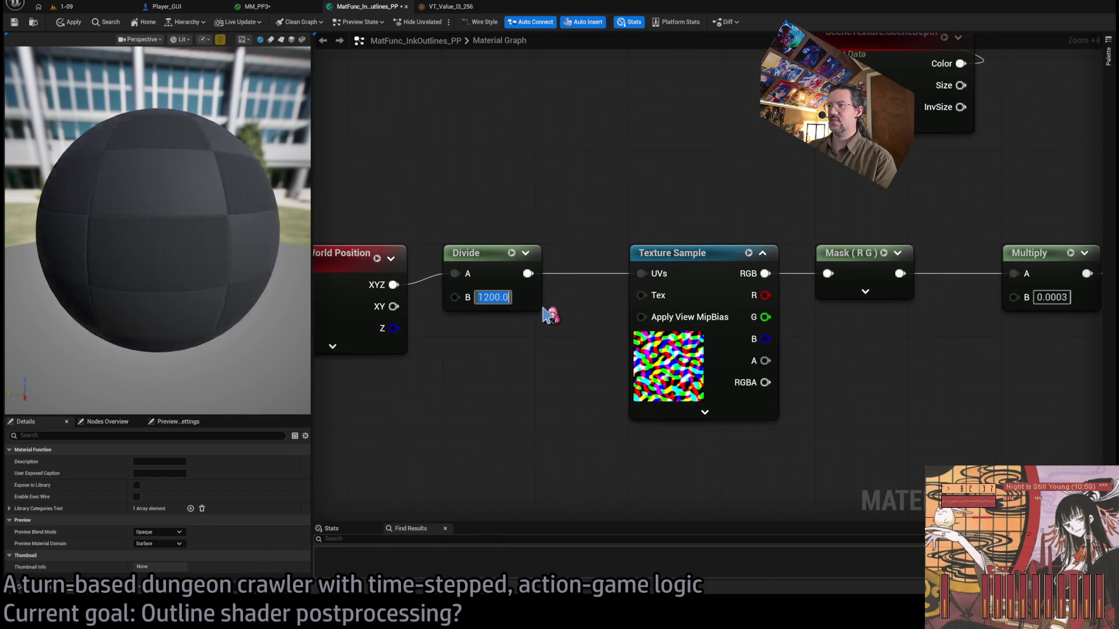
left_click(70, 22)
Walk the character into the alley to check the outlines, then return to the MM_PP3 graph.
left_click(60, 6)
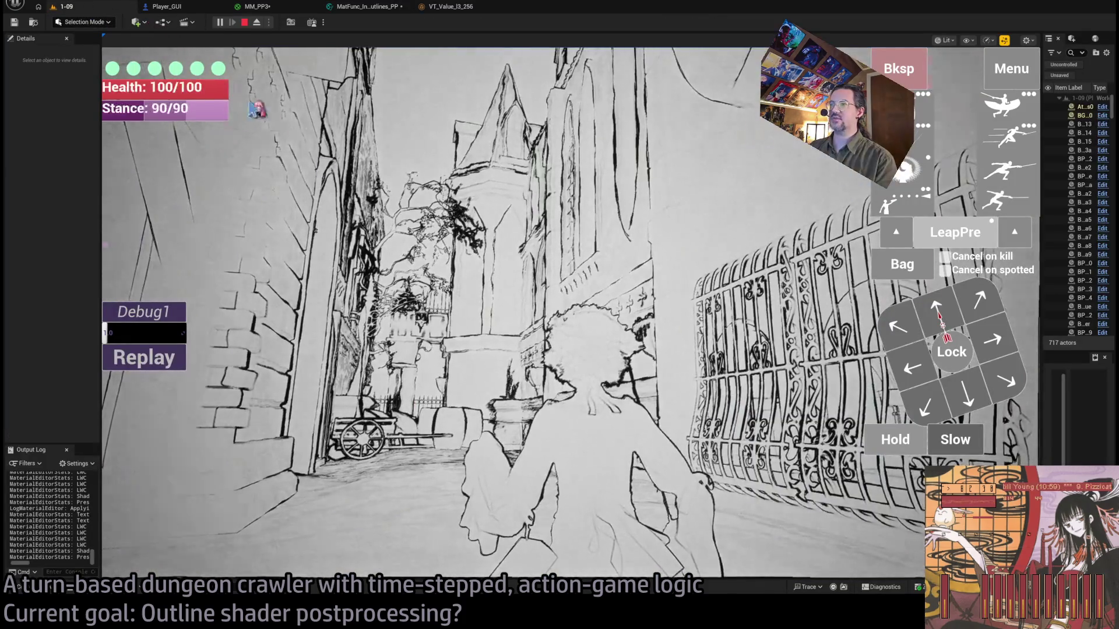
key("w")
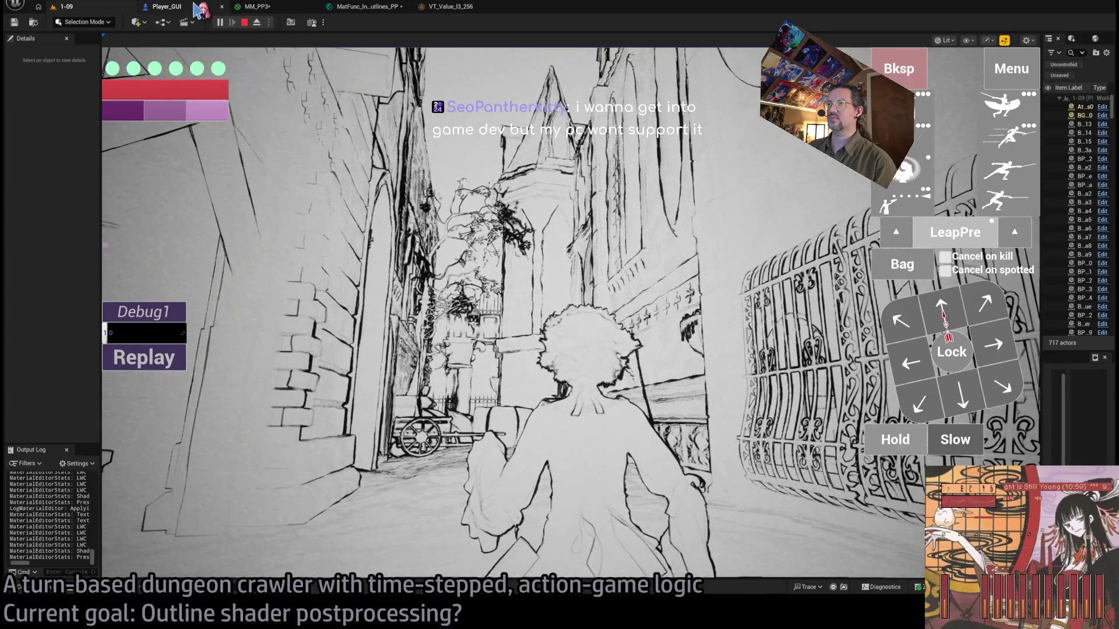
left_click(627, 291)
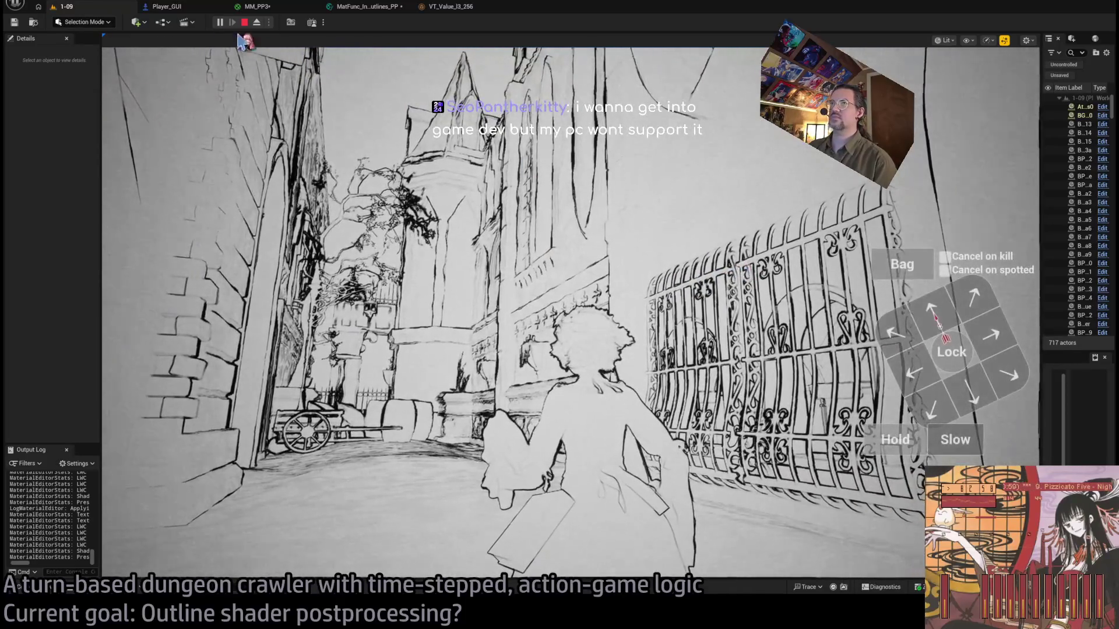
left_click(256, 6)
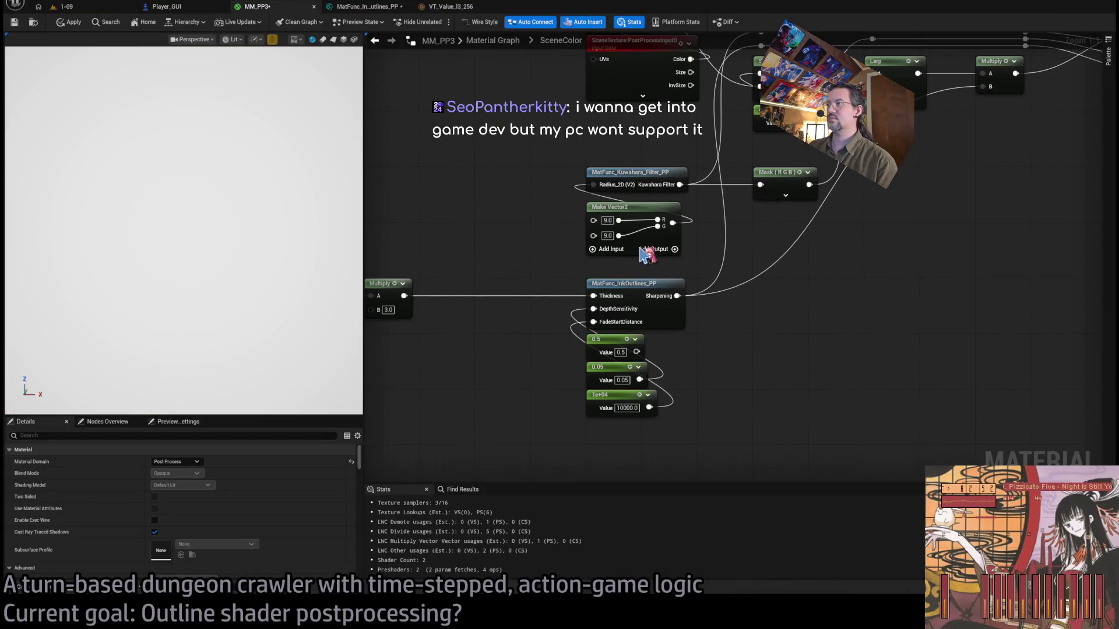
left_click_drag(769, 224, 711, 268)
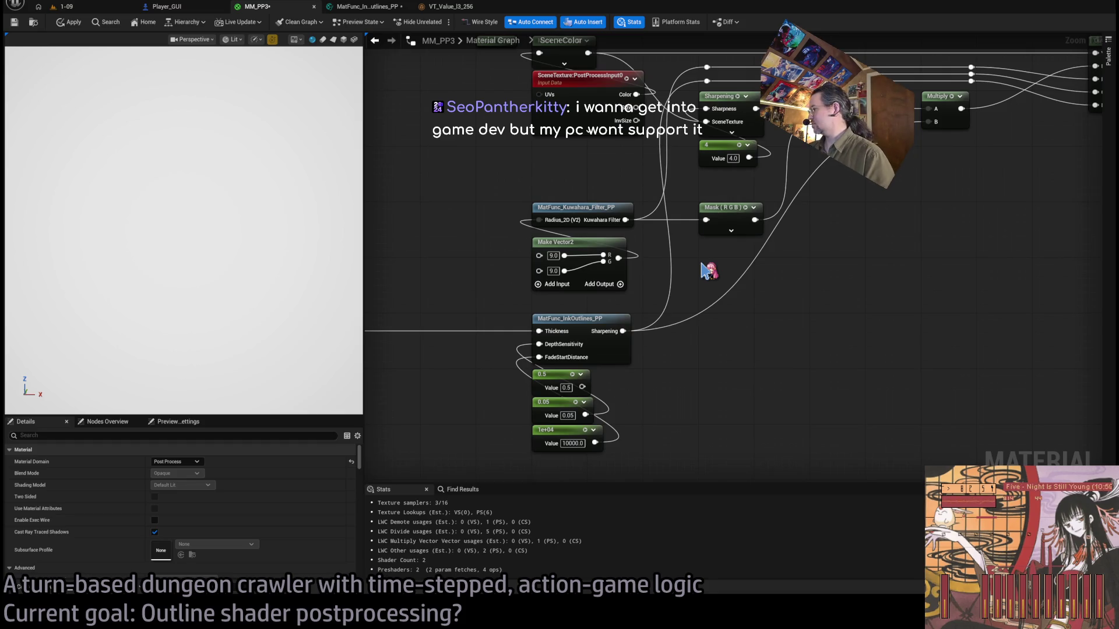
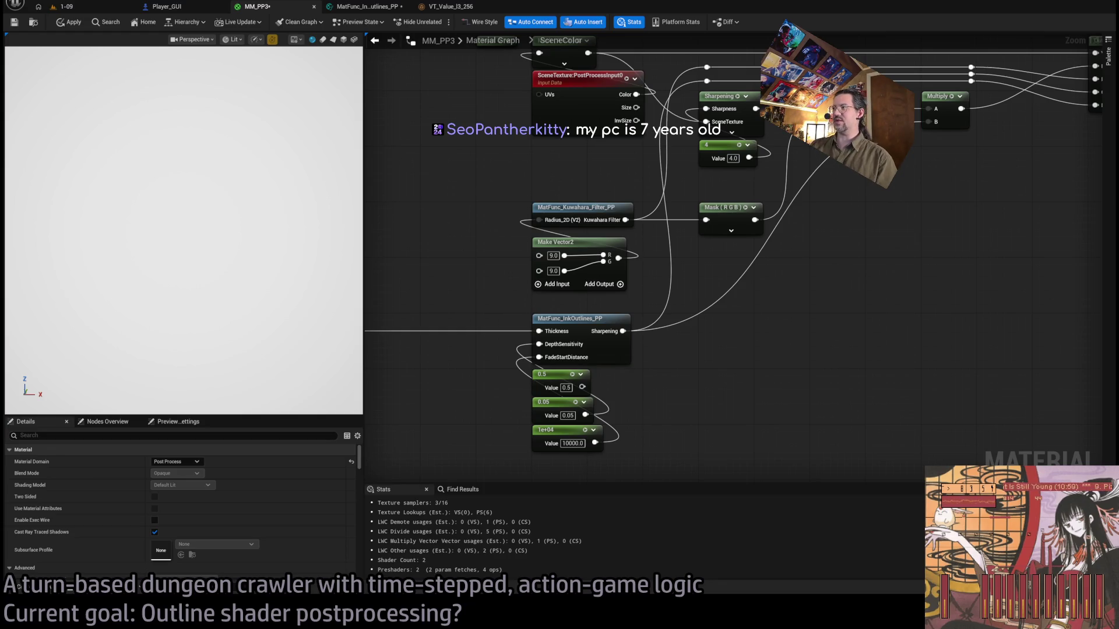
Marquee-select the To-Do comment and its world-position texture chain, and drag them right.
scroll(607, 243, "down", 3)
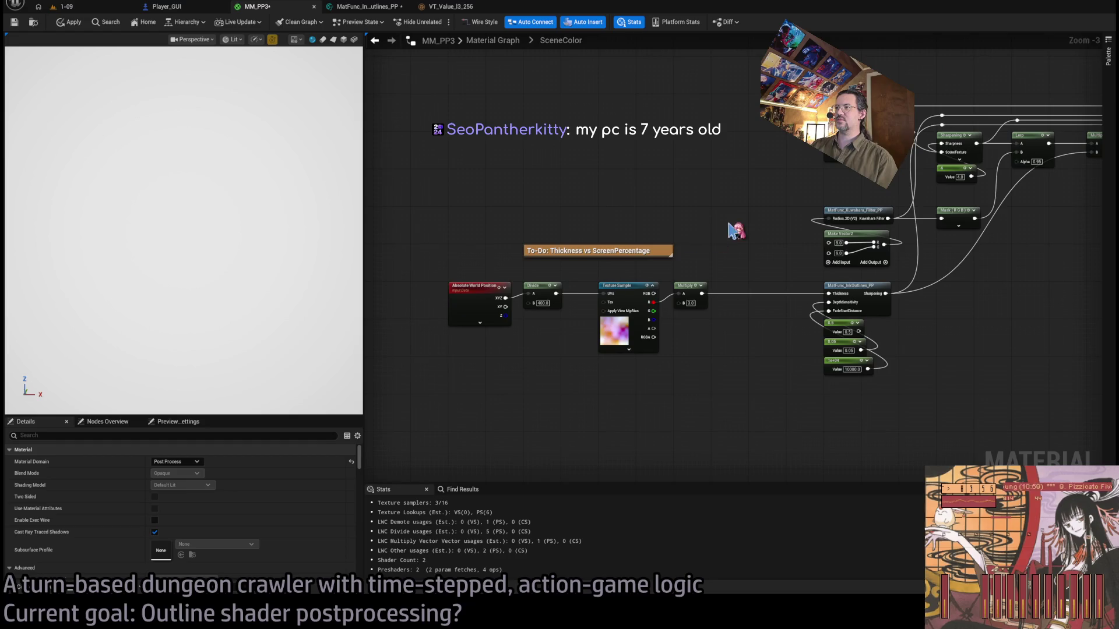
left_click_drag(728, 232, 444, 372)
scroll(486, 298, "up", 3)
left_click_drag(635, 267, 747, 268)
Deselect the moved nodes and pan the Kuwahara and InkOutlines nodes into view.
left_click(722, 184)
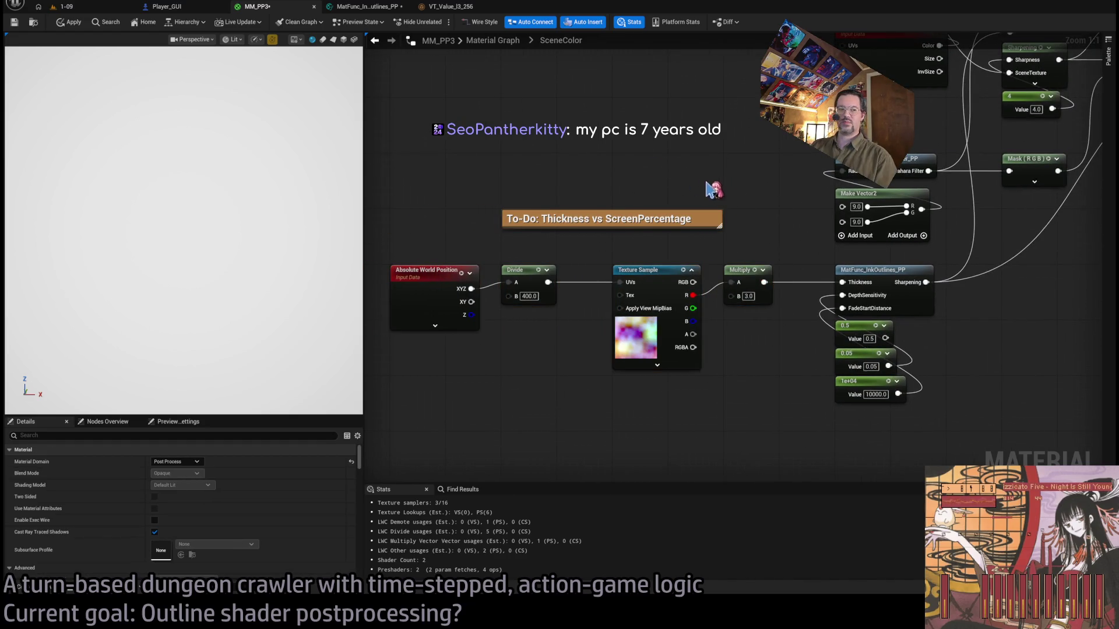
left_click_drag(717, 185, 604, 182)
left_click_drag(692, 207, 564, 284)
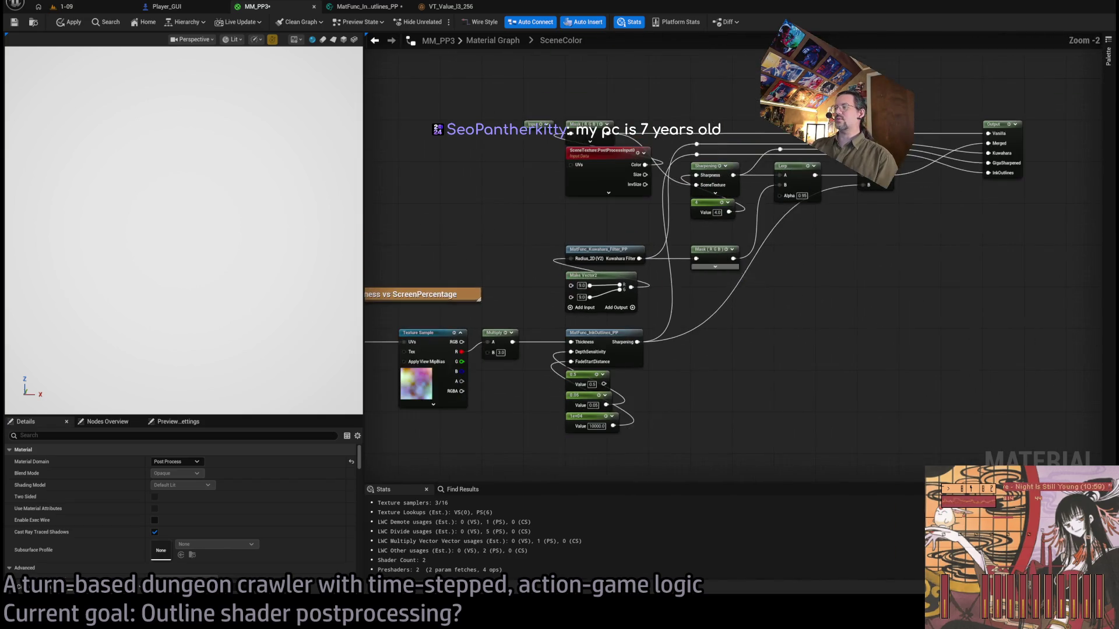
left_click_drag(771, 258, 617, 250)
left_click_drag(619, 315, 688, 313)
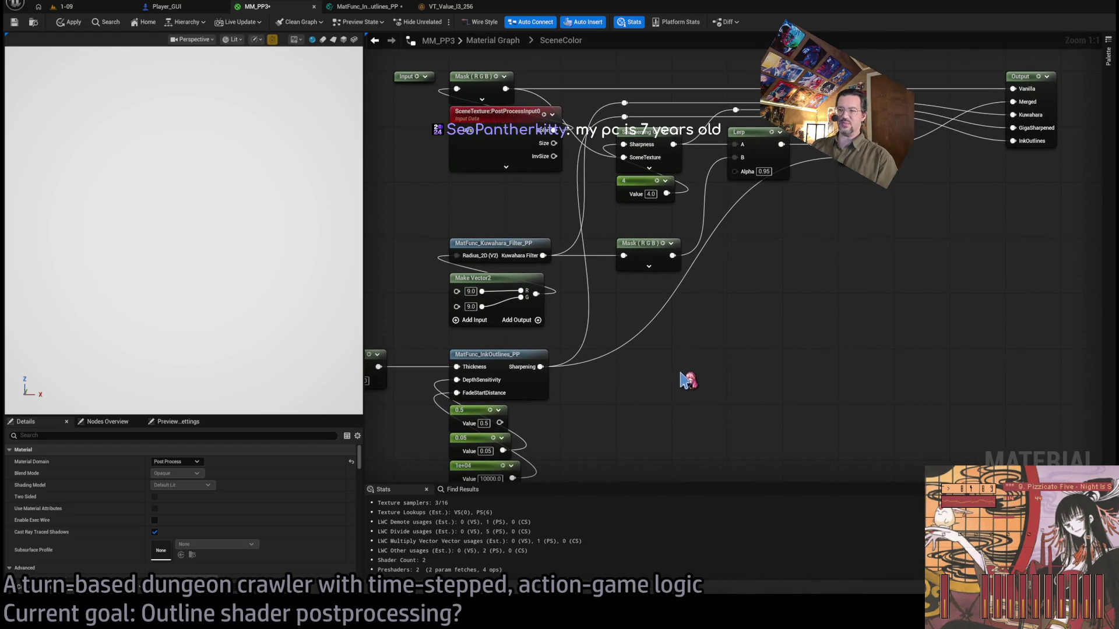
Zoom around the outline graph, then switch to the running level 1-09.
scroll(674, 376, "down", 2)
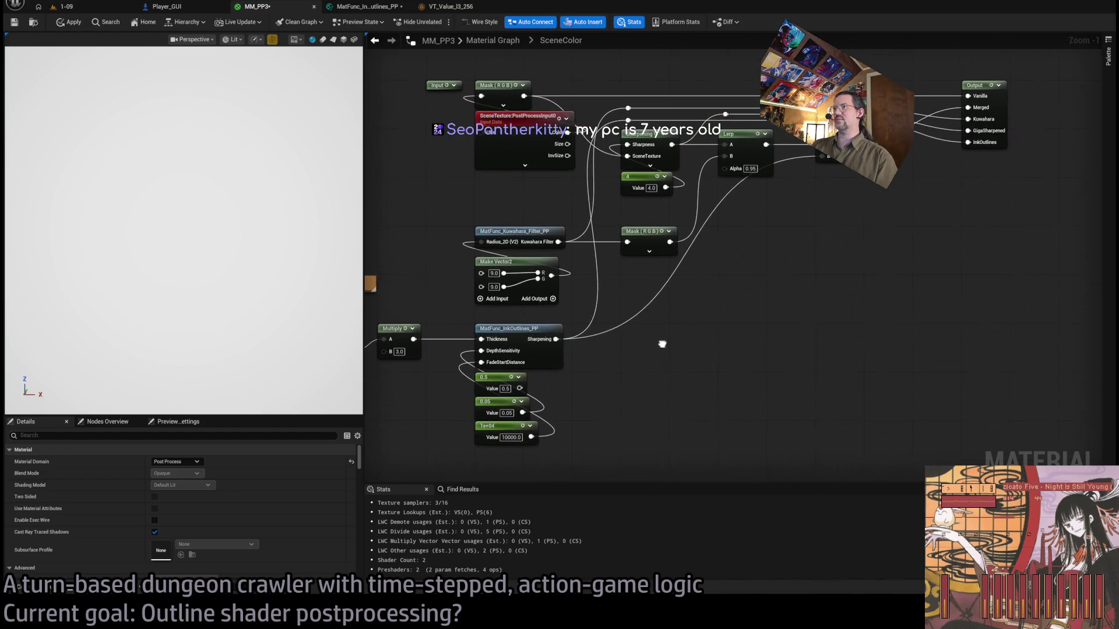
scroll(652, 353, "up", 1)
scroll(649, 355, "down", 1)
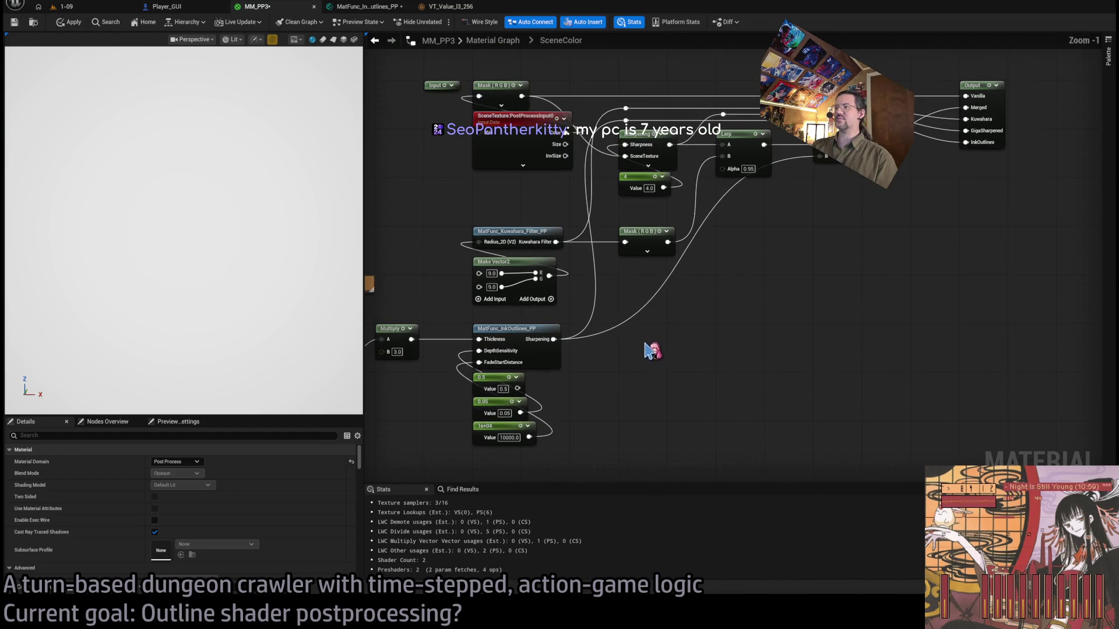
scroll(635, 350, "up", 1)
scroll(620, 287, "down", 1)
scroll(617, 287, "up", 1)
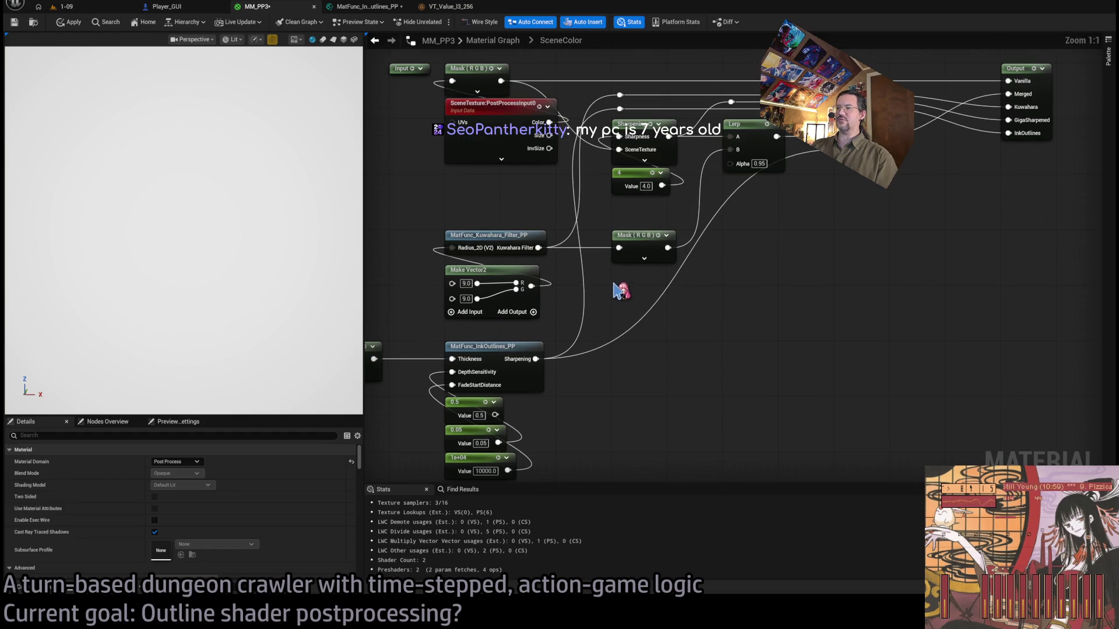
scroll(621, 288, "down", 1)
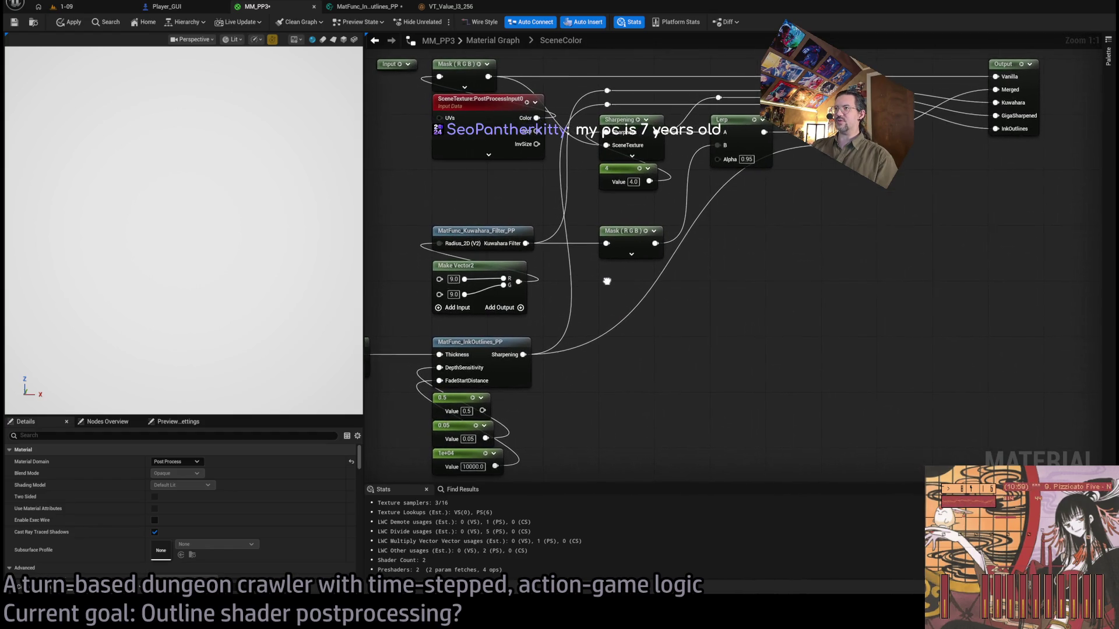
scroll(625, 339, "up", 1)
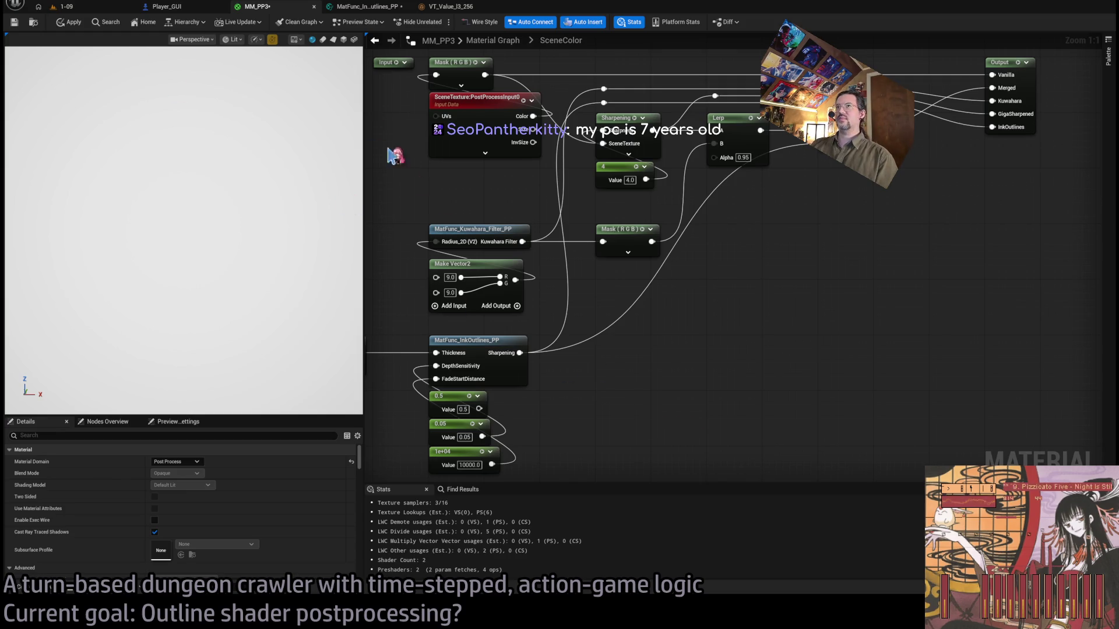
scroll(451, 236, "down", 1)
scroll(624, 239, "down", 1)
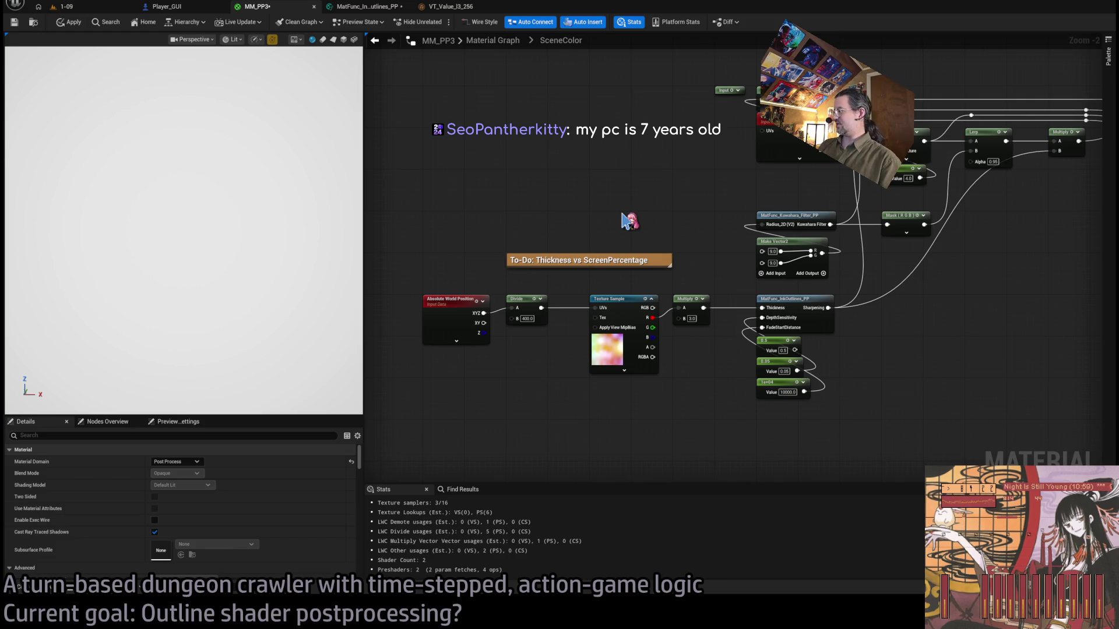
left_click(97, 10)
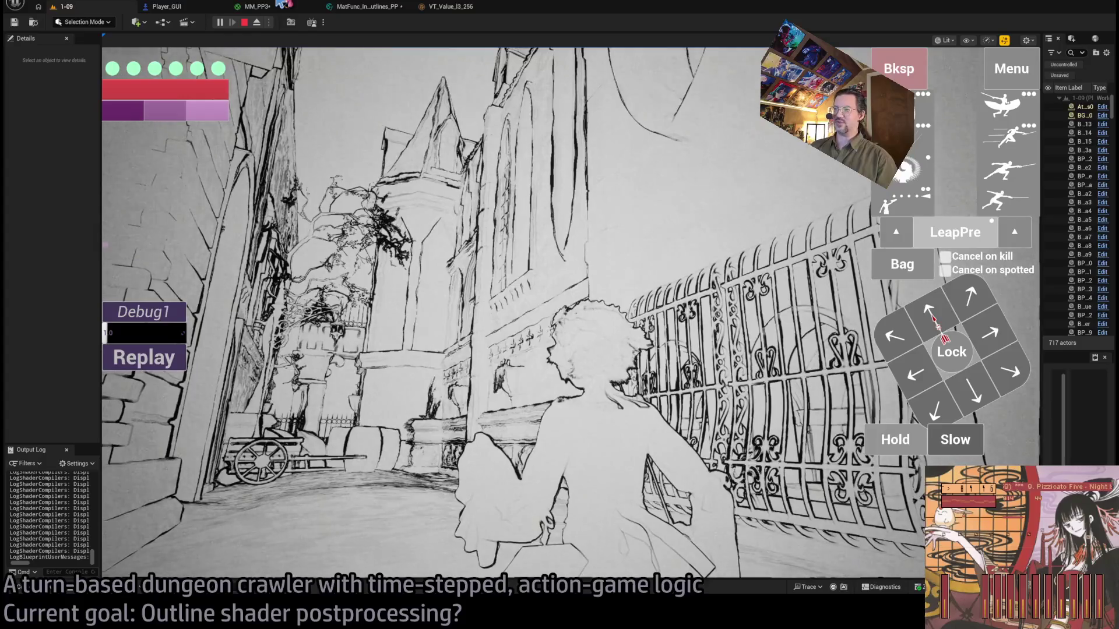
left_click(260, 7)
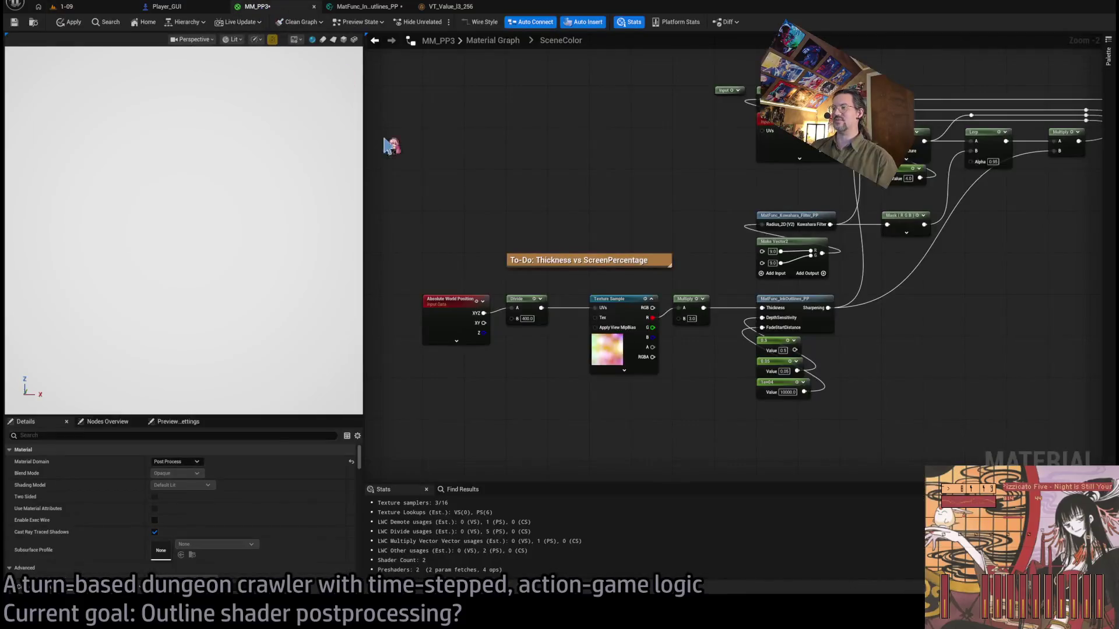
Pan to the Divide and Texture Sample chain and inspect the Texture Sample's texture.
scroll(717, 315, "up", 2)
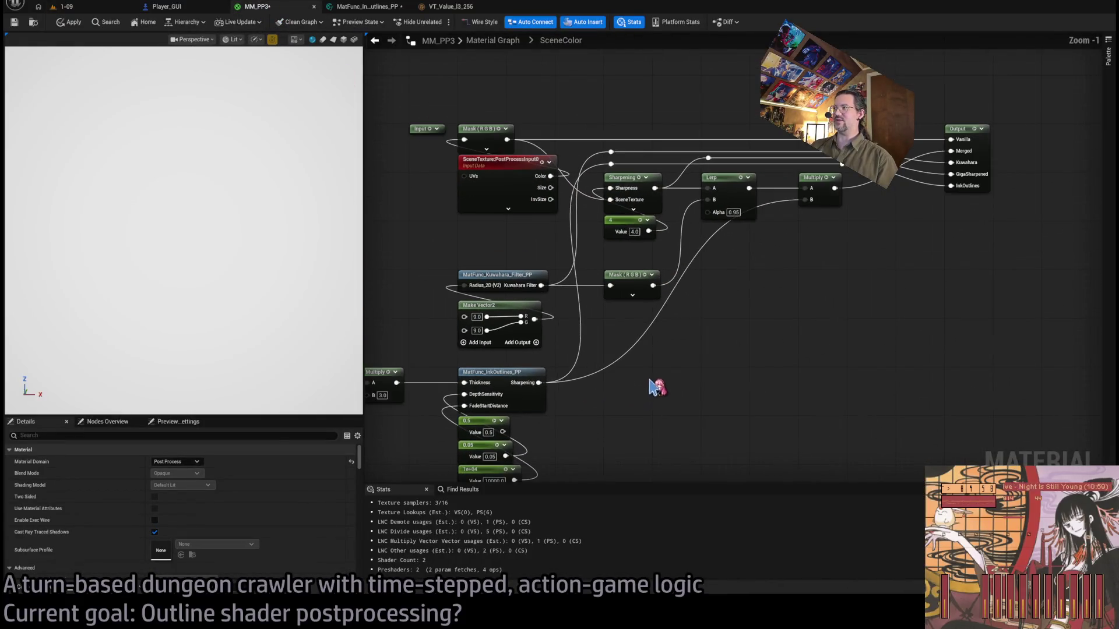
left_click_drag(641, 377, 789, 313)
left_click_drag(694, 399, 756, 399)
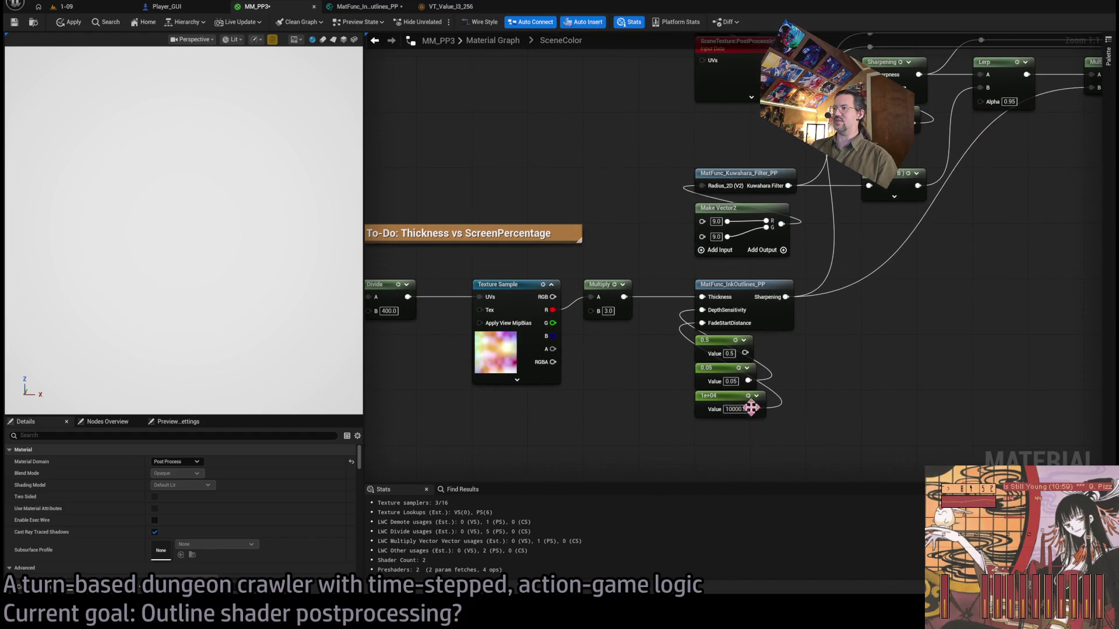
left_click_drag(490, 301, 454, 275)
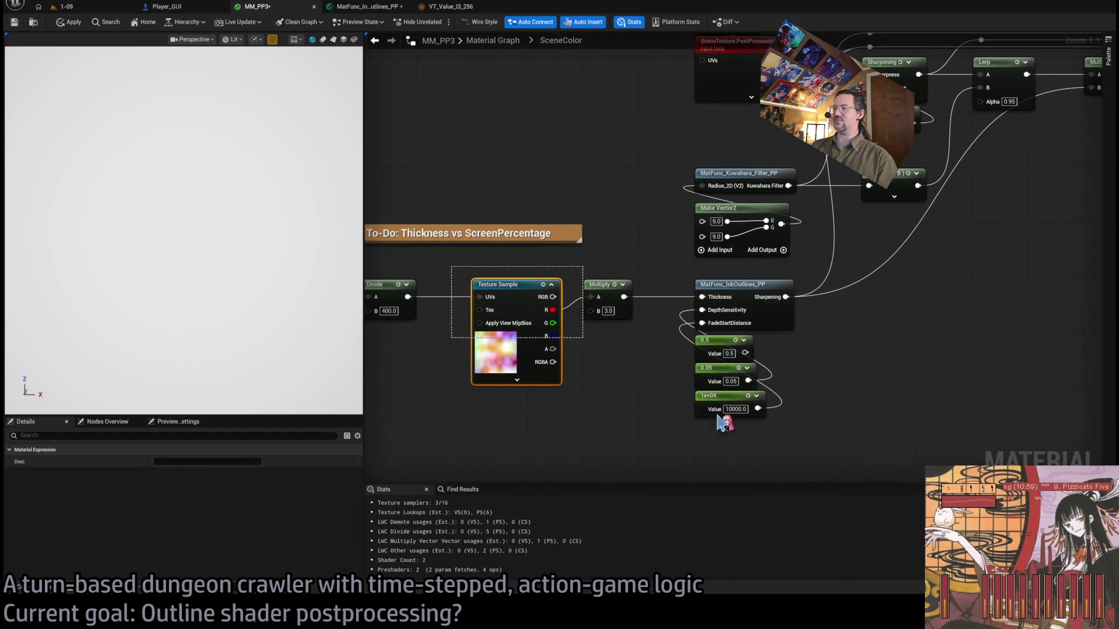
left_click(802, 433)
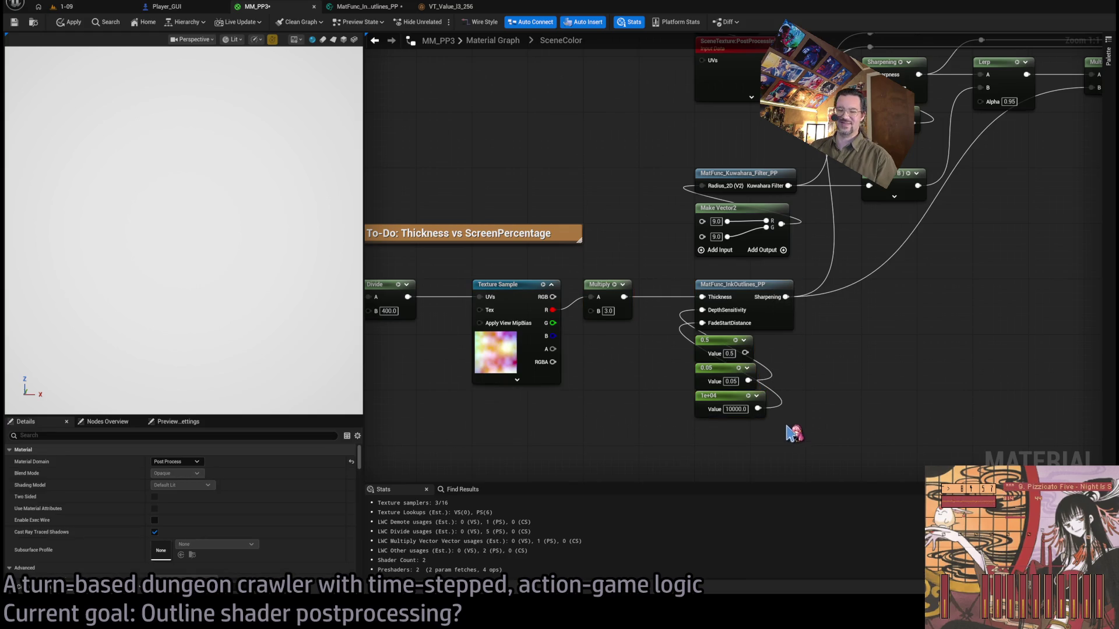
left_click(472, 349)
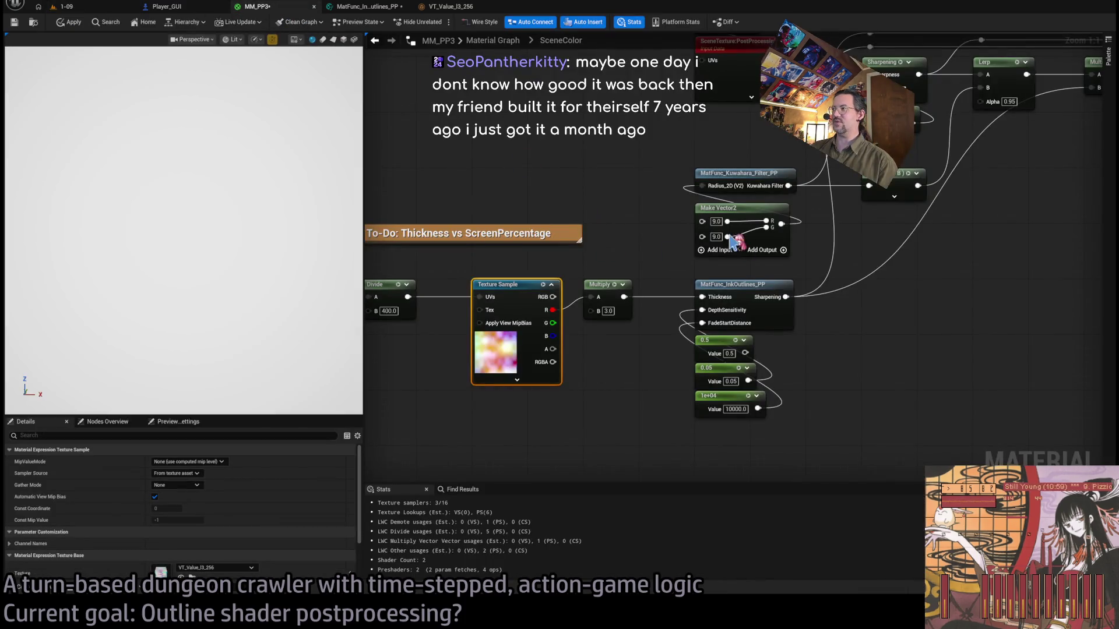
left_click_drag(739, 241, 677, 251)
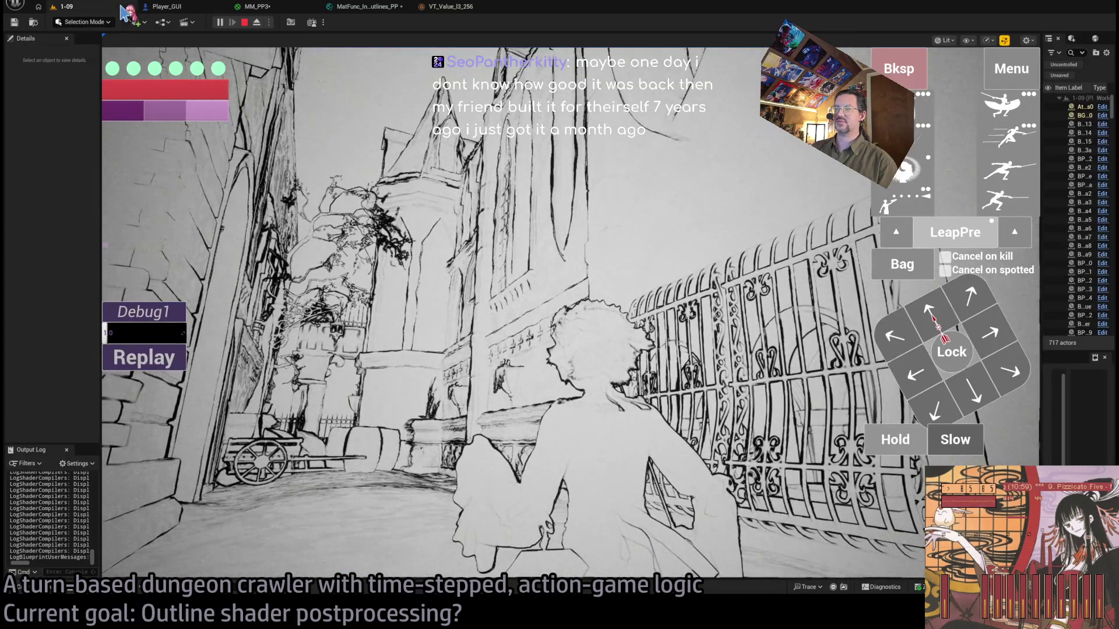
Review the Absolute World Position thickness chain in MM_PP3, then go to MatFunc_InkOutlines_PP.
left_click(300, 12)
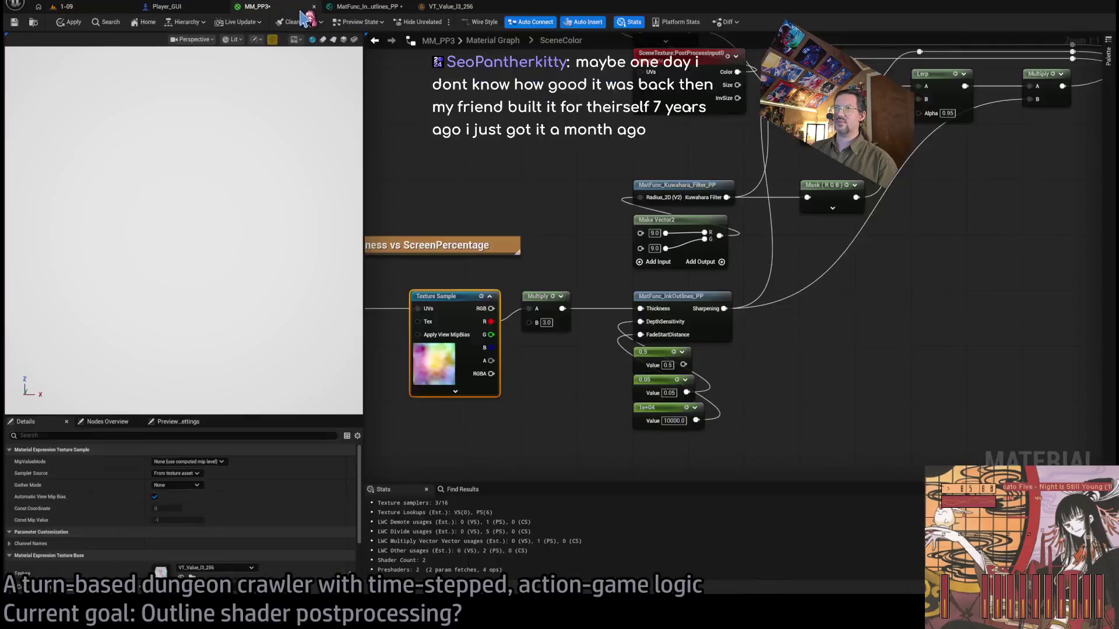
left_click_drag(547, 366, 746, 358)
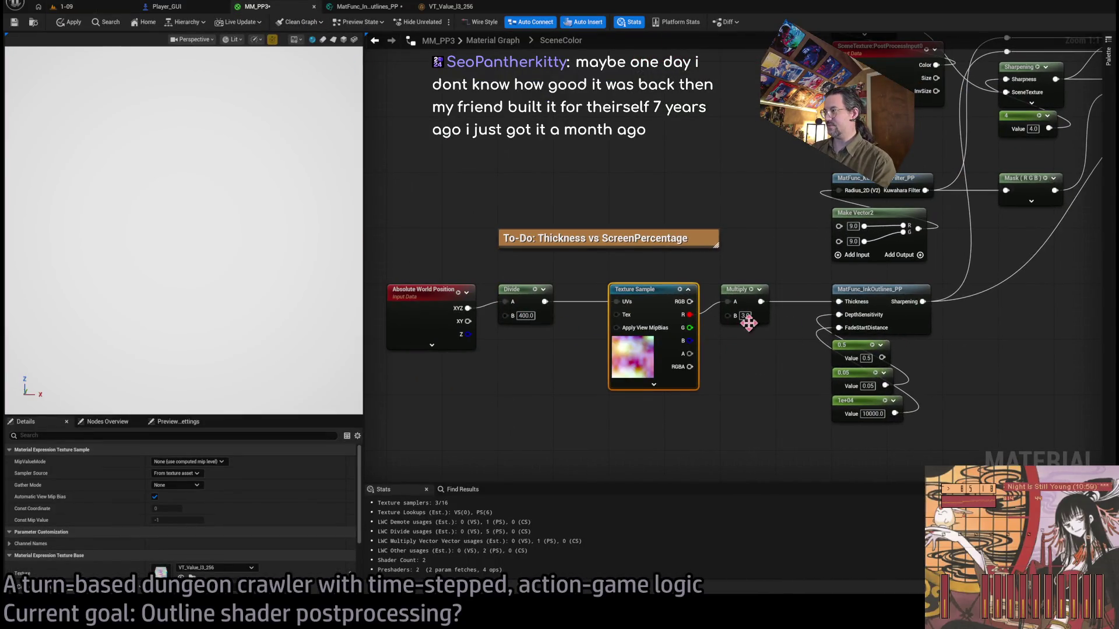
left_click_drag(788, 371, 703, 378)
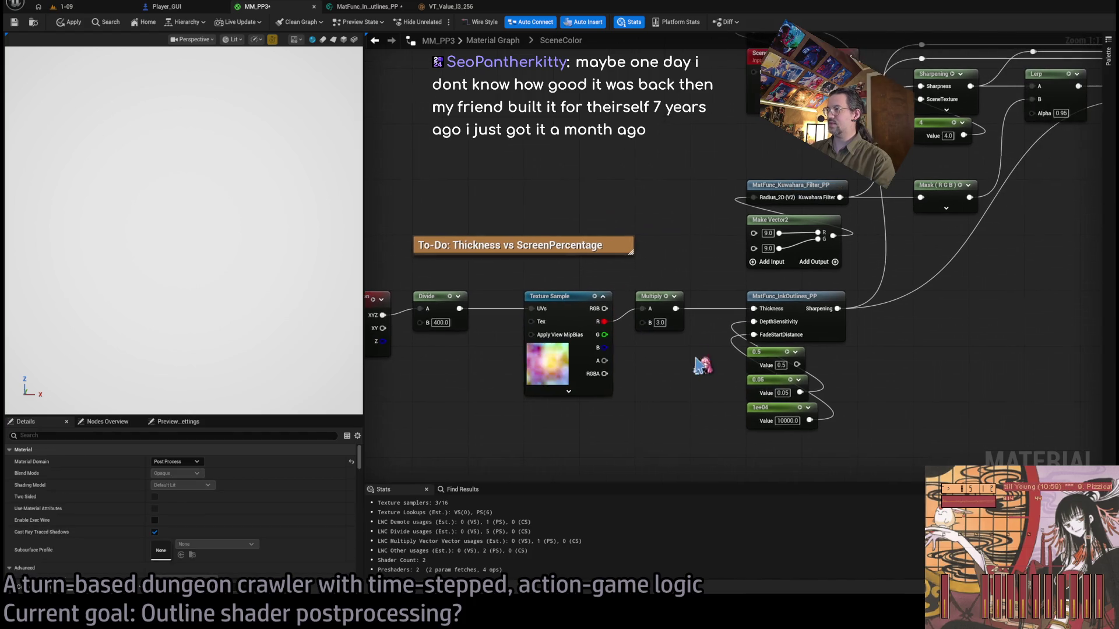
left_click(387, 12)
scroll(673, 291, "up", 4)
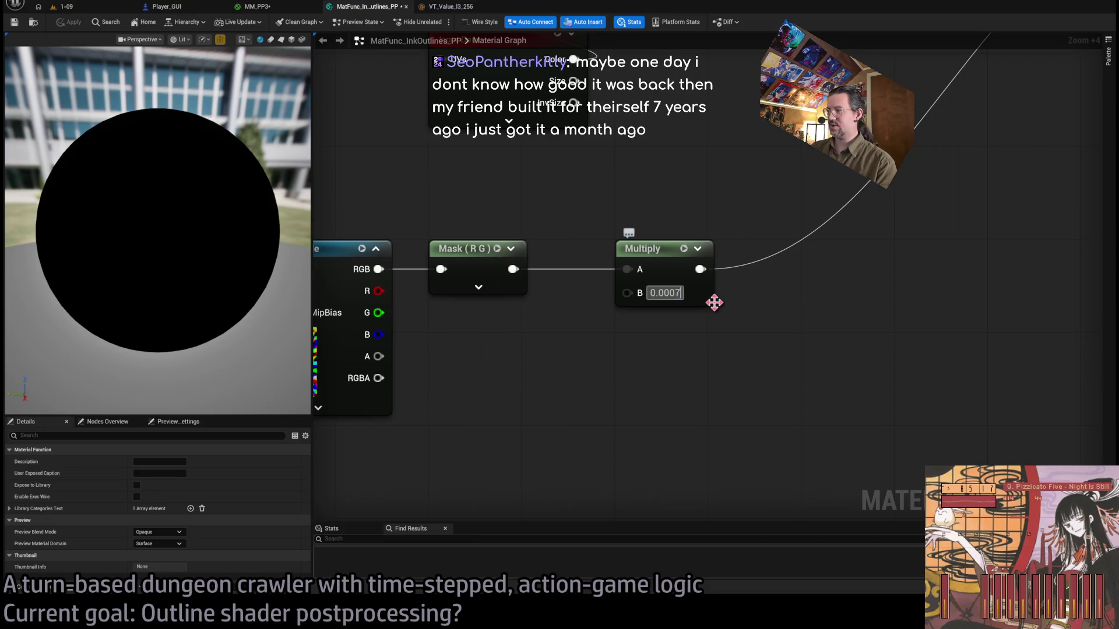
Apply the 0.0007 outline function, check the ink lines down the 1-09 alley, and return to MM_PP3.
left_click(72, 23)
left_click(66, 7)
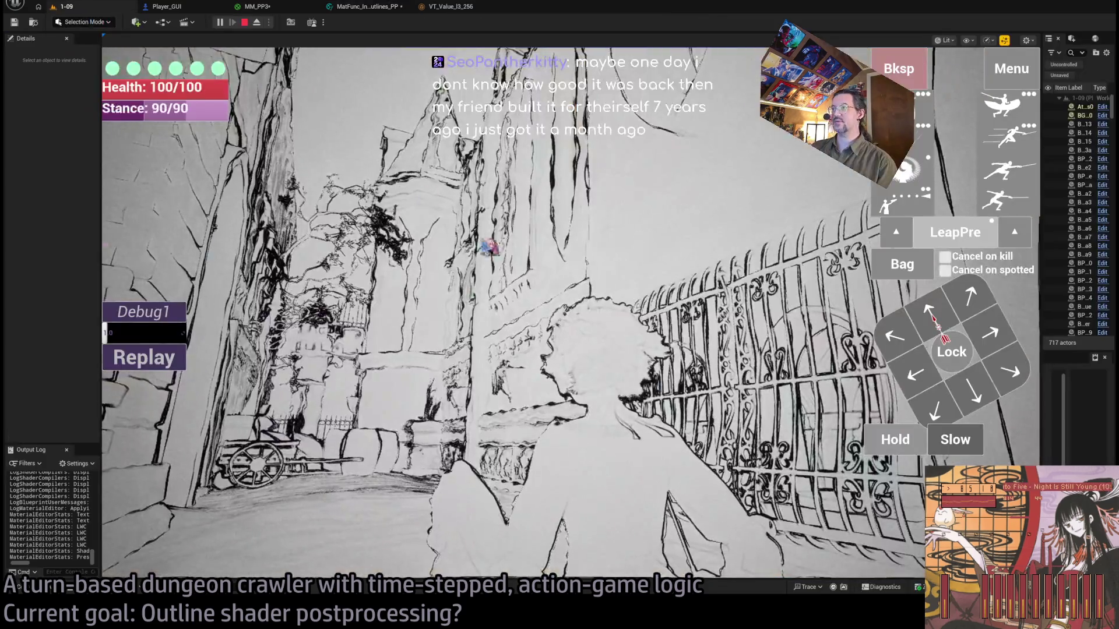
left_click(579, 298)
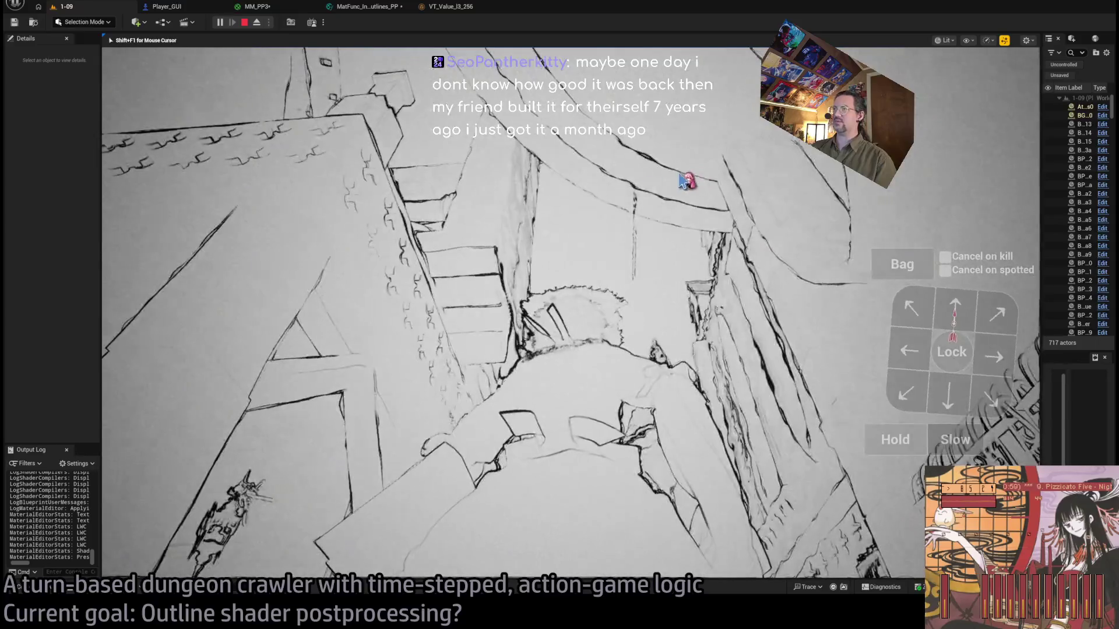
left_click(573, 193)
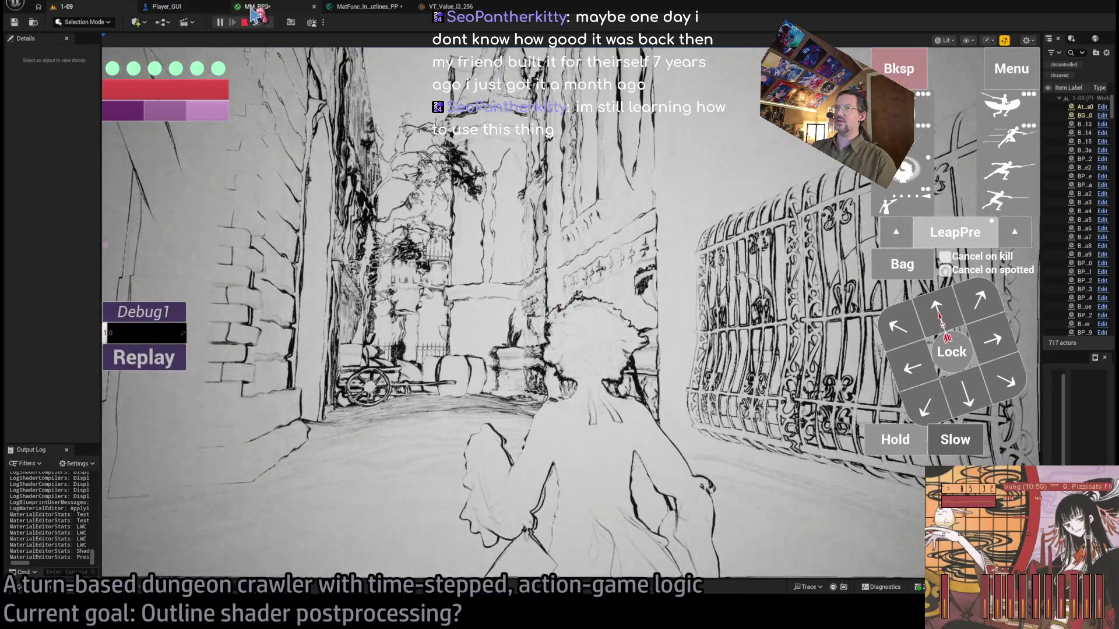
left_click(254, 8)
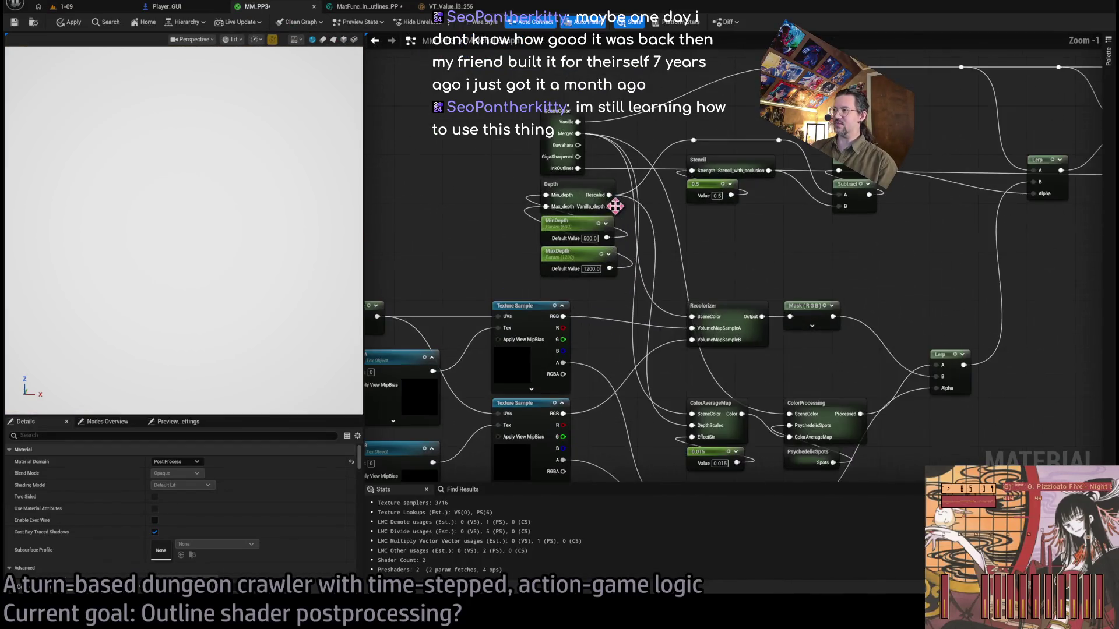
Wire a different branch into MM_PP3's Emissive Color and view the result in level 1-09.
left_click_drag(590, 151, 501, 222)
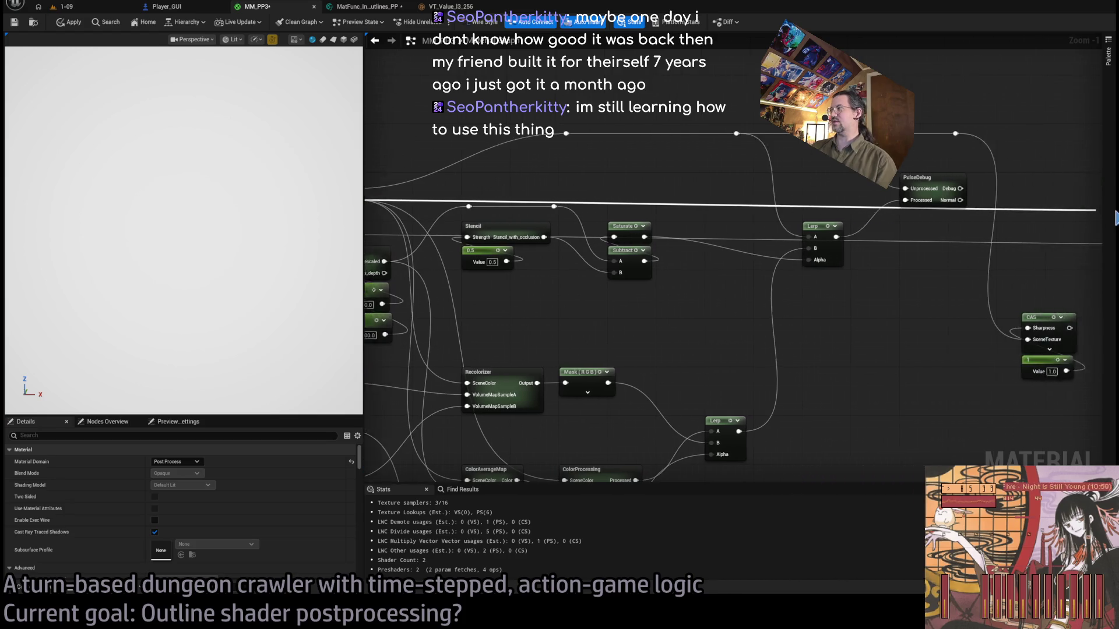
left_click_drag(1115, 219, 991, 246)
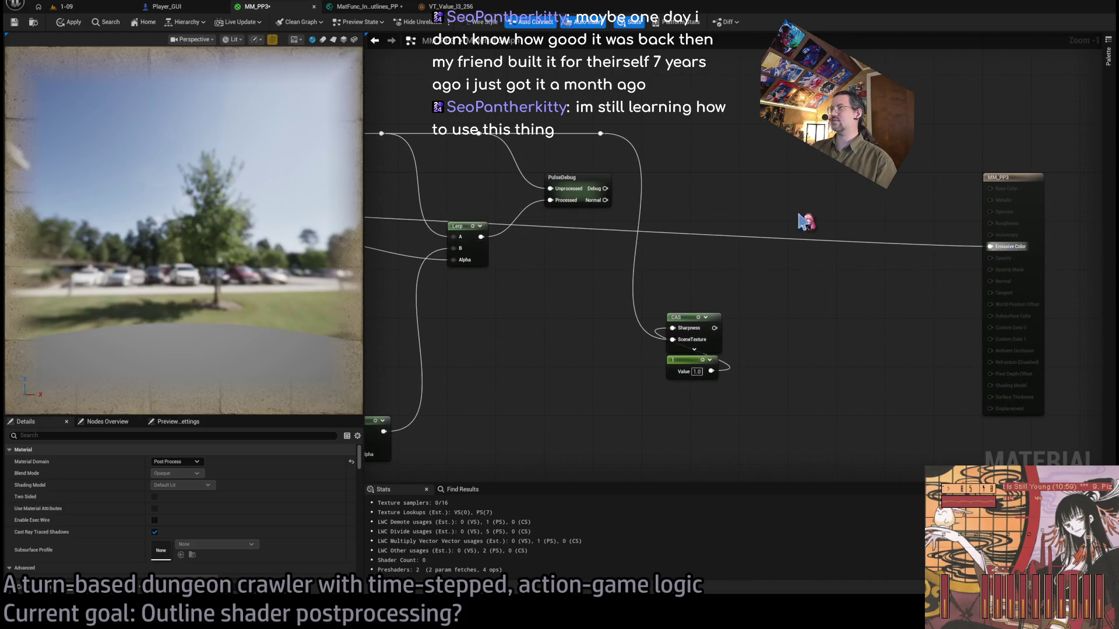
left_click(82, 7)
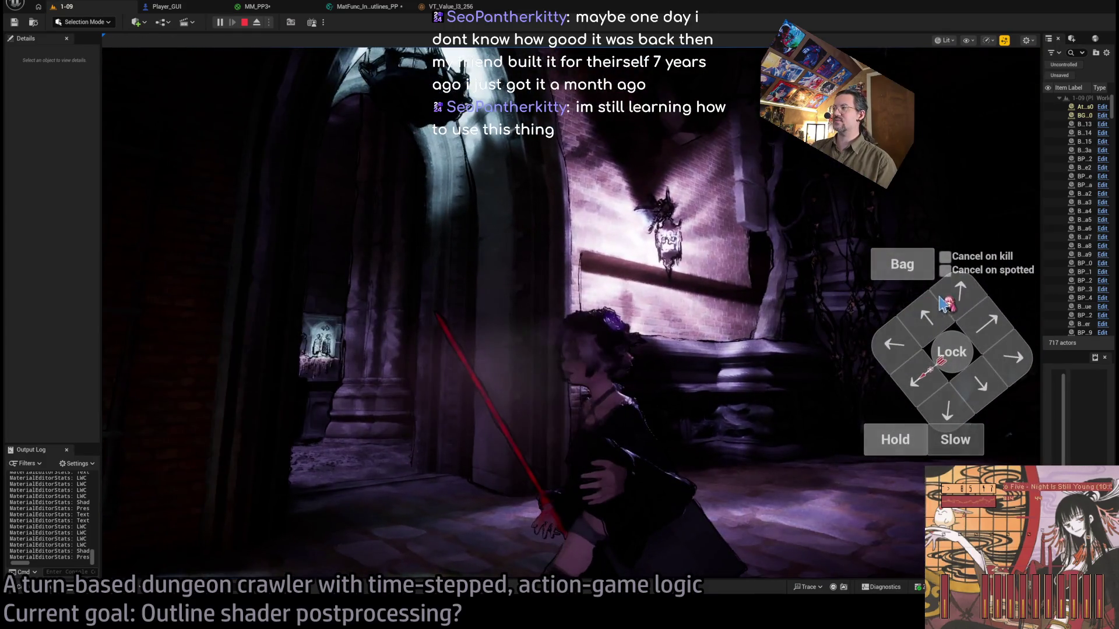
Play several turns in level 1-09, viewing the chandelier from different angles, then stop the session.
left_click(941, 302)
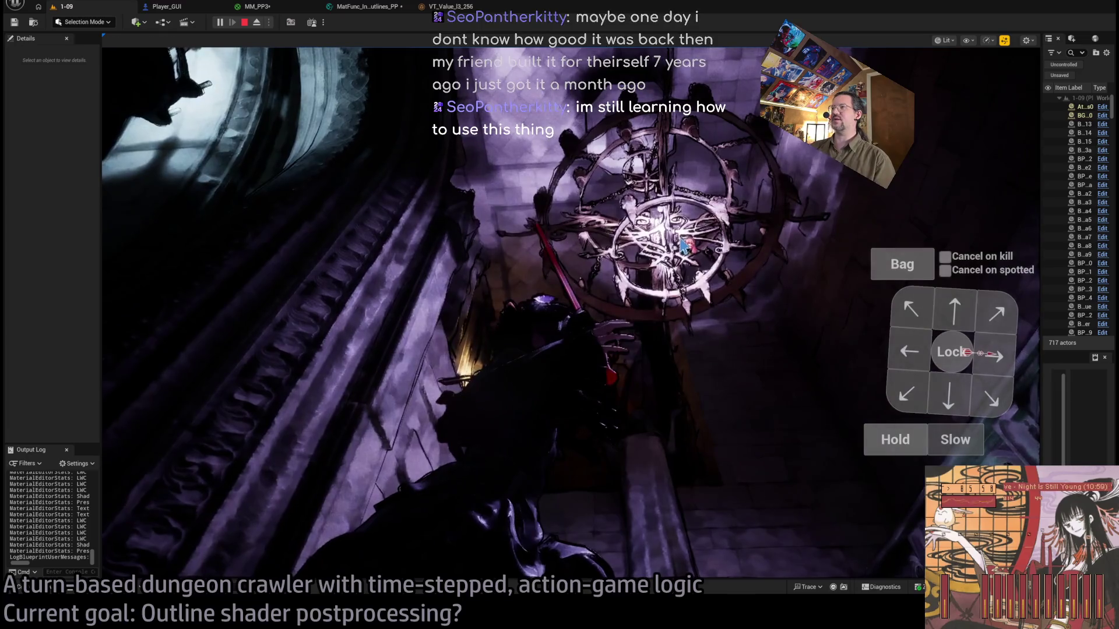
left_click(684, 244)
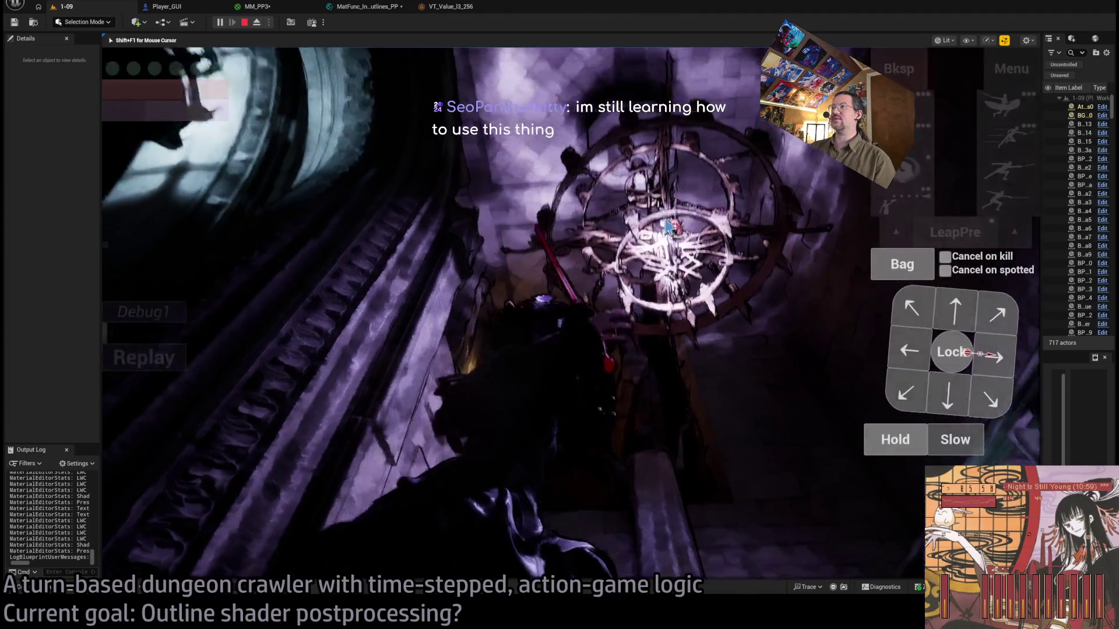
left_click(648, 250)
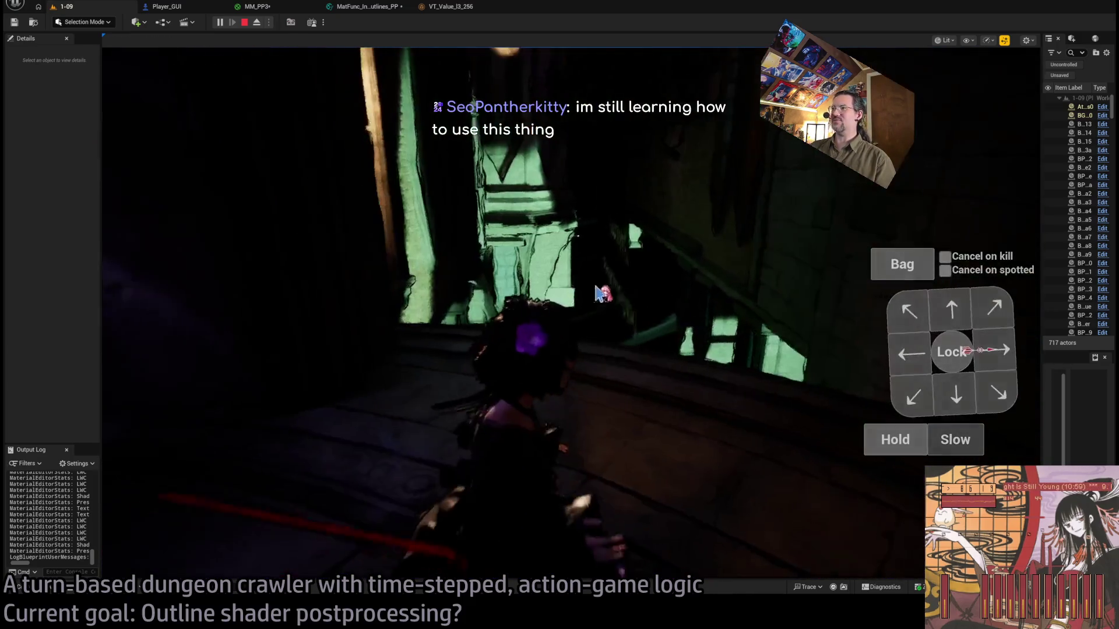
left_click(942, 313)
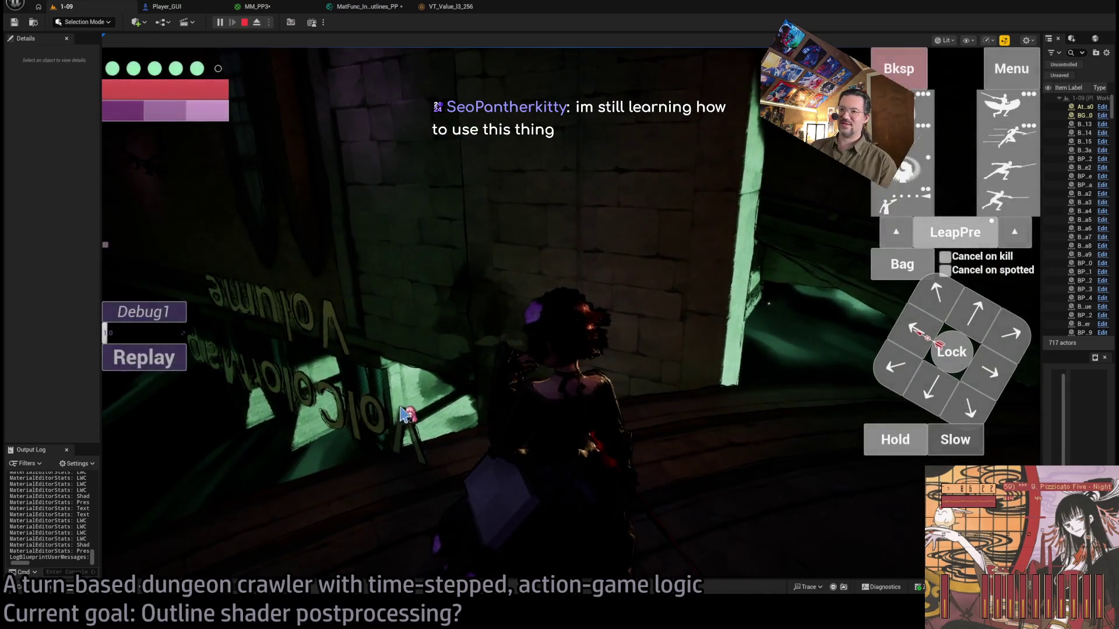
left_click(402, 414)
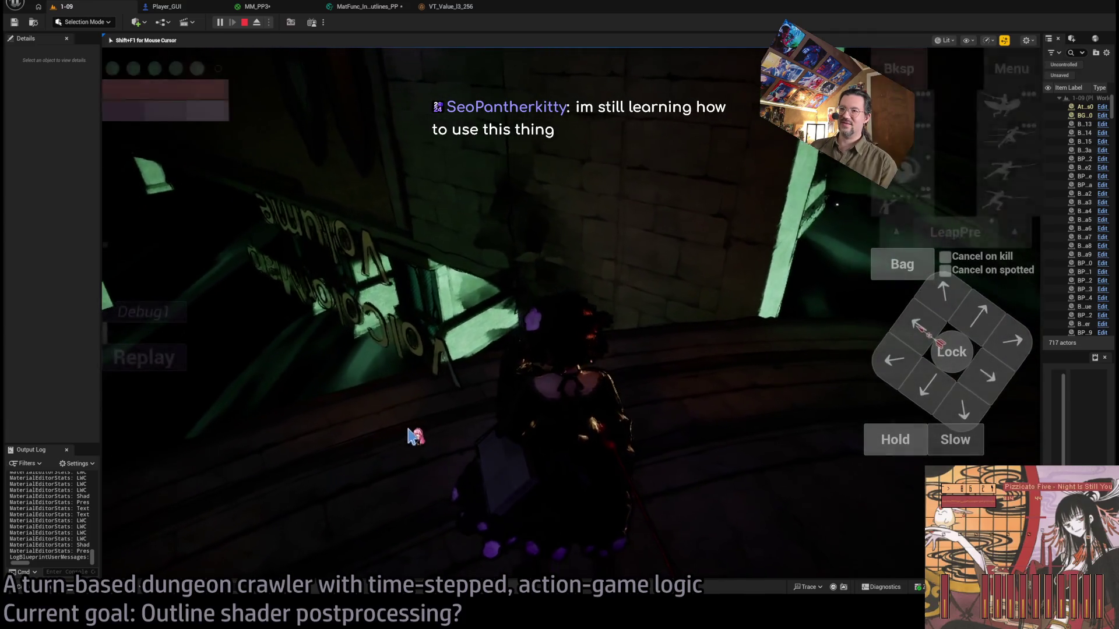
left_click(910, 321)
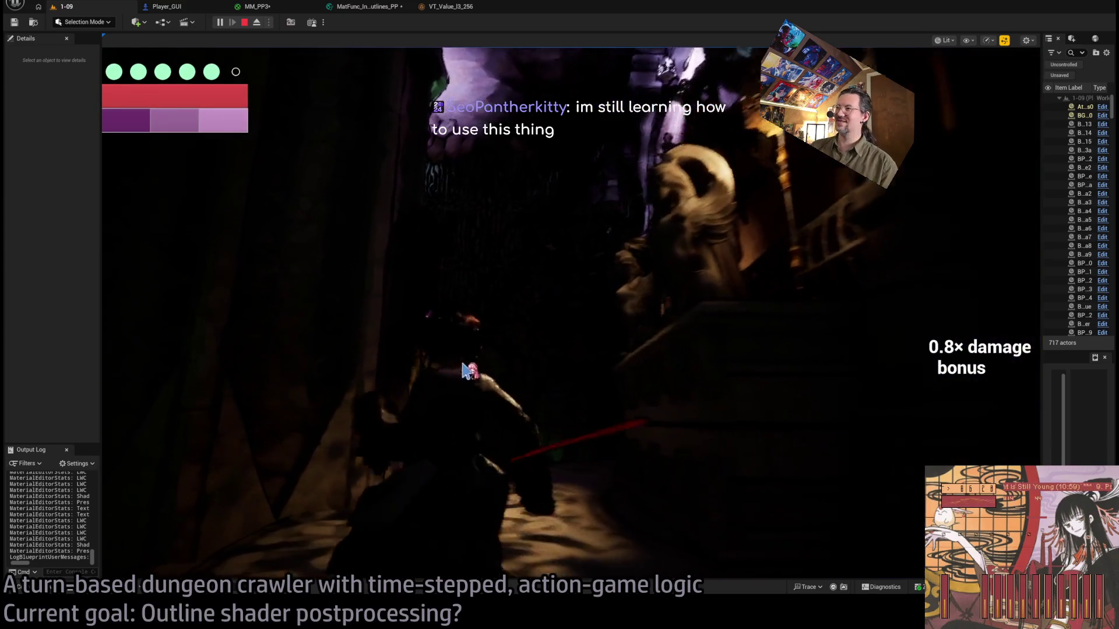
left_click(590, 320)
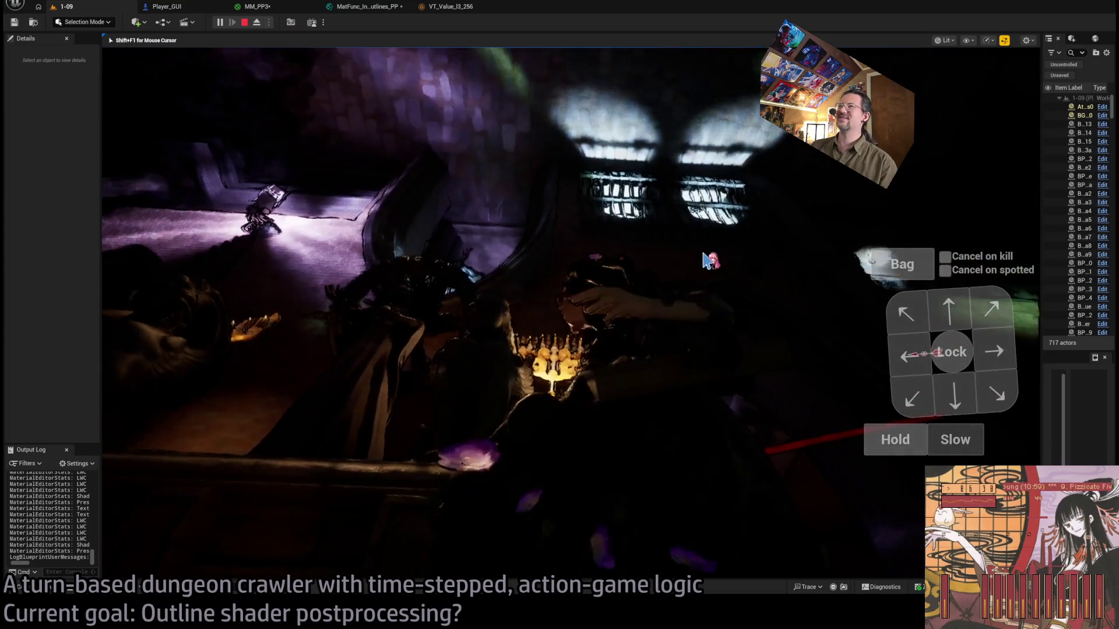
left_click(245, 24)
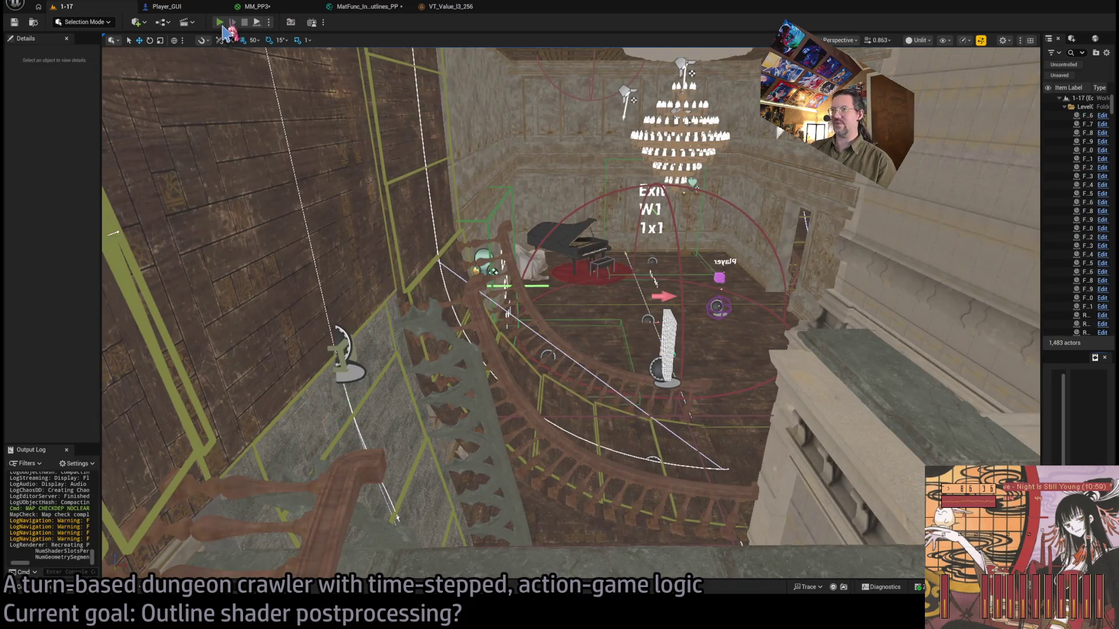
Start playing level 1-17 and run a turn with a leaping thrust and two projectile attacks.
key("alt+p")
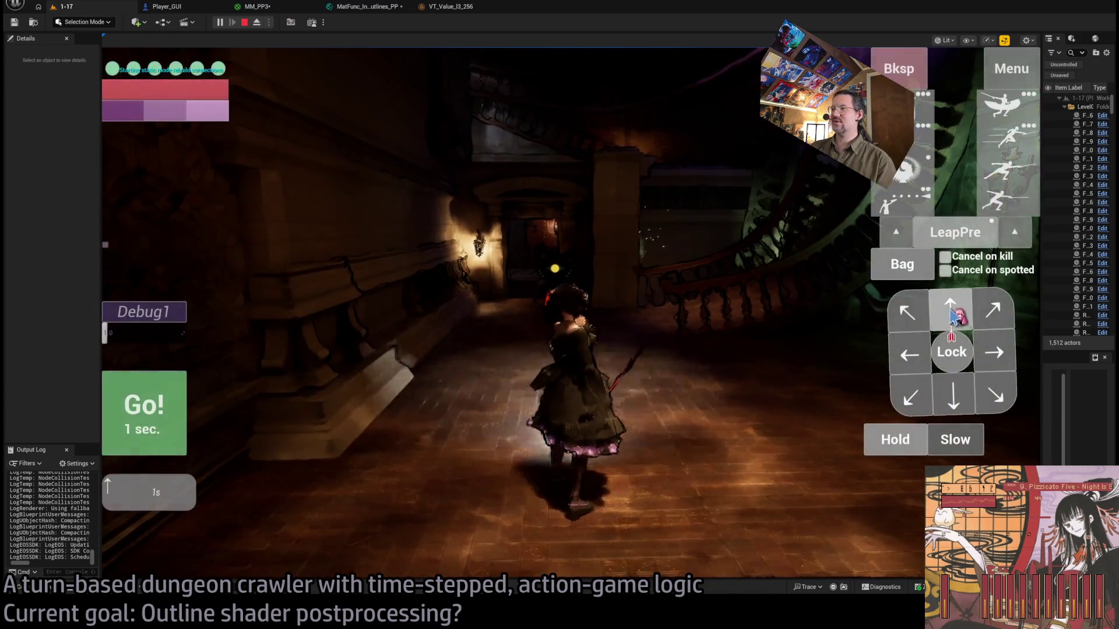
left_click(144, 421)
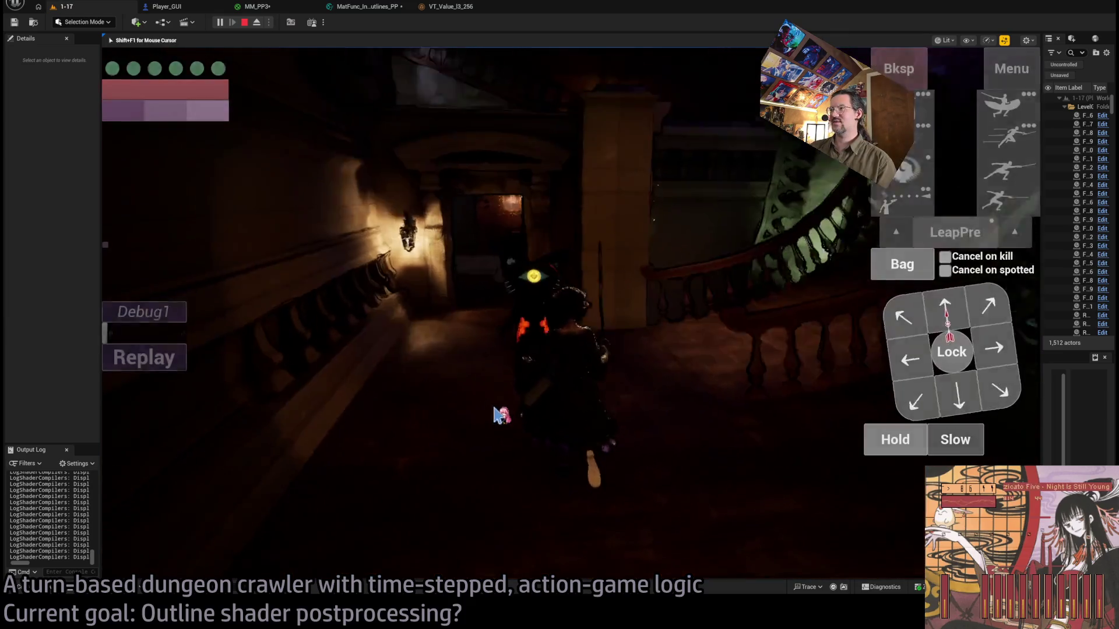
left_click(1017, 114)
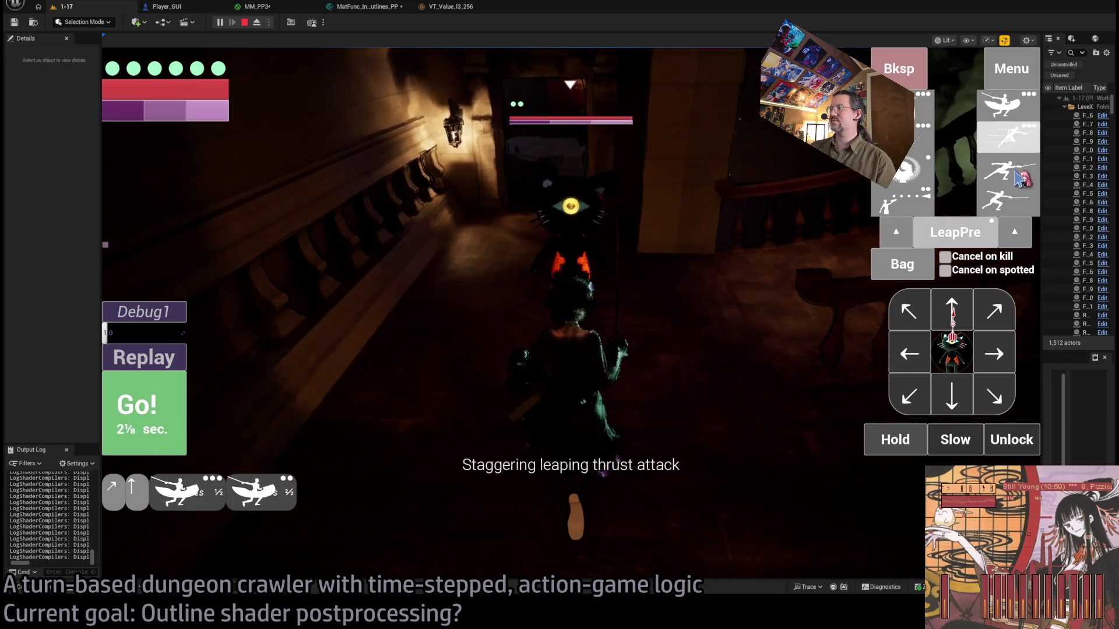
left_click(1019, 173)
key("space")
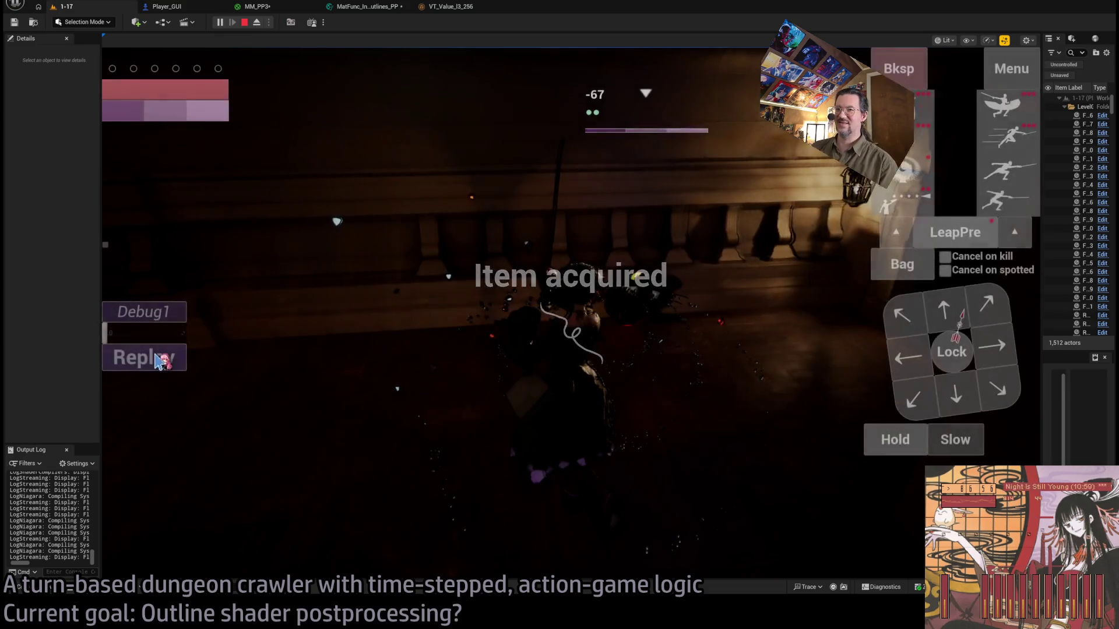
left_click(157, 358)
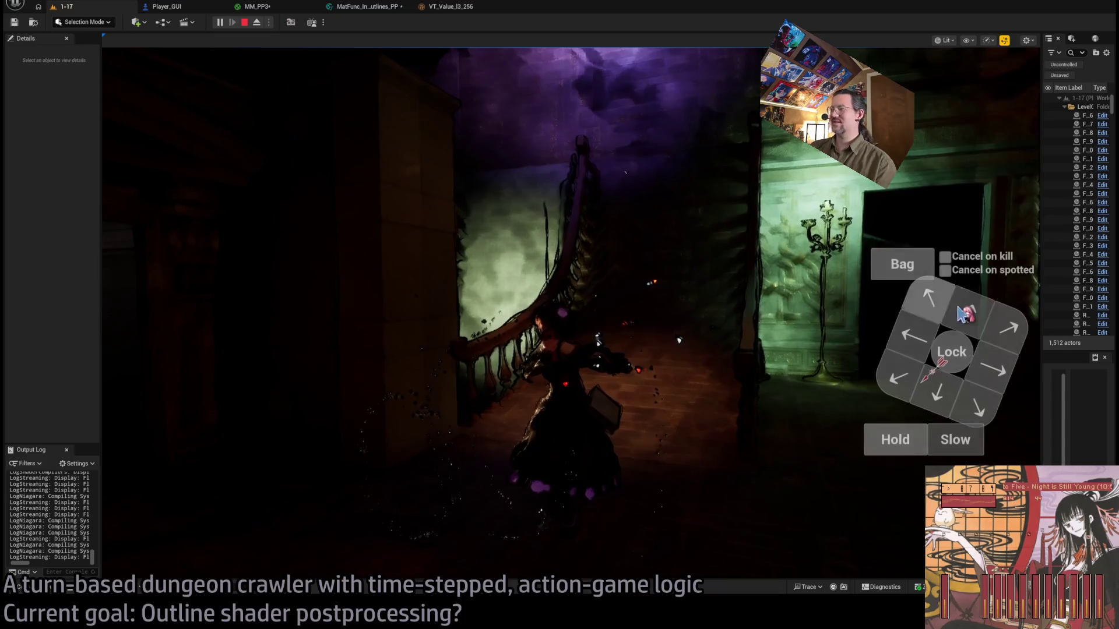
Move the character up the staircase and then toward the upper-left.
left_click(972, 316)
left_click(163, 416)
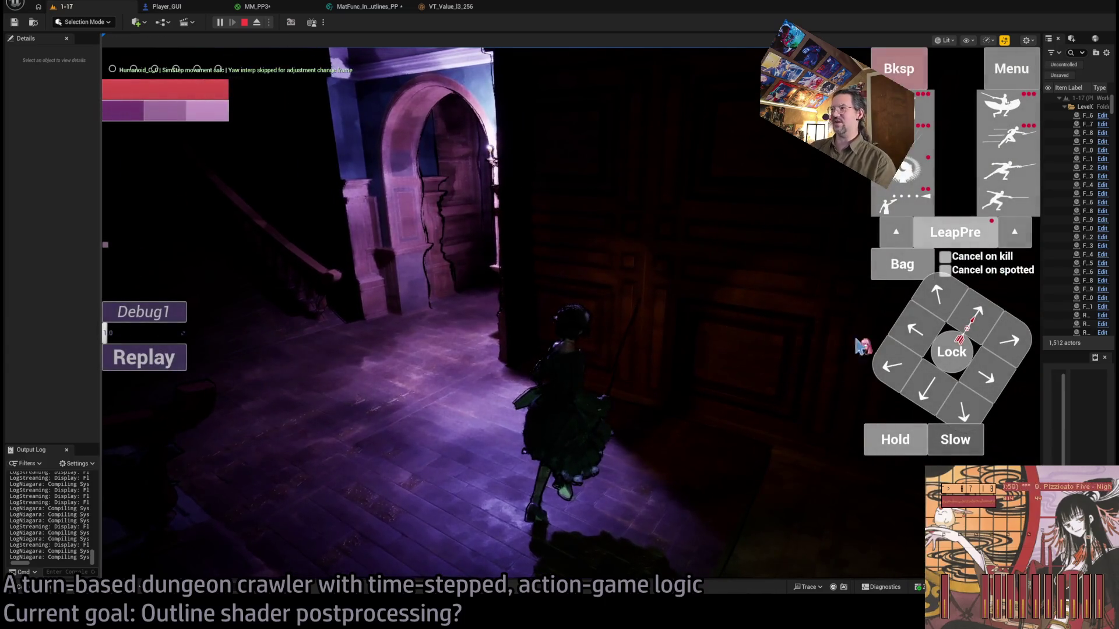
left_click(915, 331)
left_click(178, 428)
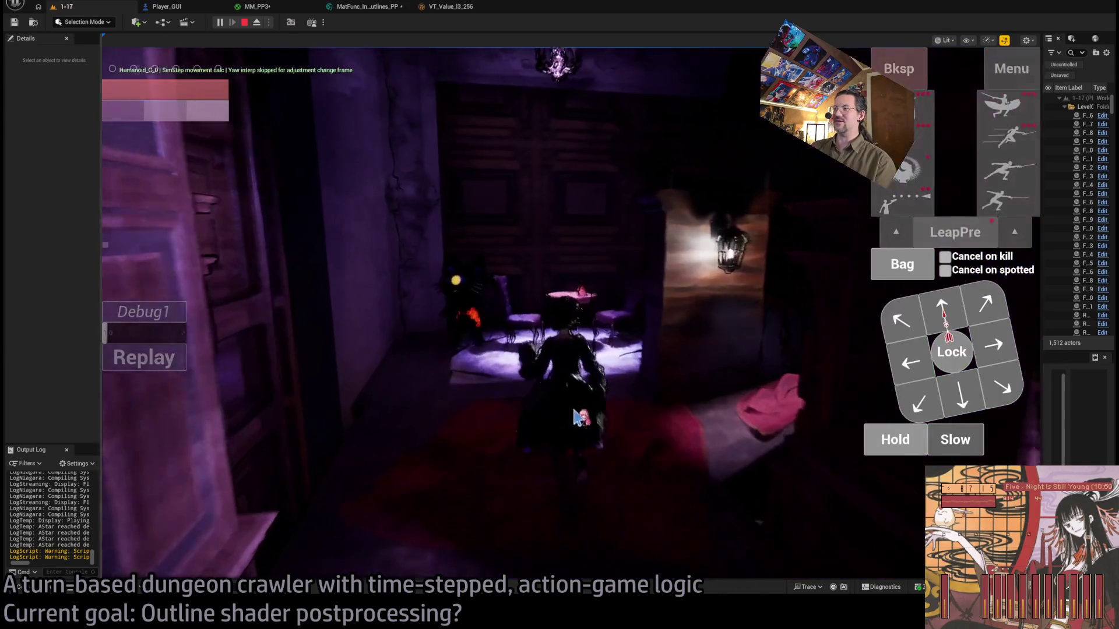
Lock onto the cat, use the fabric scraps for stamina, and run three fencing attacks.
left_click(947, 359)
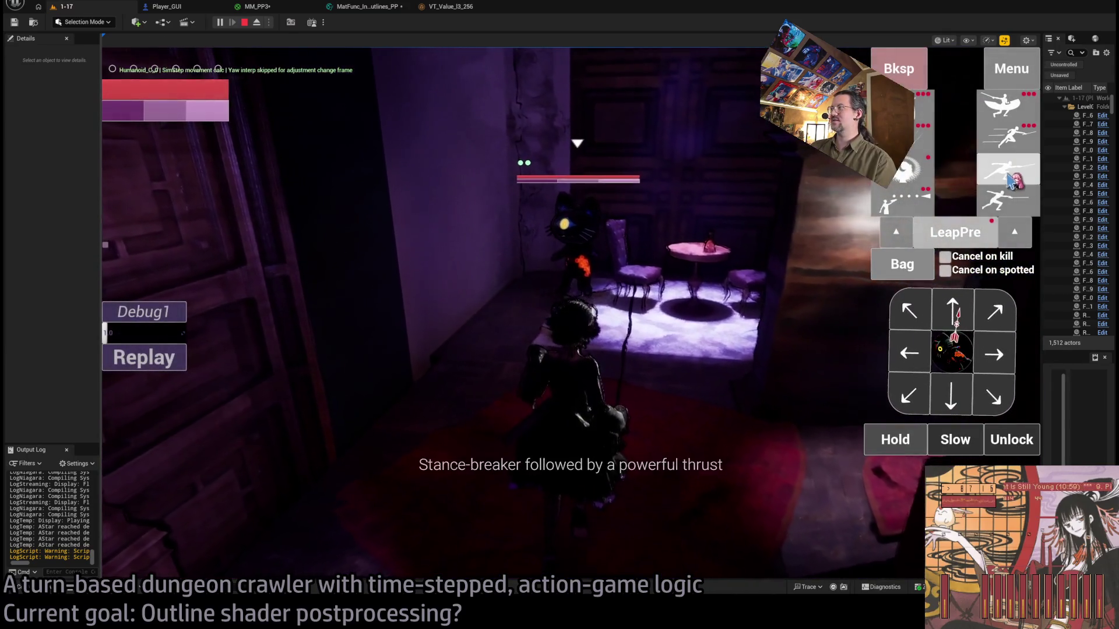
left_click(955, 238)
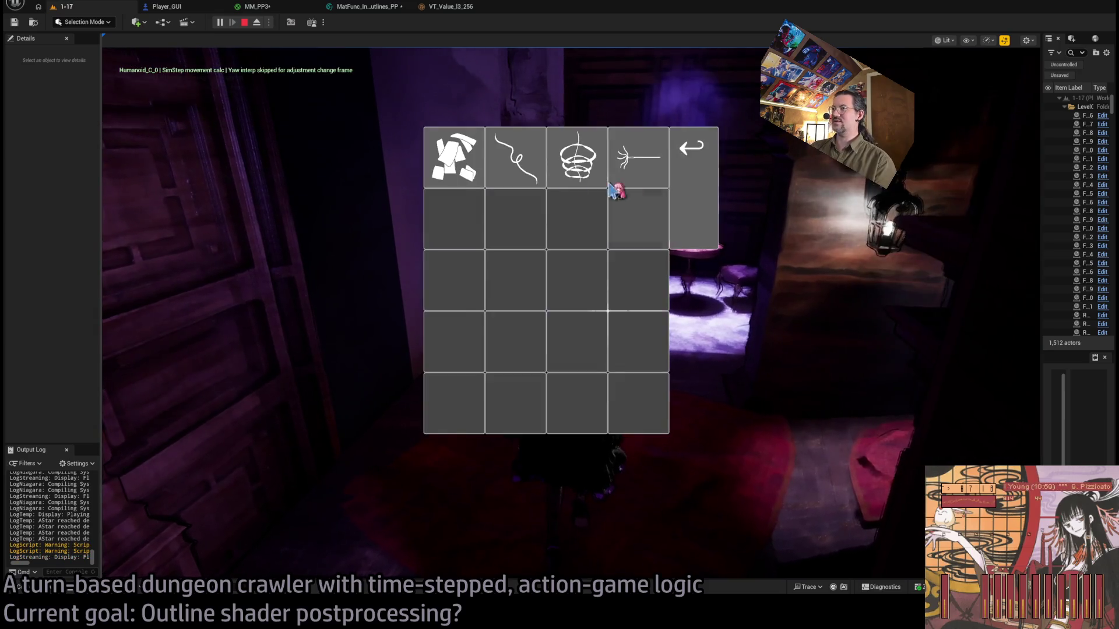
left_click(451, 174)
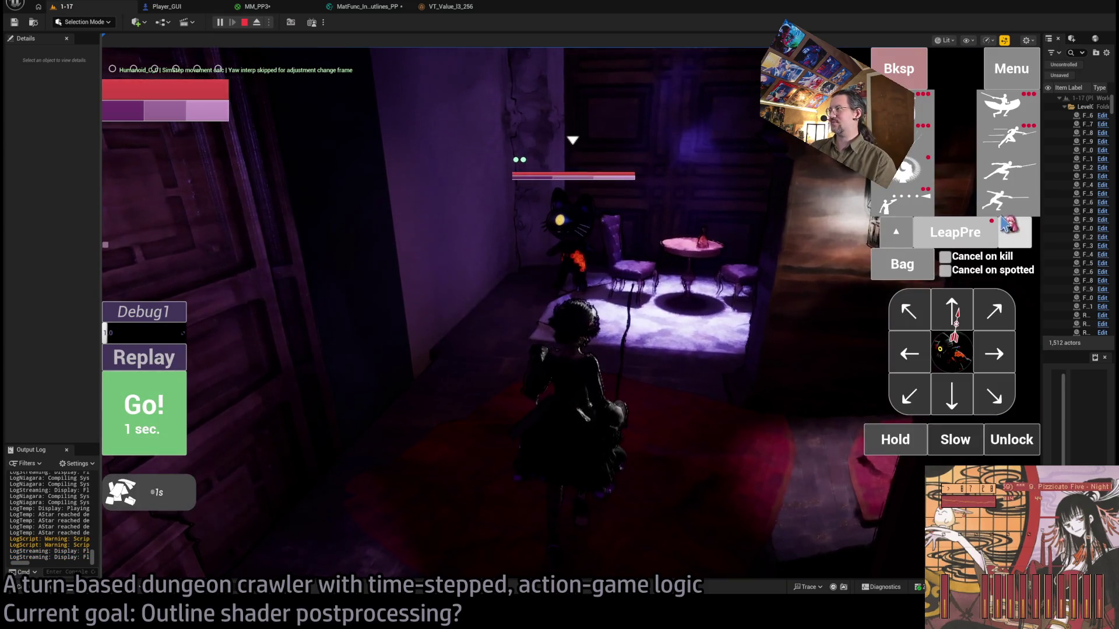
left_click(1008, 201)
left_click(1008, 201)
left_click(1008, 201)
left_click(144, 408)
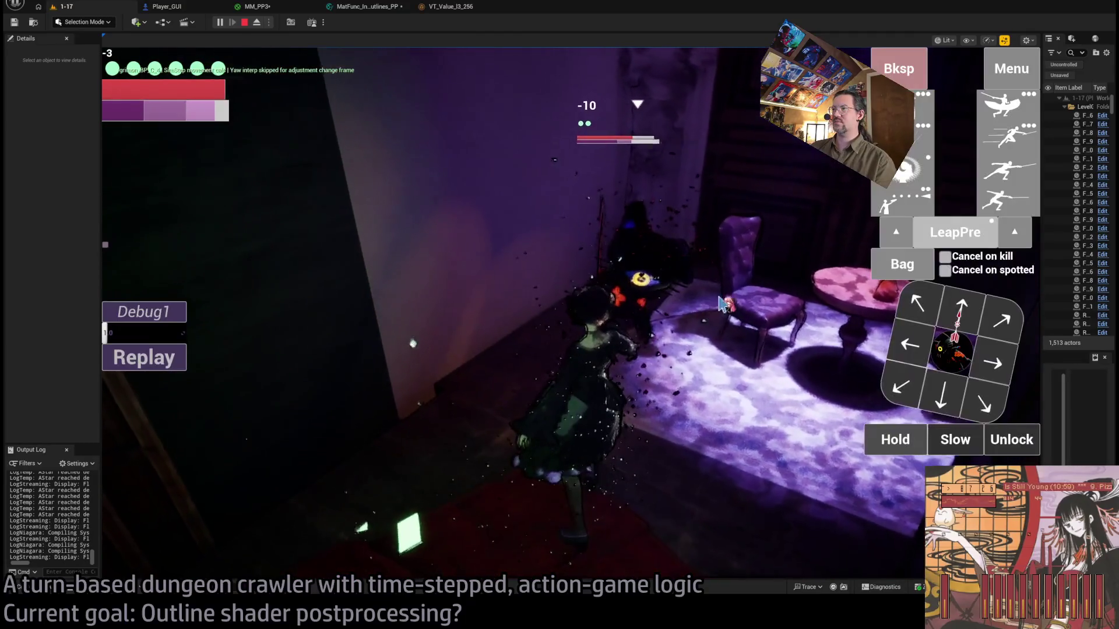
left_click(718, 306)
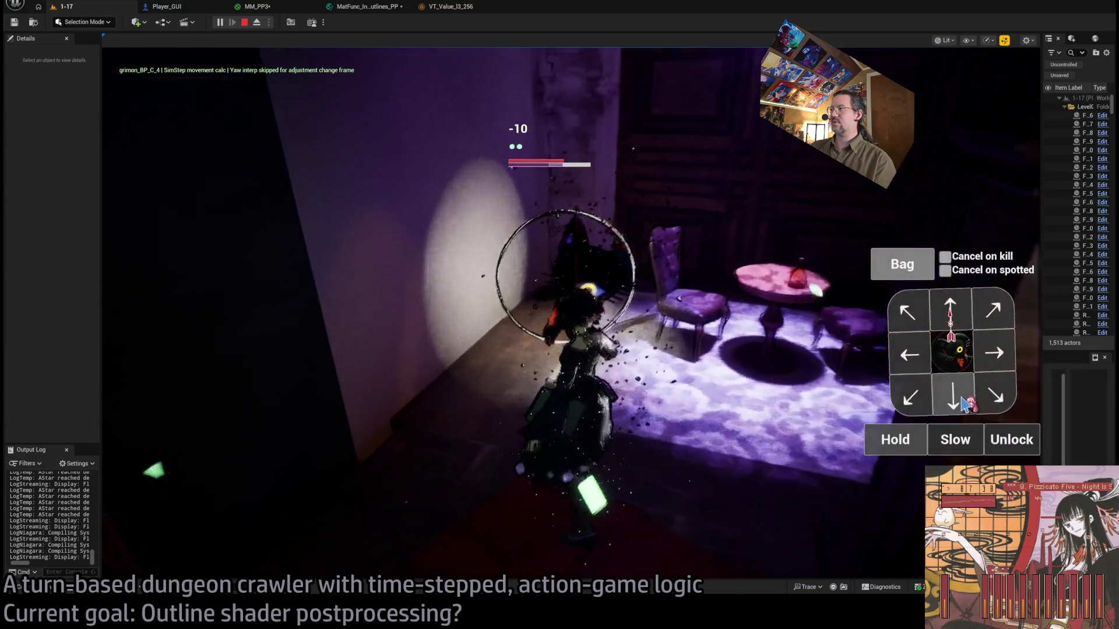
Run an attack sequence ending with the leap, then release the lock and move upper-right.
left_click(920, 200)
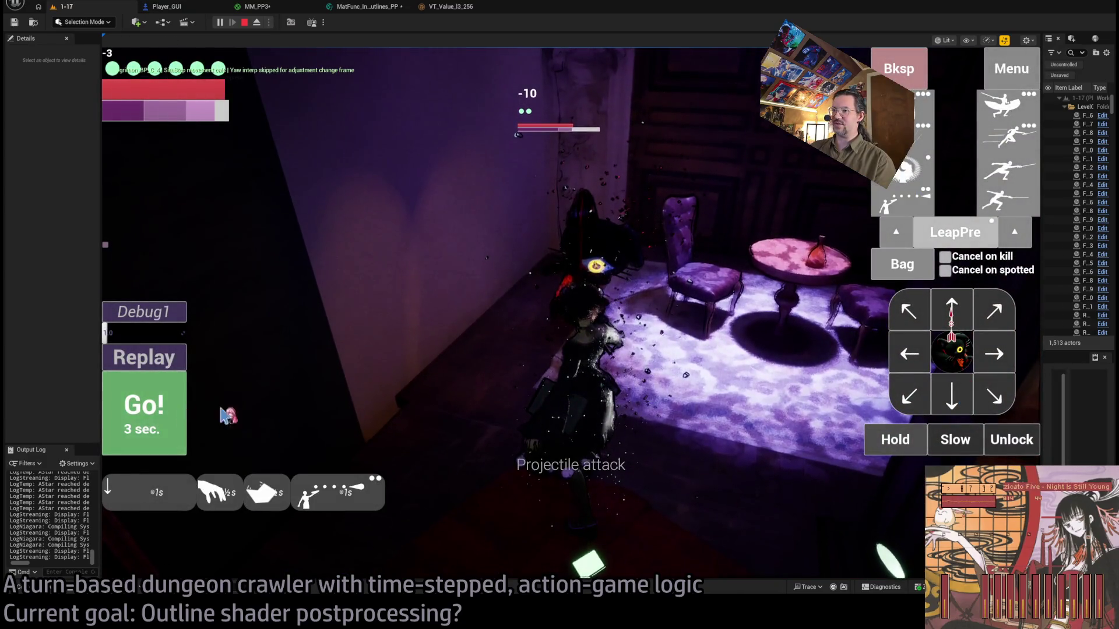
left_click(174, 415)
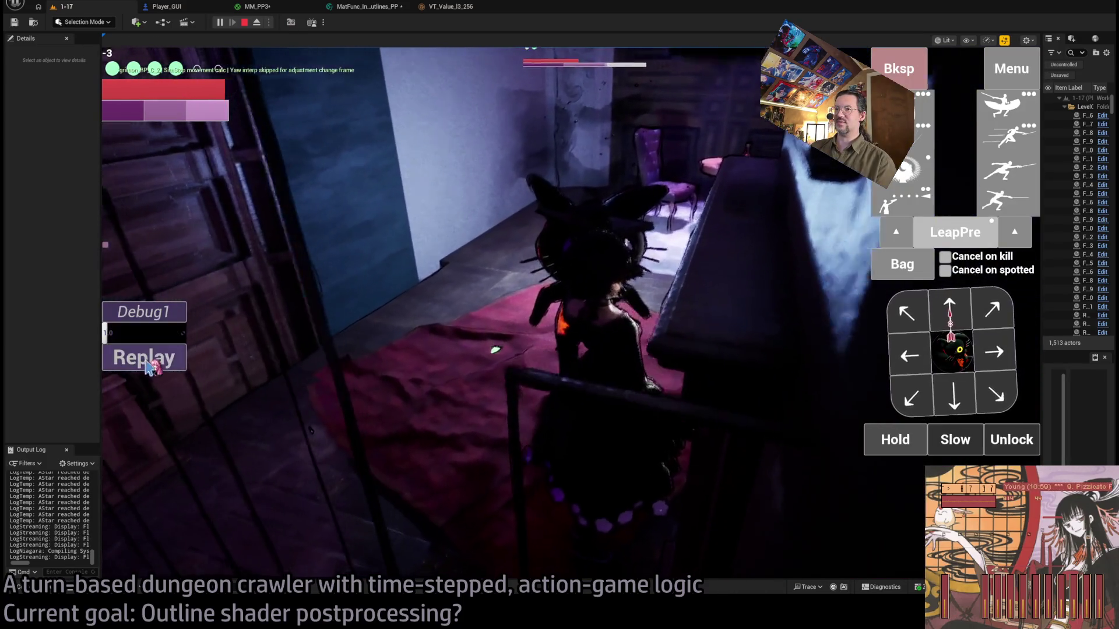
left_click(146, 366)
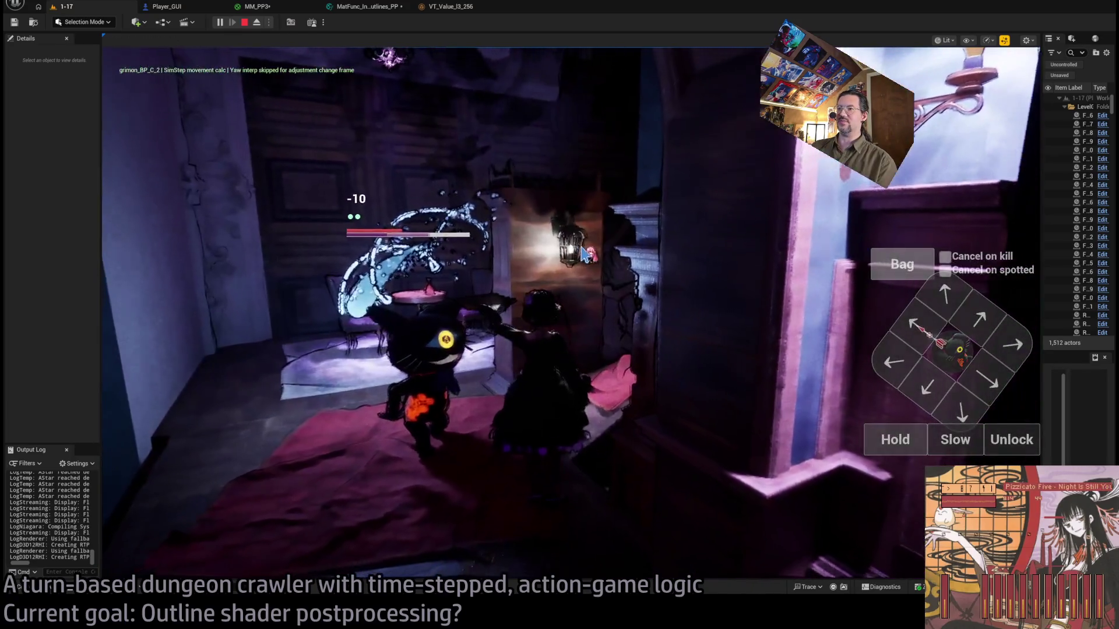
left_click(584, 254)
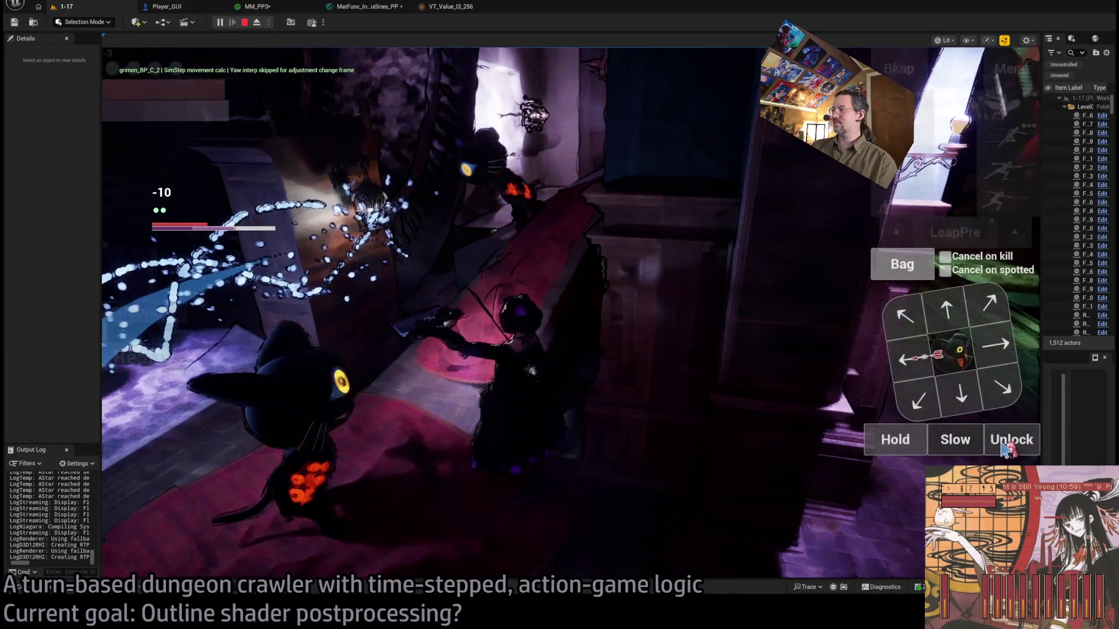
left_click(1006, 443)
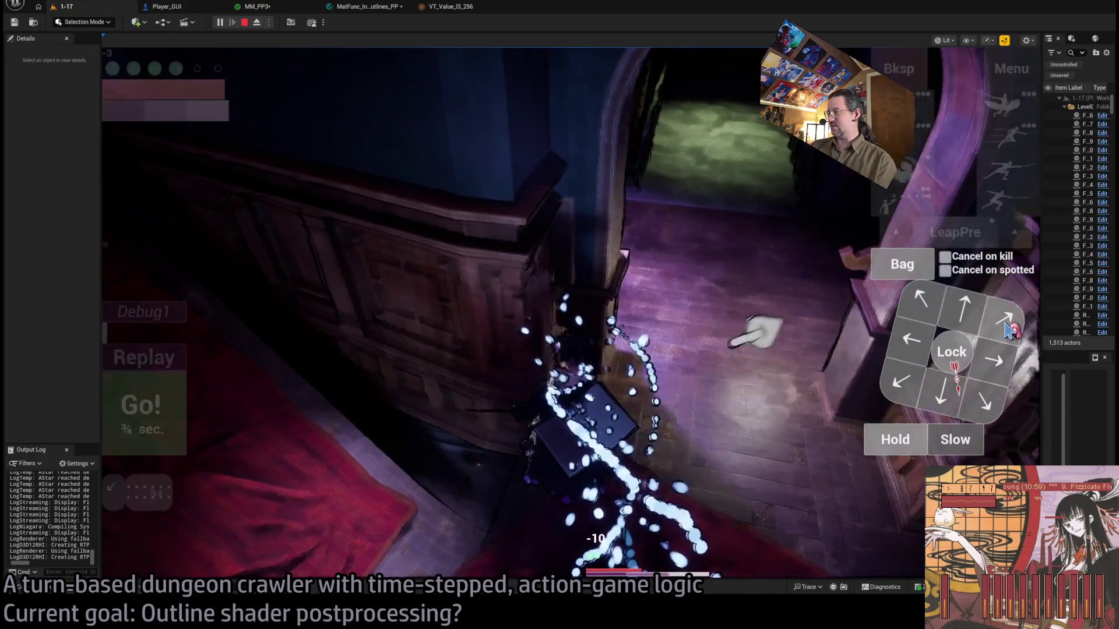
left_click(1006, 329)
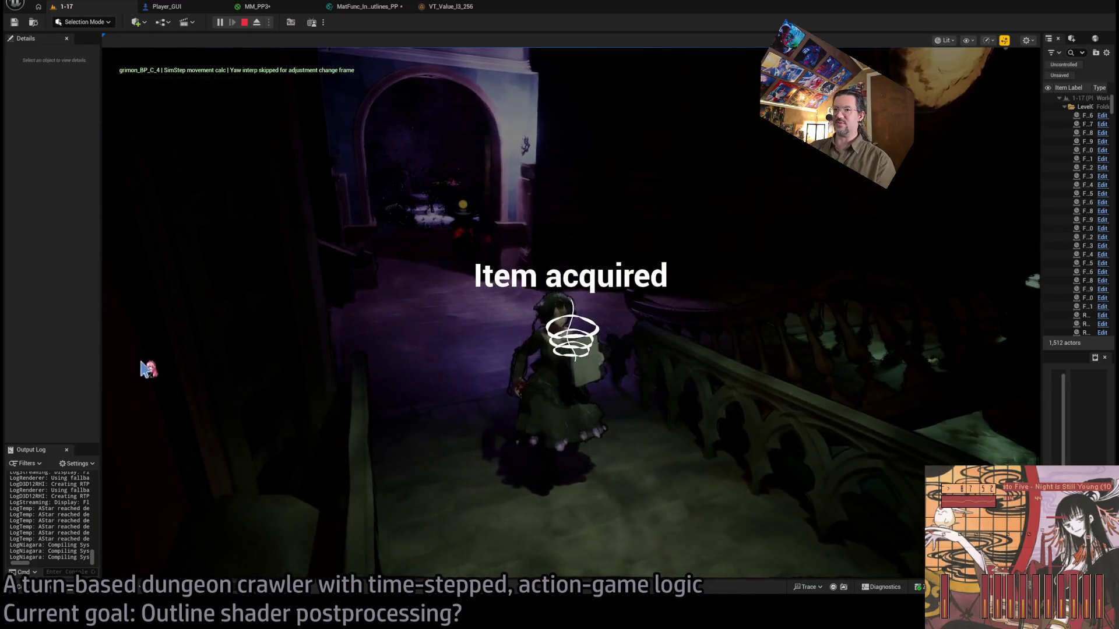
left_click(145, 359)
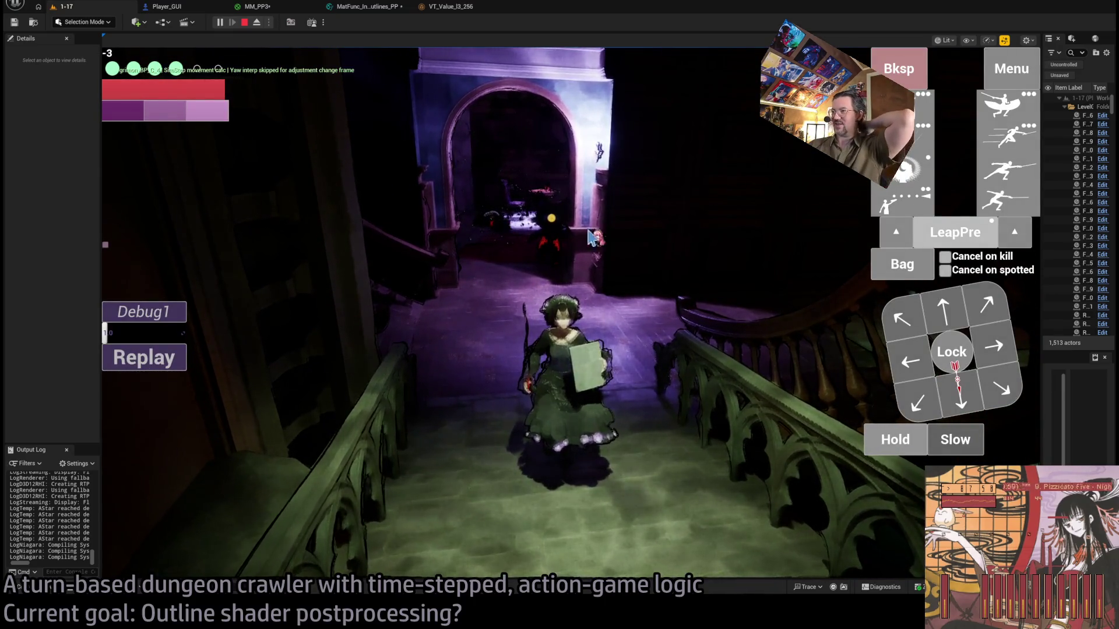
Lock onto the enemy beyond the arch and run a leaping thrust plus projectile attack.
left_click(953, 355)
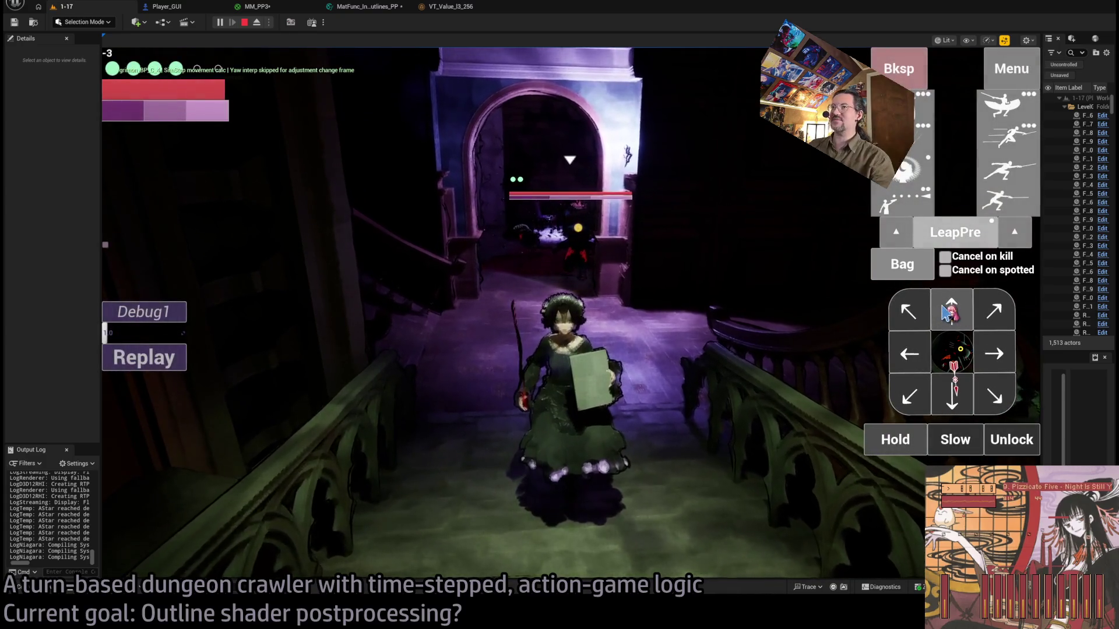
left_click(948, 312)
left_click(1008, 150)
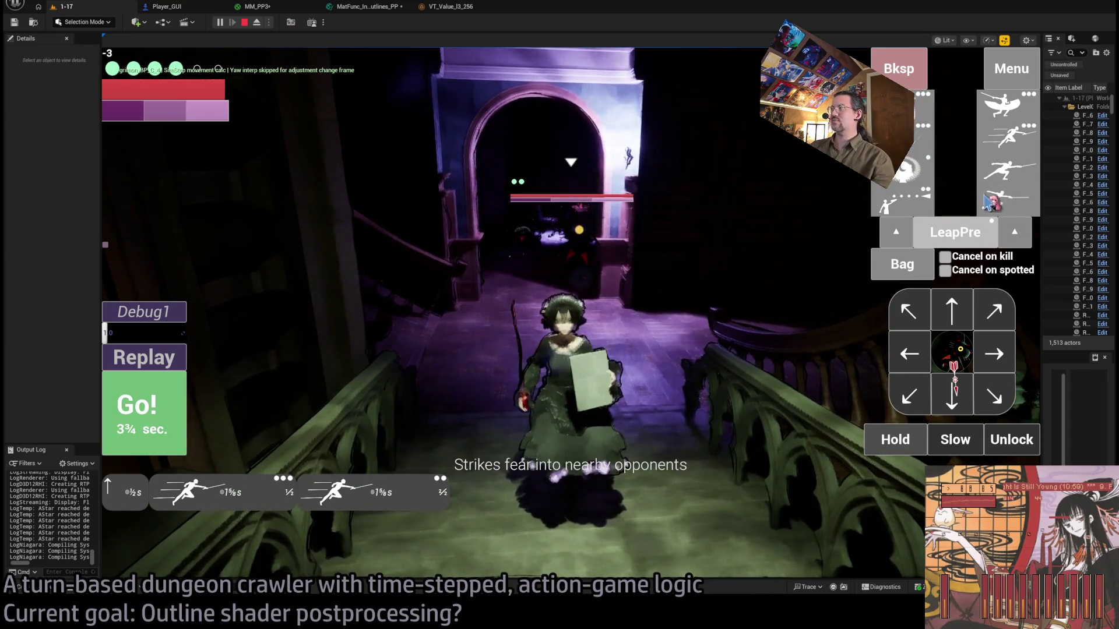
left_click(1001, 200)
left_click(177, 408)
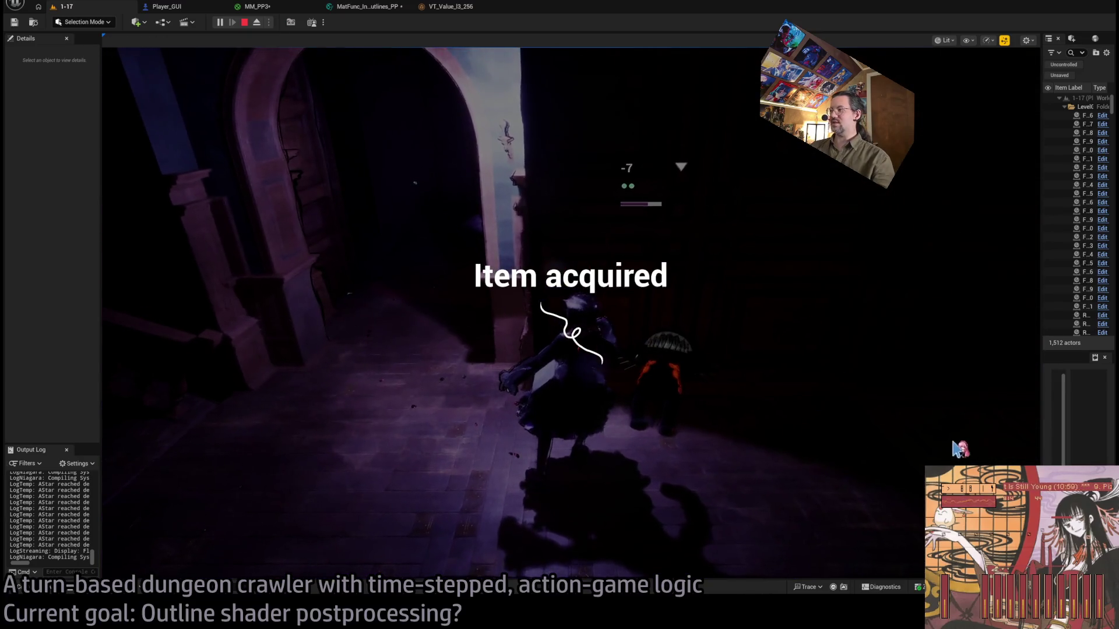
Run a turn of two one-second waits, then eject to the free editor camera with F8.
left_click(903, 440)
left_click(903, 441)
left_click(903, 440)
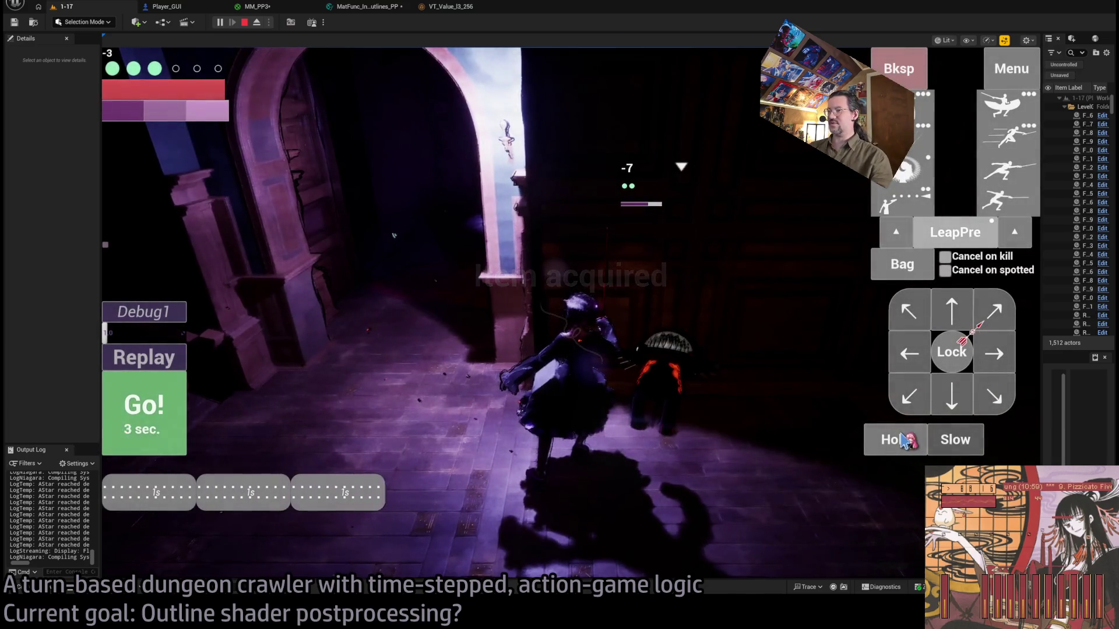
key("space")
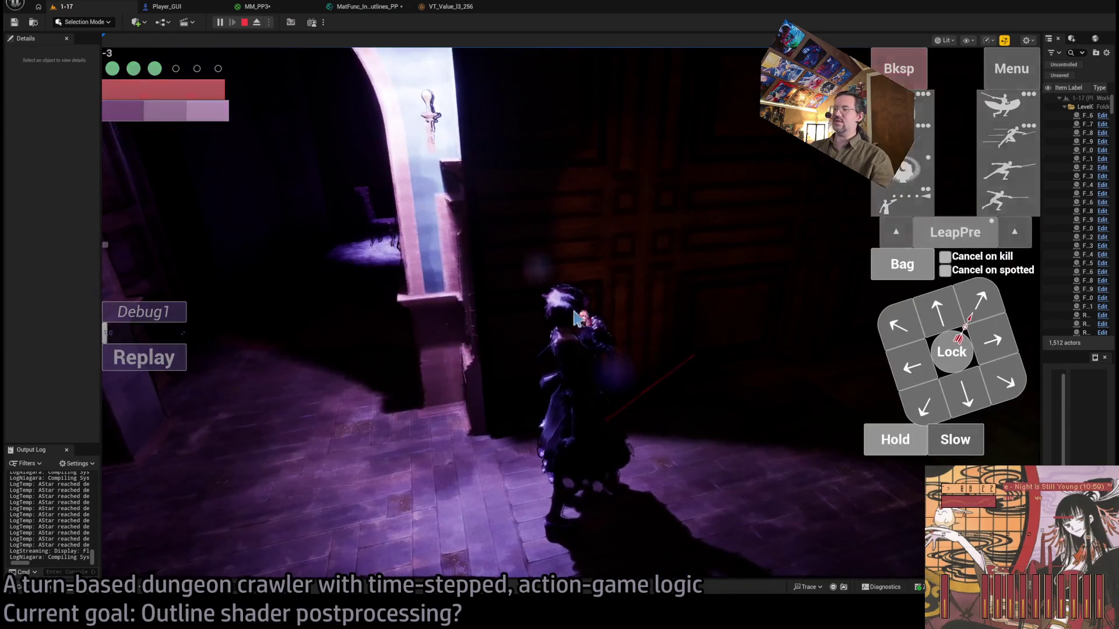
key("F8")
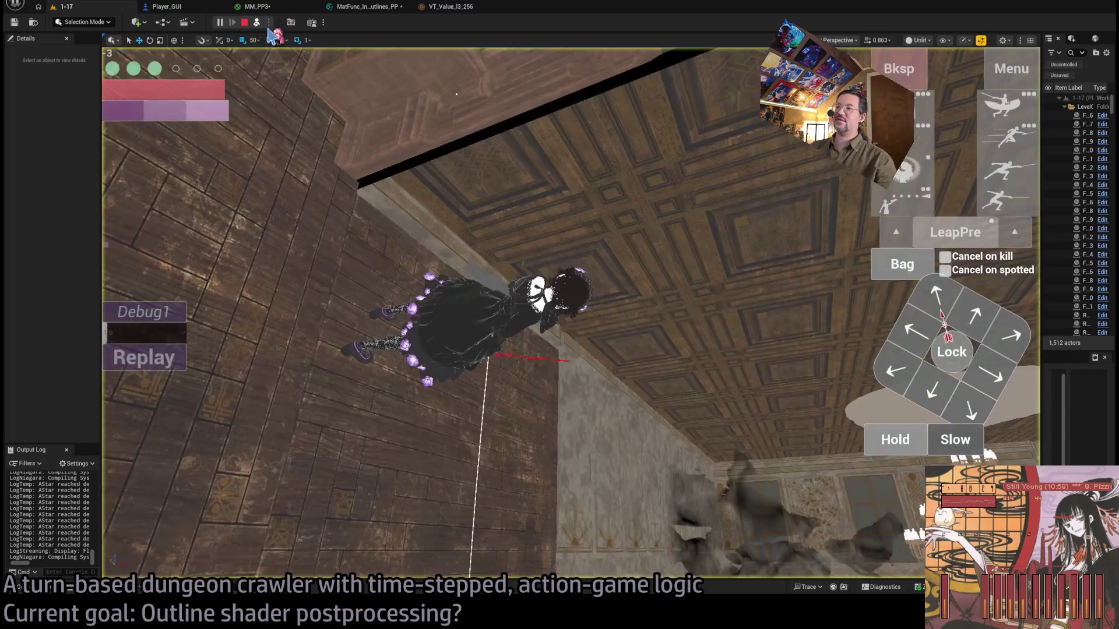
Repossess the game camera, run a turn, and replace the last move with a fourth combo attack.
scroll(578, 182, "down", 10)
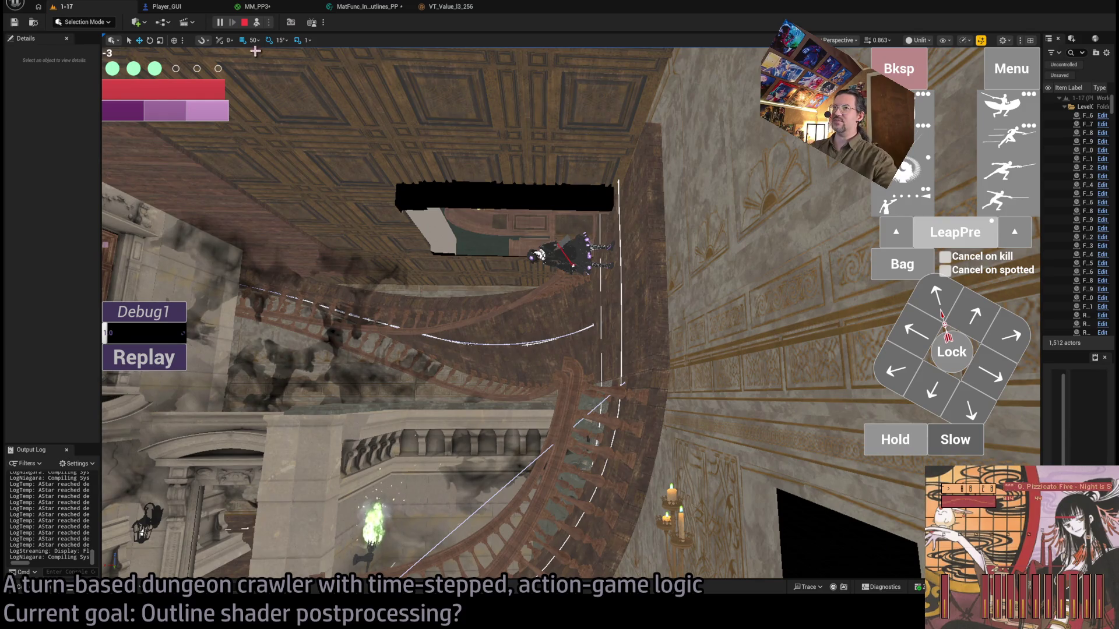
left_click(257, 23)
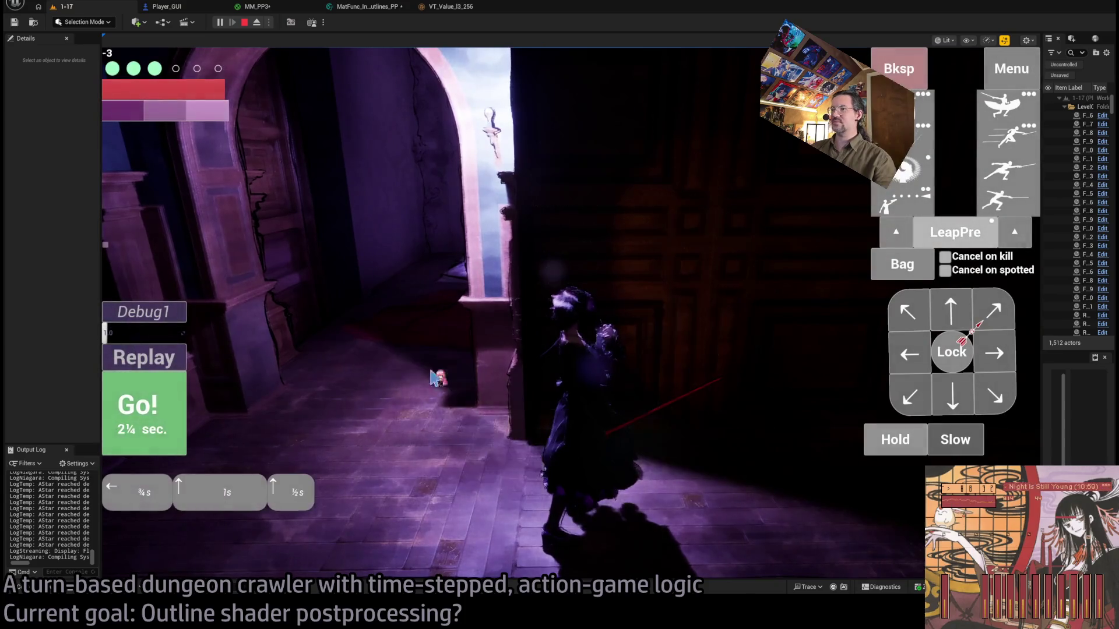
left_click(183, 405)
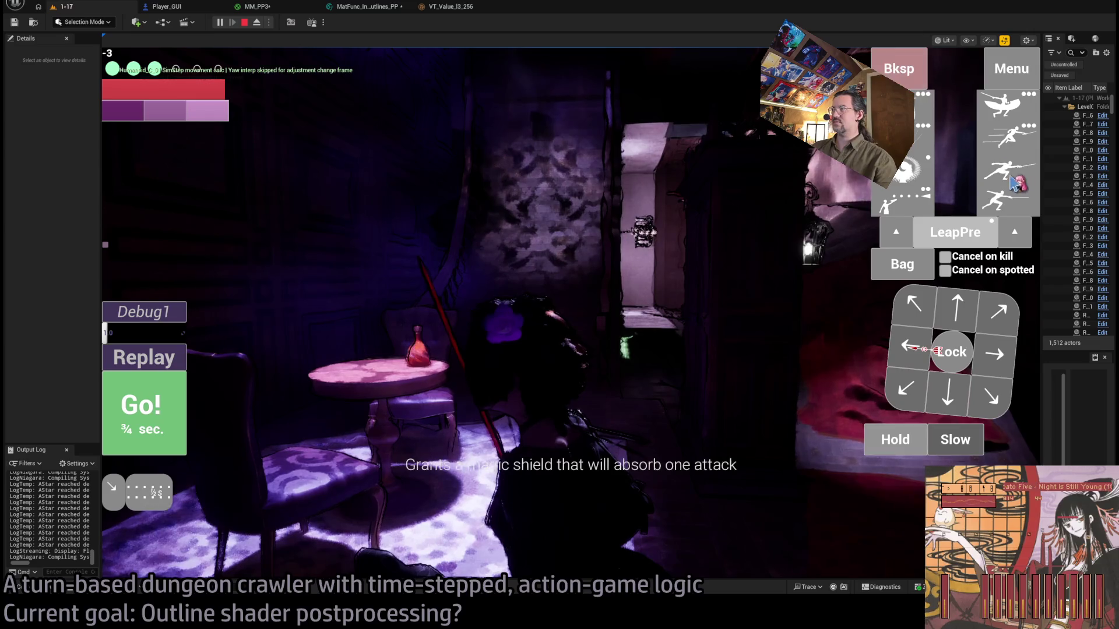
left_click(908, 82)
left_click(1001, 201)
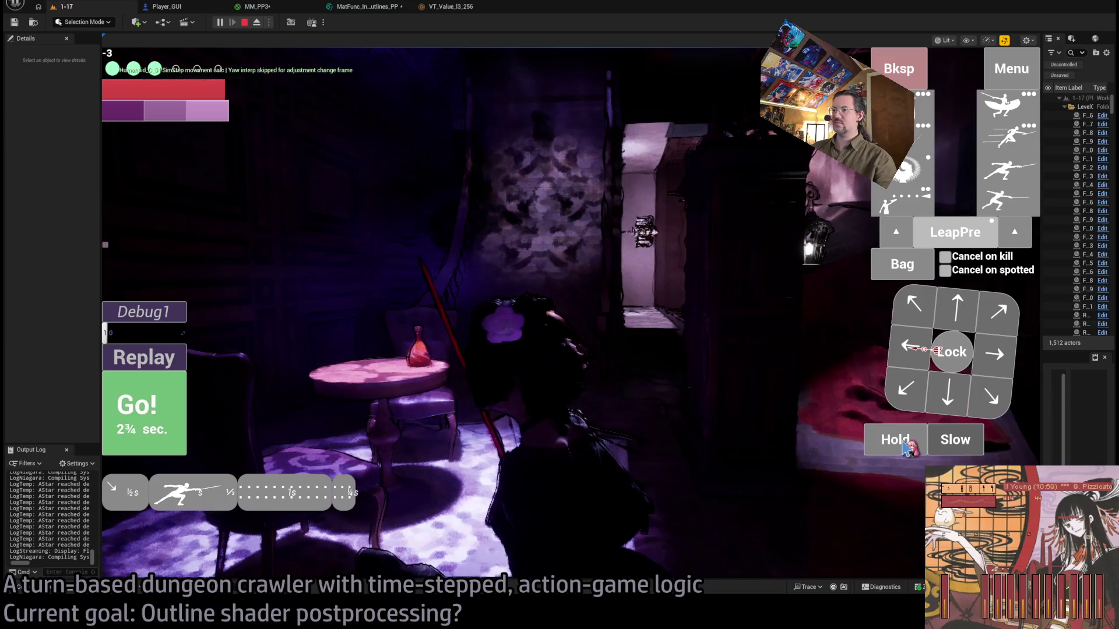
left_click(185, 451)
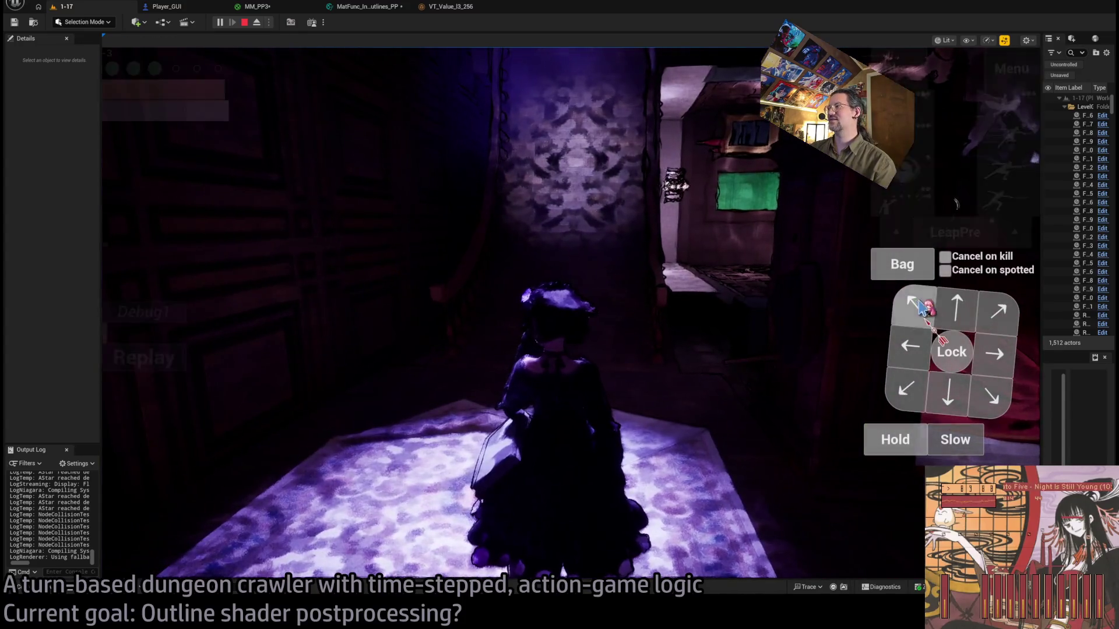
Run a path of moves across the rug, then stop the play session with Escape.
left_click(922, 306)
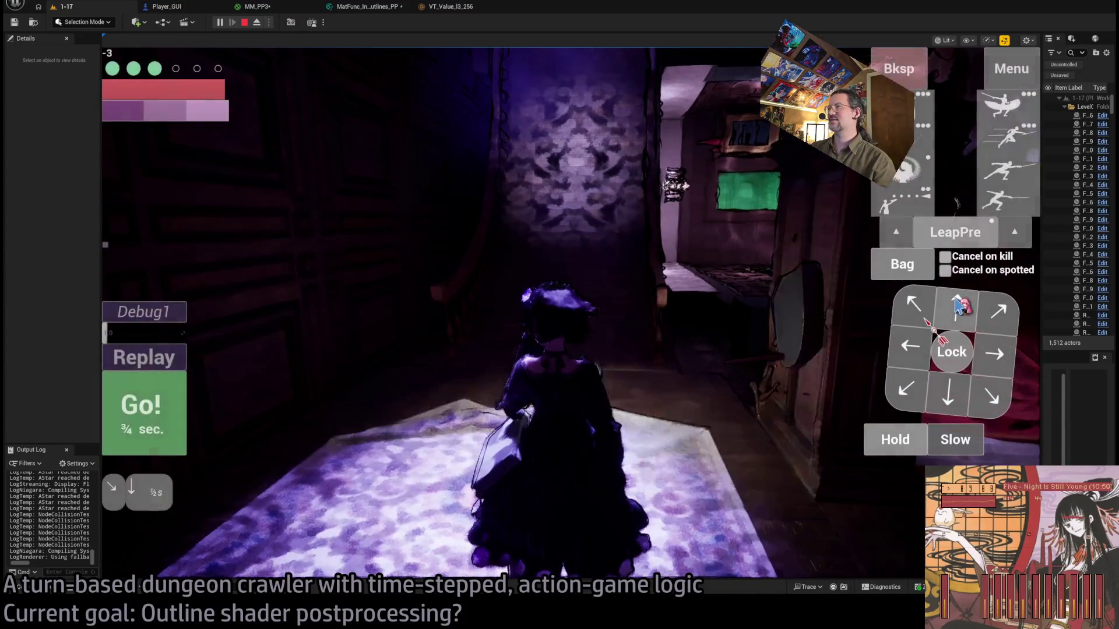
left_click(155, 402)
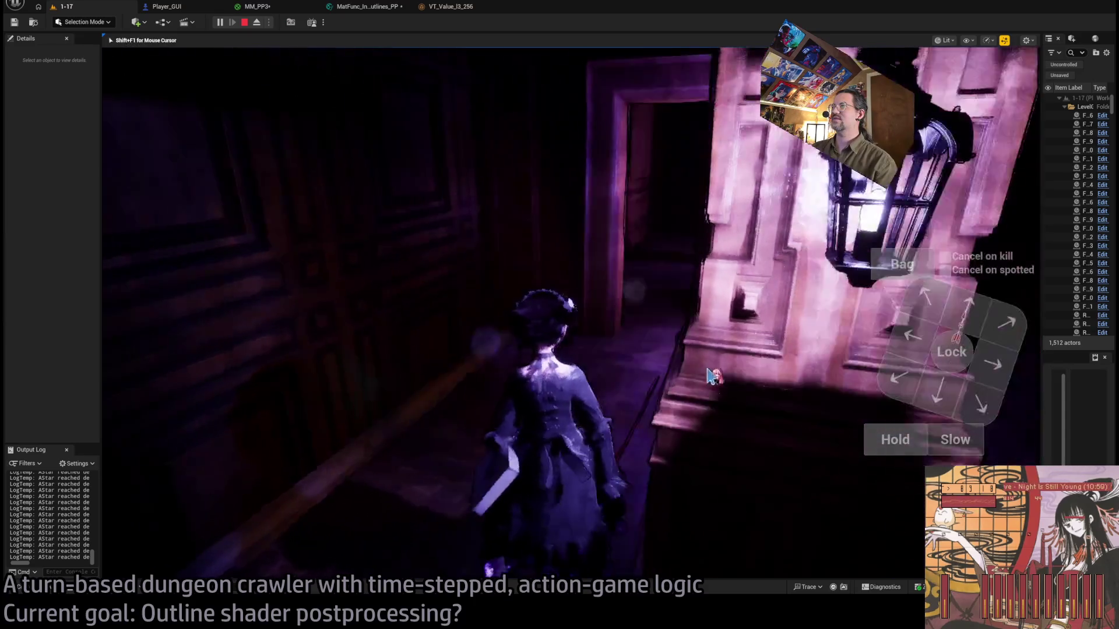
key("Escape")
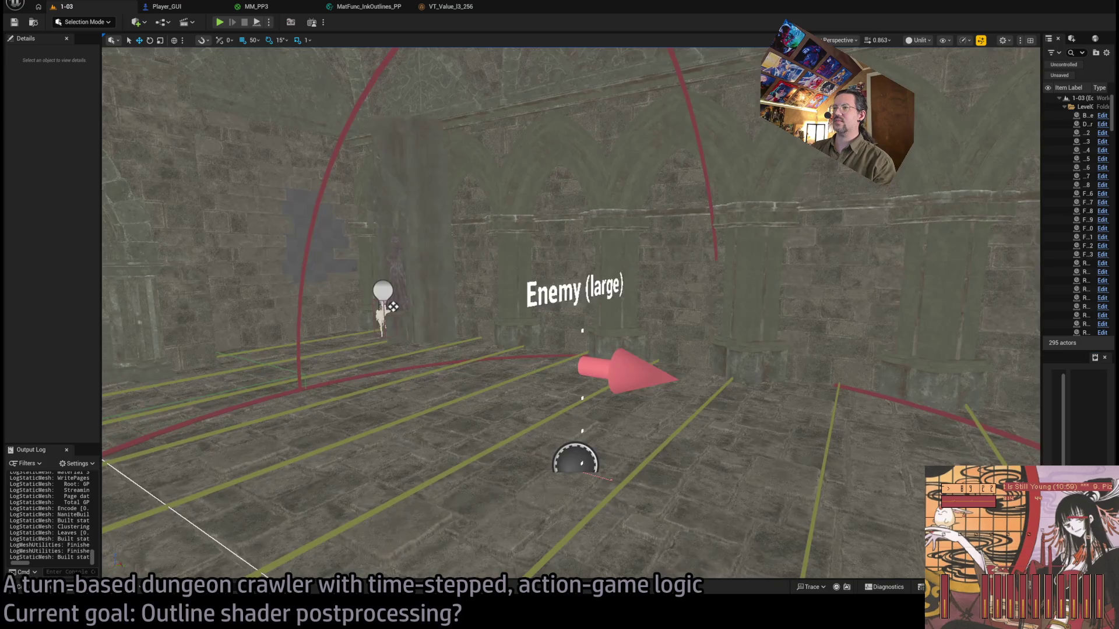
Look around the level 1-04 staircase room, then start playing it with Alt+P.
left_click_drag(177, 67, 177, 67)
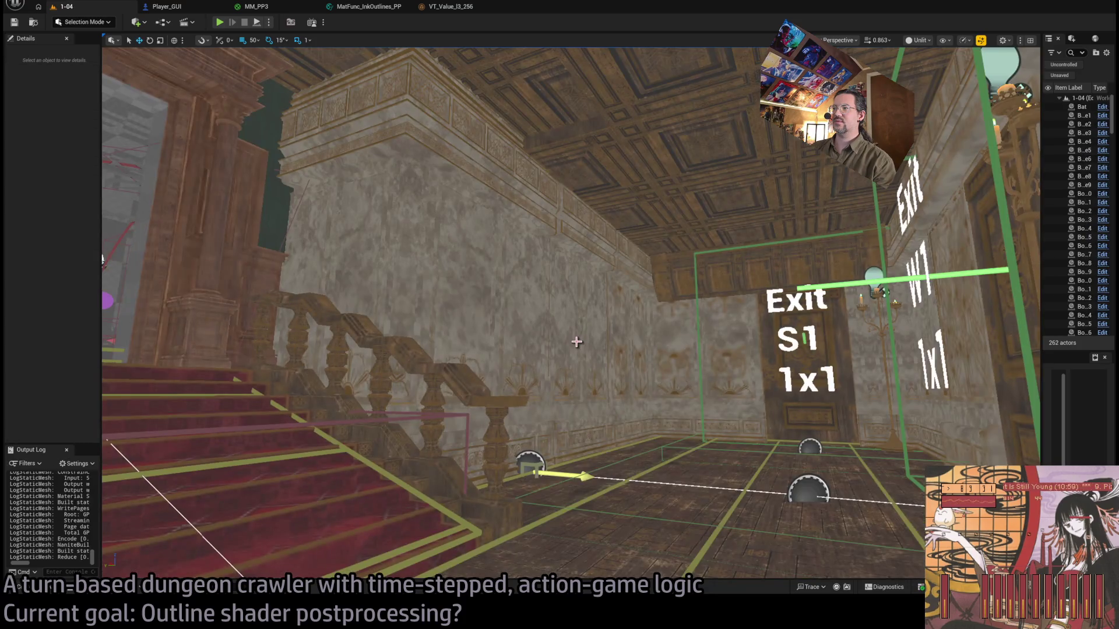
left_click_drag(441, 152, 441, 152)
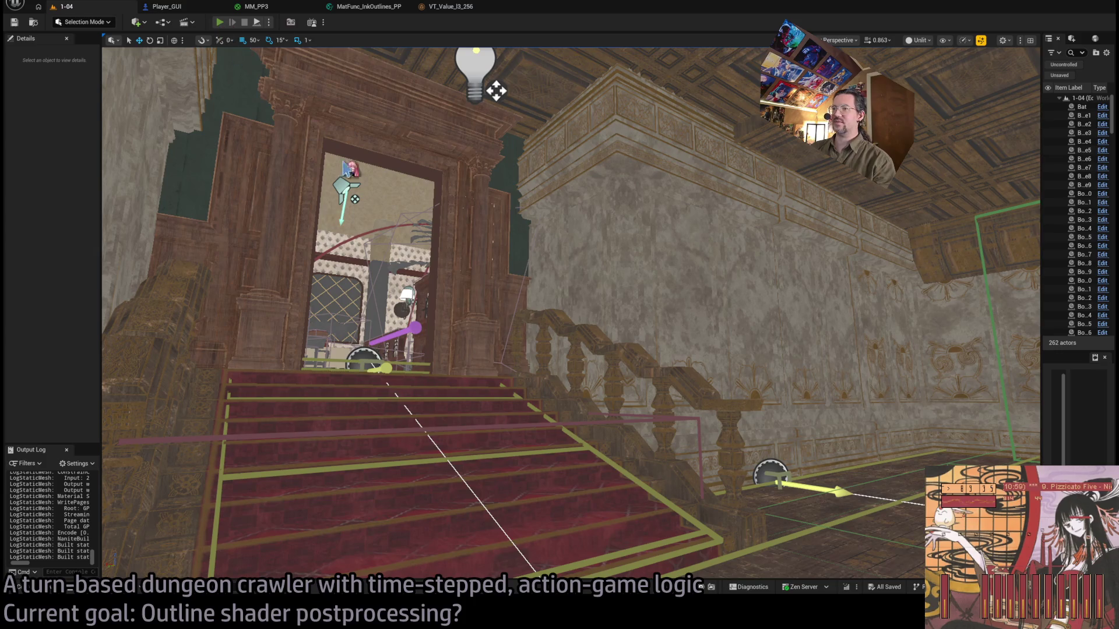
key("alt+p")
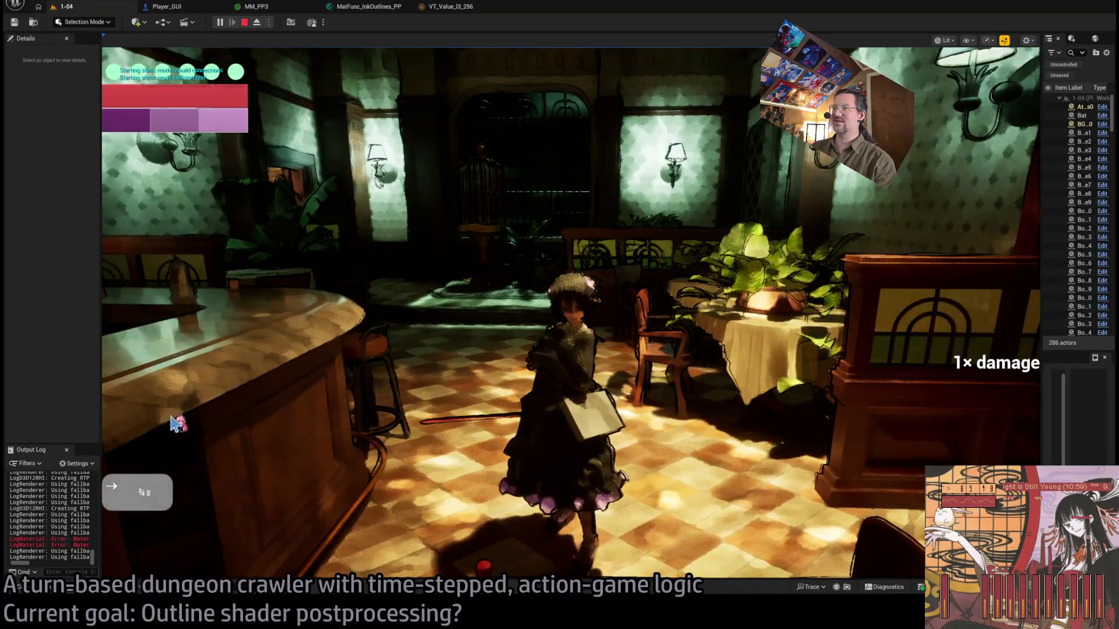
Run the queued move that smashes the tavern table, free the mouse, and stop play.
left_click(175, 422)
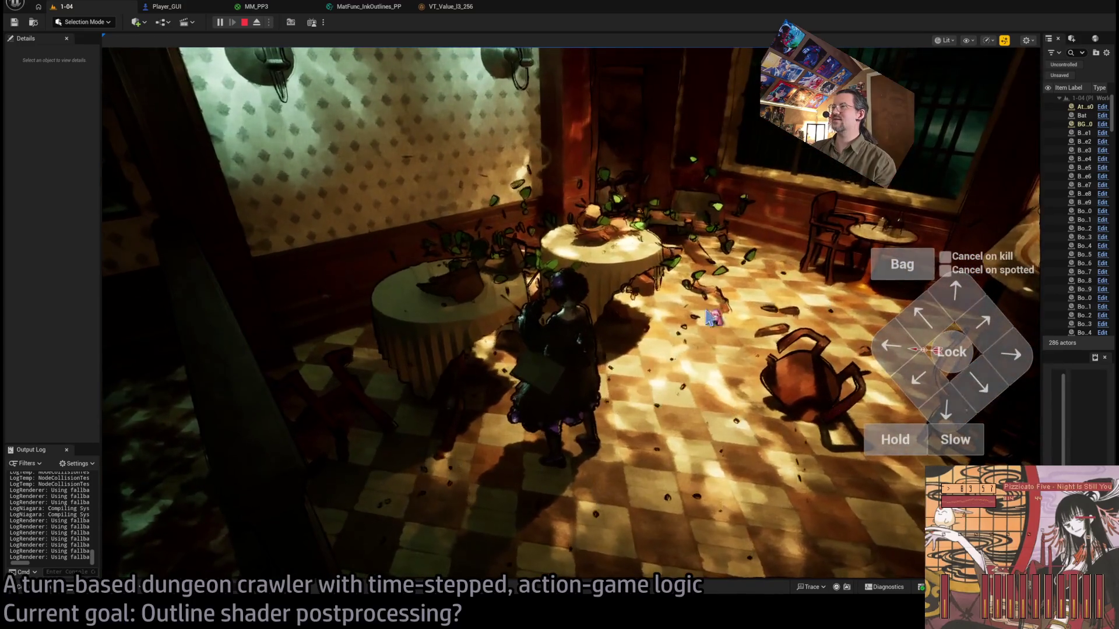
key("shift+F1")
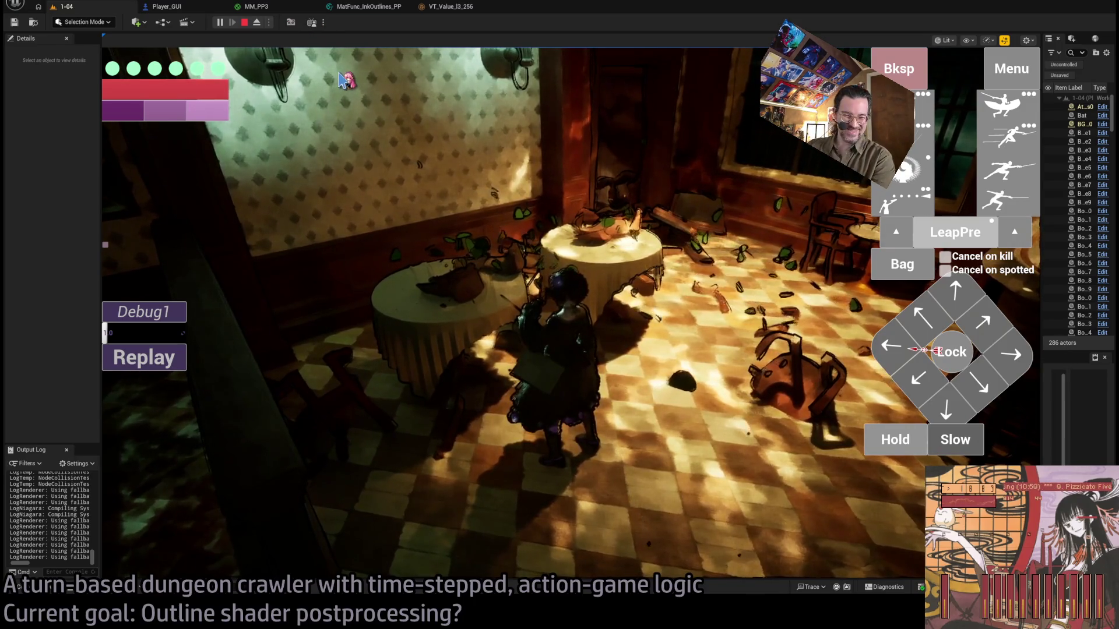
left_click(244, 22)
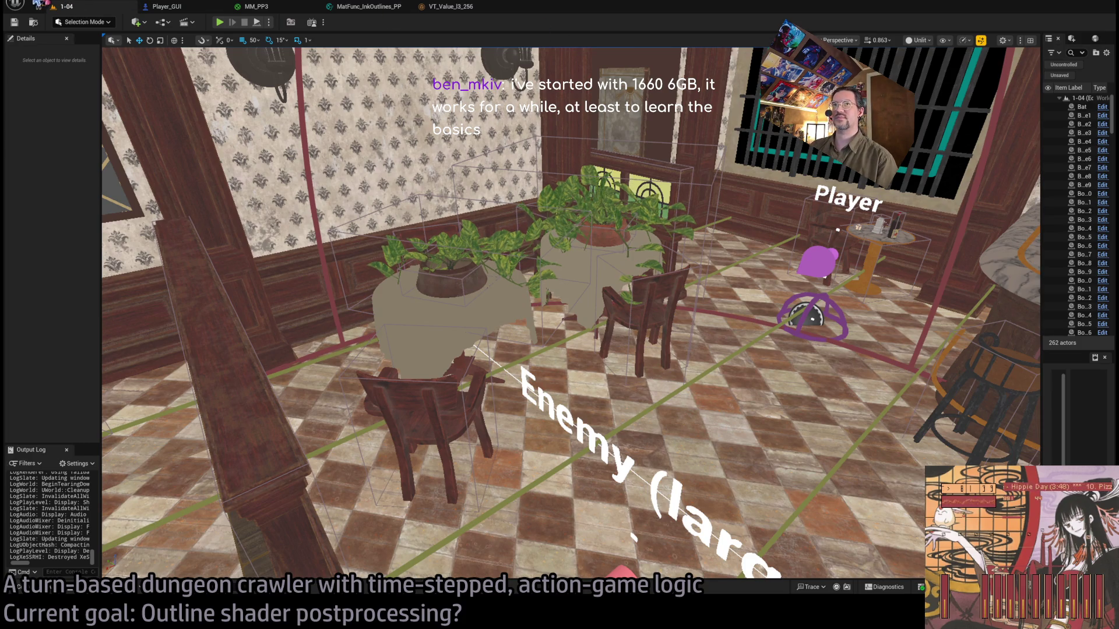
Fly the editor camera past the lamp-lit doorway through the Exit room to the red staircase.
left_click_drag(222, 78, 134, 94)
key("w")
scroll(571, 313, "down", 3)
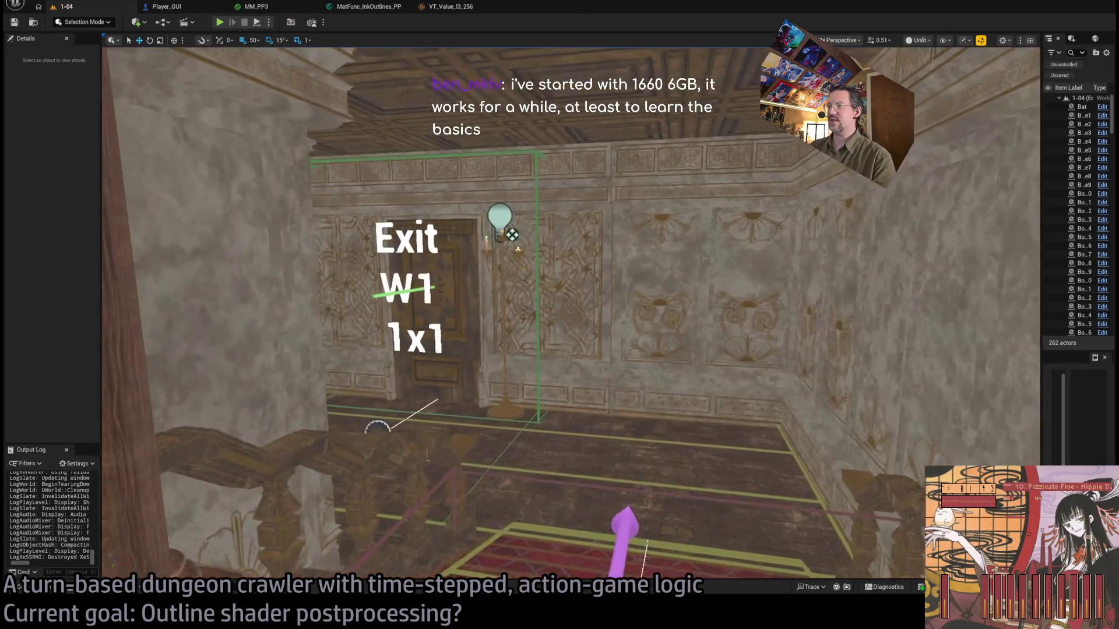
mouse_move(571, 313)
left_mouse_down()
mouse_move(583, 315)
mouse_move(466, 314)
mouse_move(641, 315)
mouse_move(706, 159)
mouse_move(716, 167)
left_mouse_up()
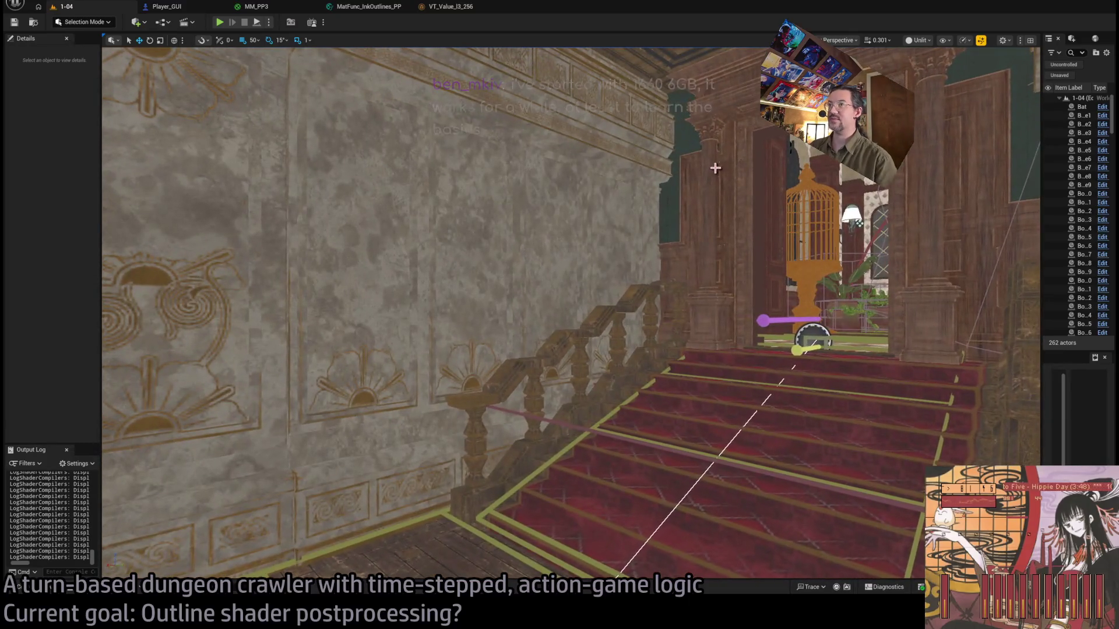
Play level 1-04, running several turns including a lunge attack after a move.
left_click(223, 25)
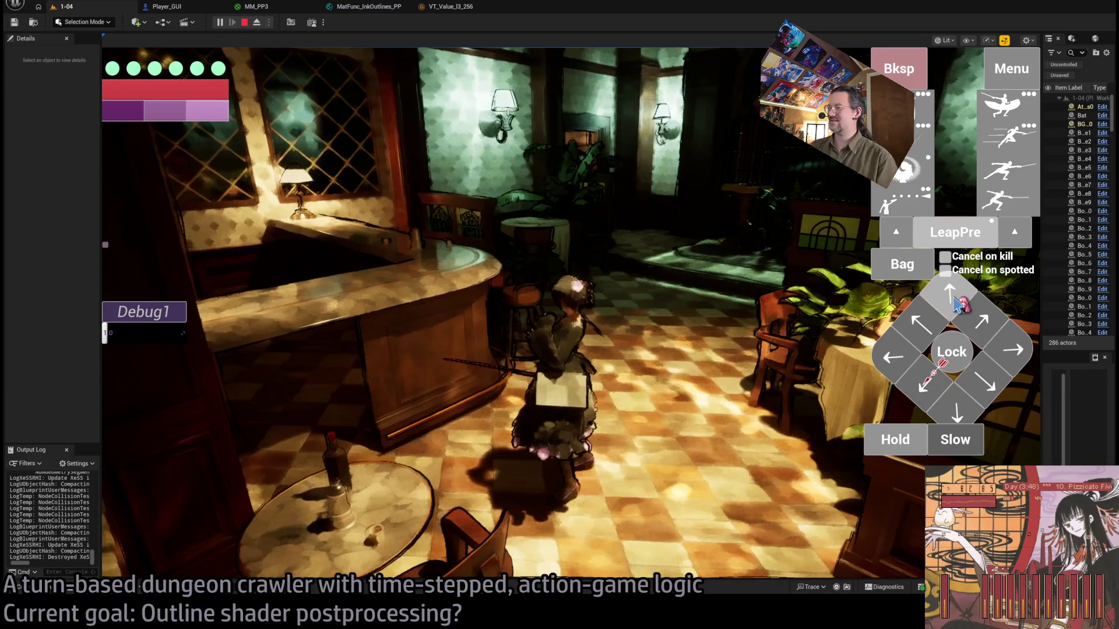
left_click(654, 364)
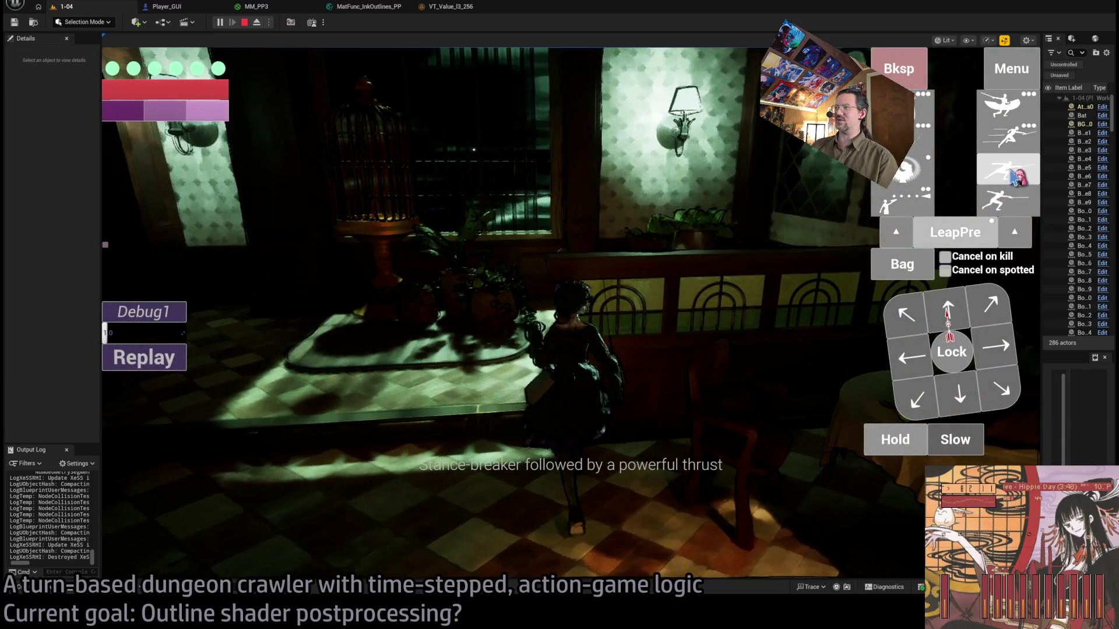
left_click(1009, 170)
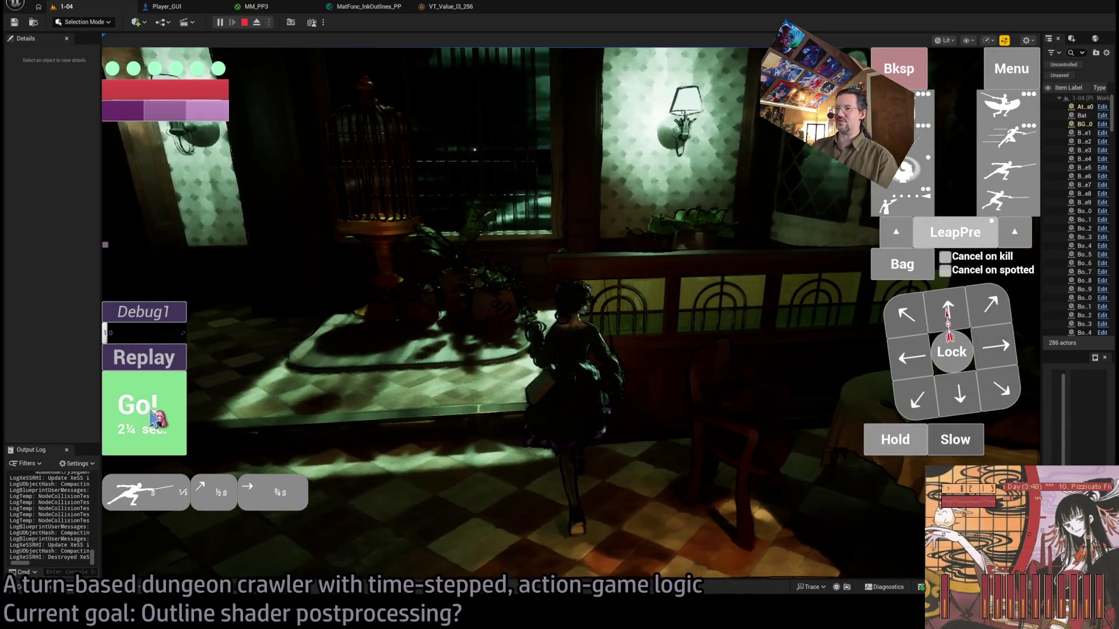
left_click(521, 395)
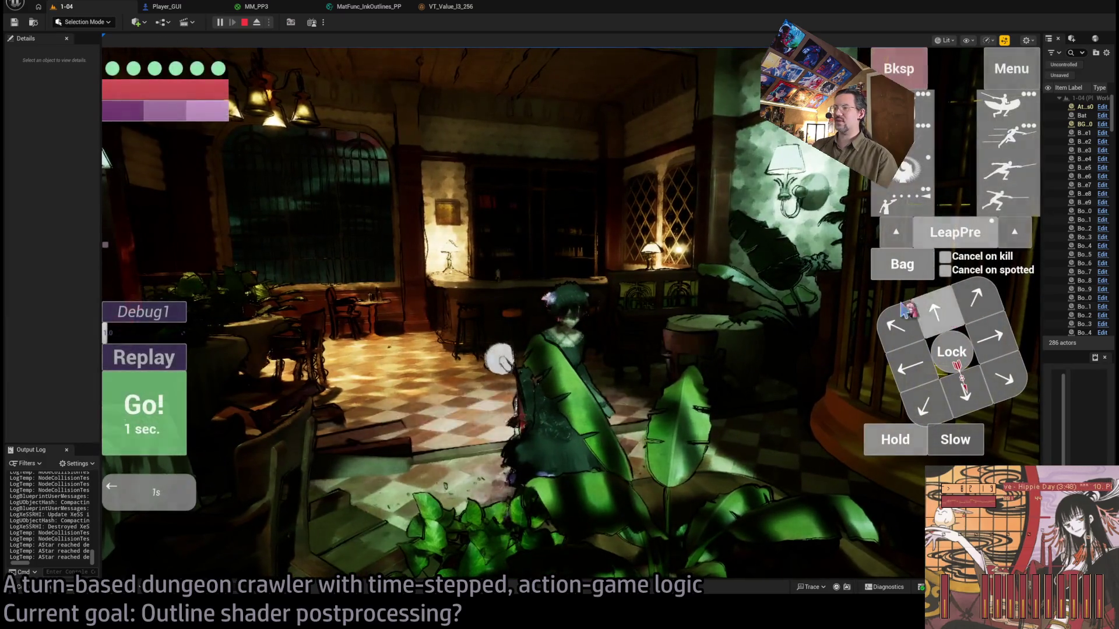
left_click(120, 421)
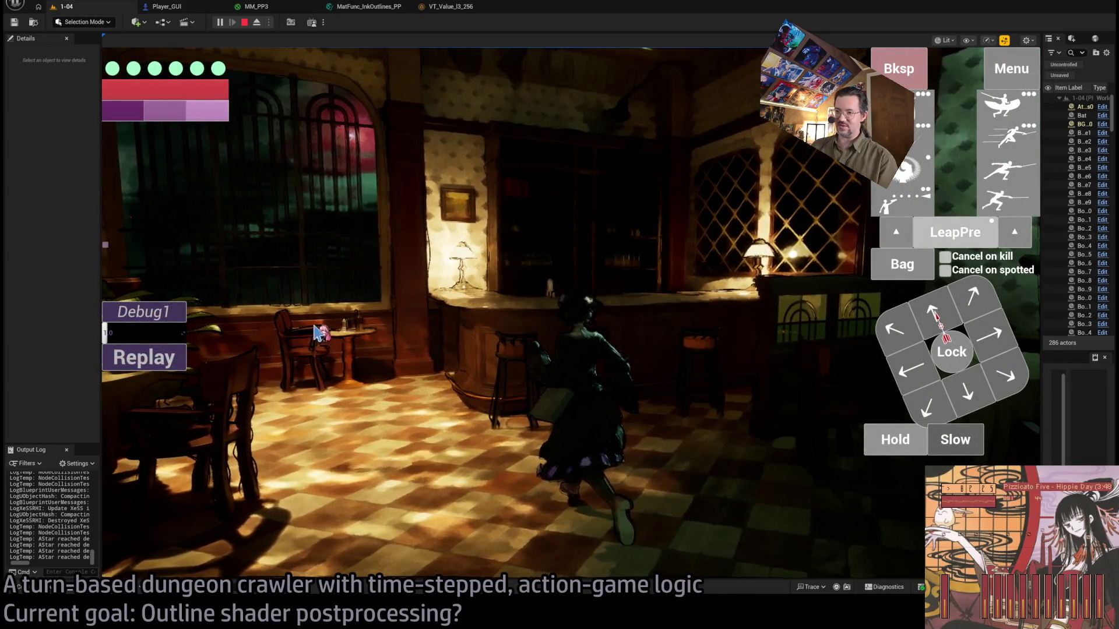
left_click(494, 451)
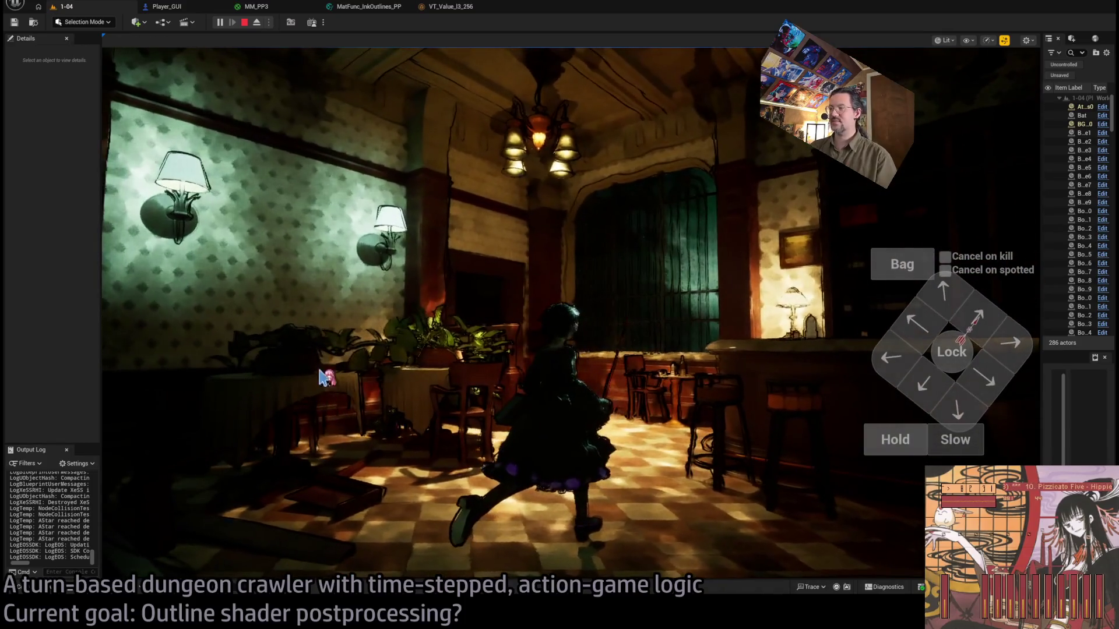
Free the mouse from the game, look around once more, and end the 1-04 play session.
key("shift+F1")
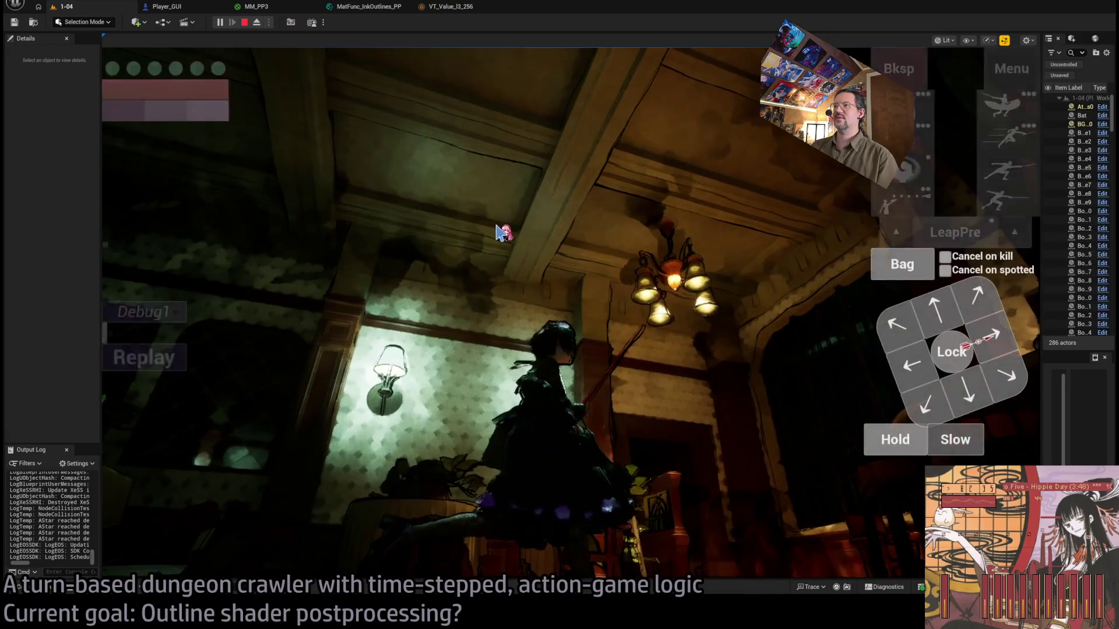
left_click(504, 233)
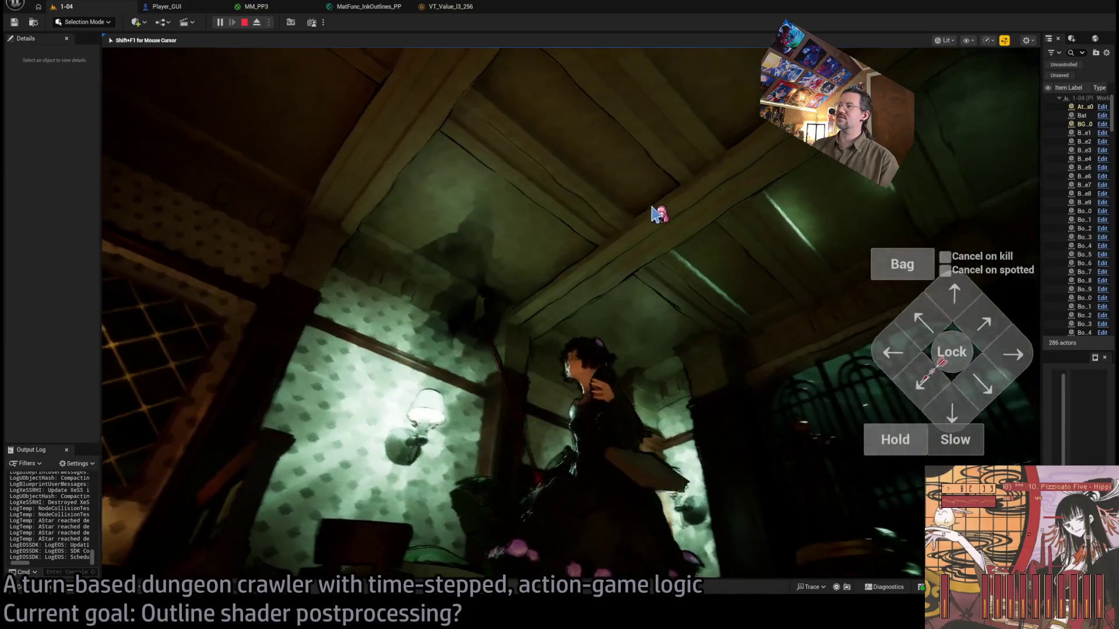
left_click(707, 215)
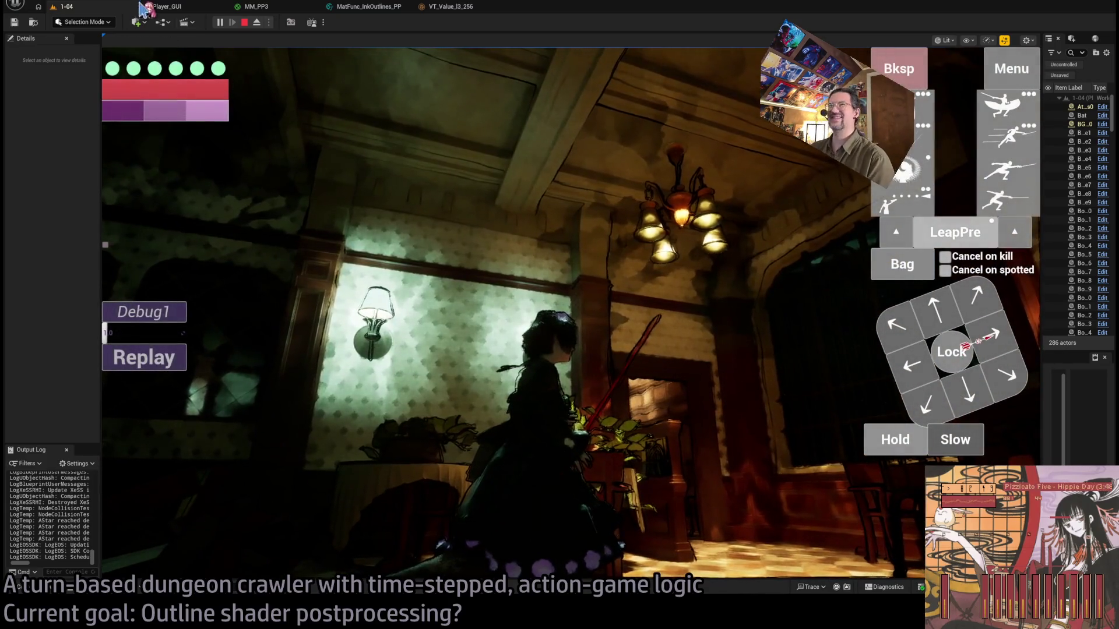
left_click(244, 22)
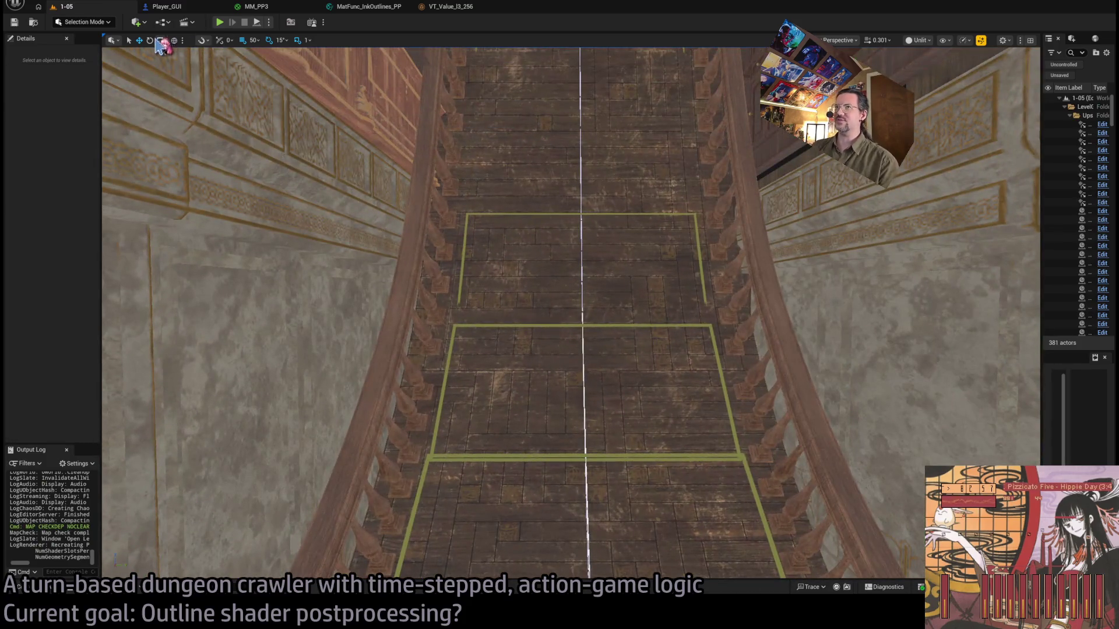
Play level 1-05, moving the character through the doorway and down the purple corridor, then stop.
left_click(219, 22)
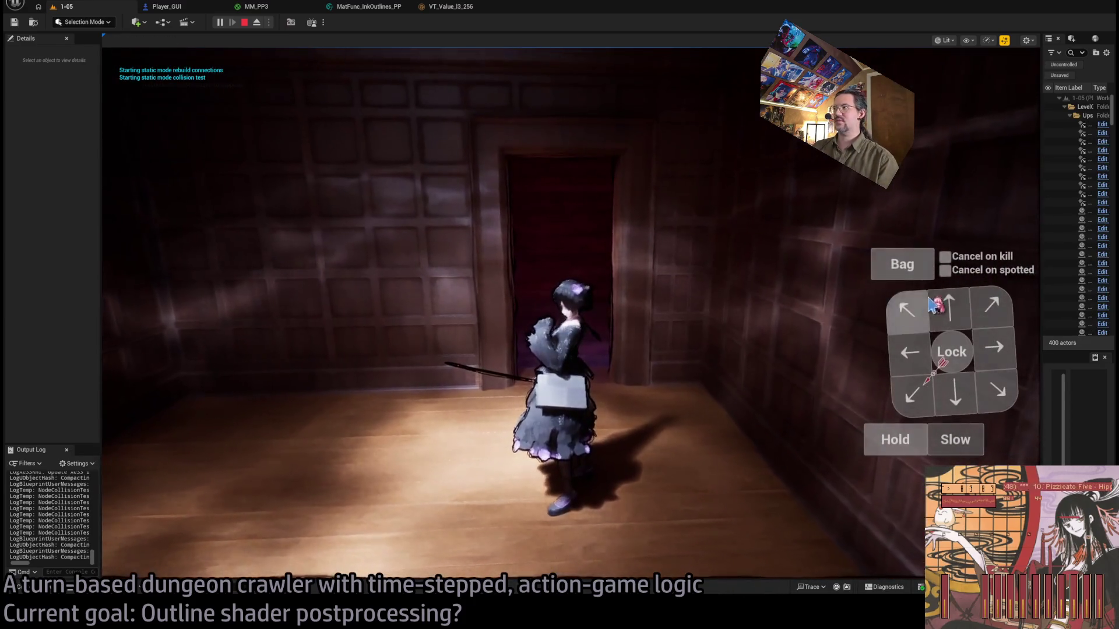
left_click(950, 303)
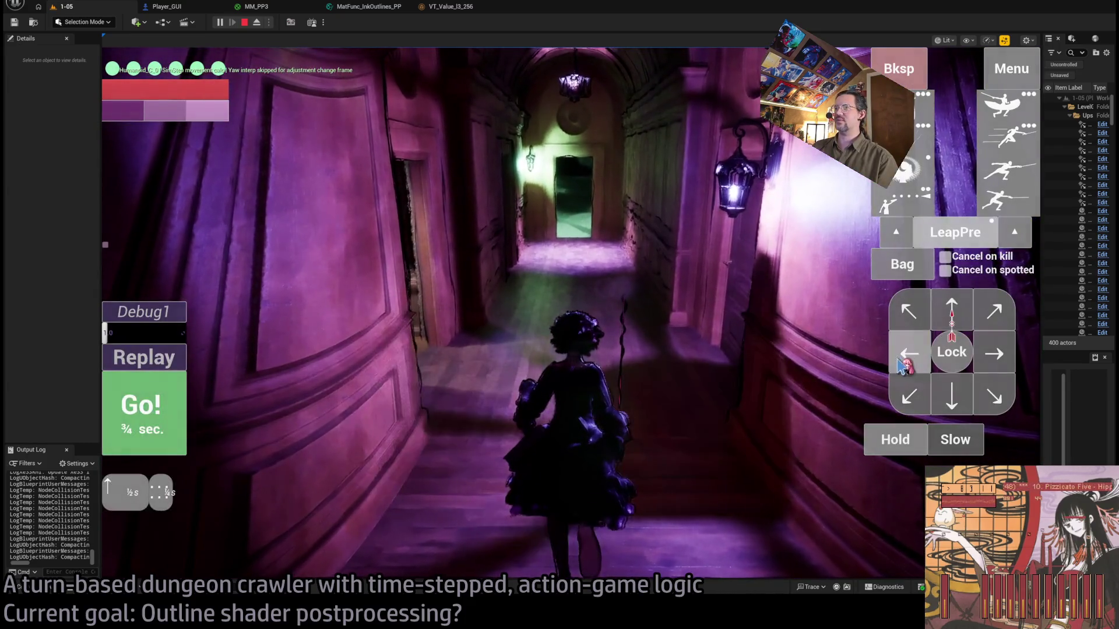
left_click(285, 399)
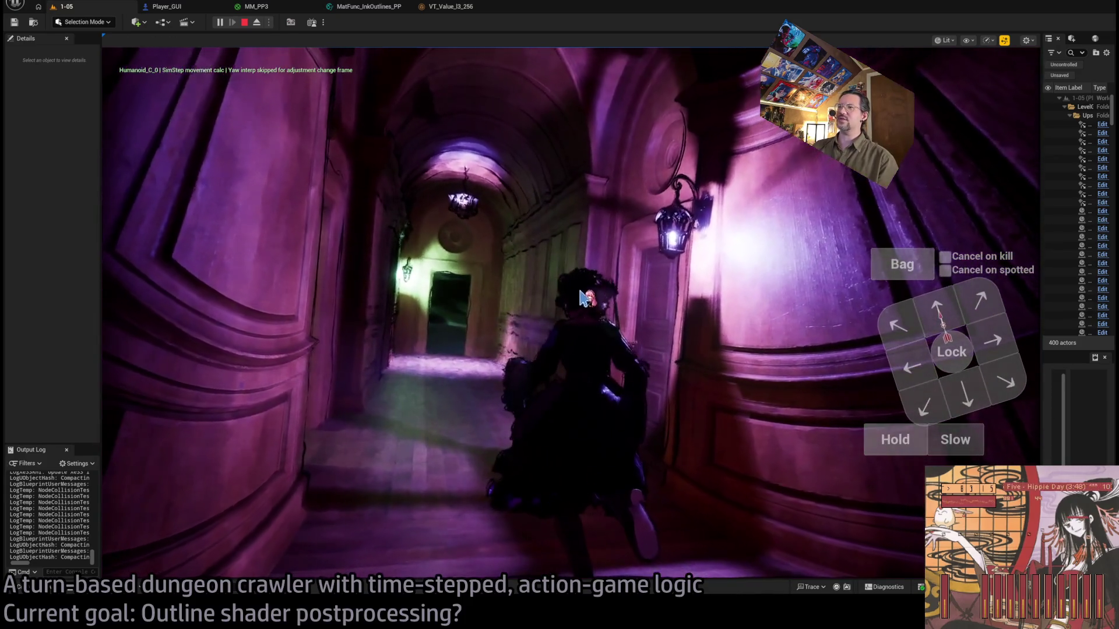
left_click(157, 401)
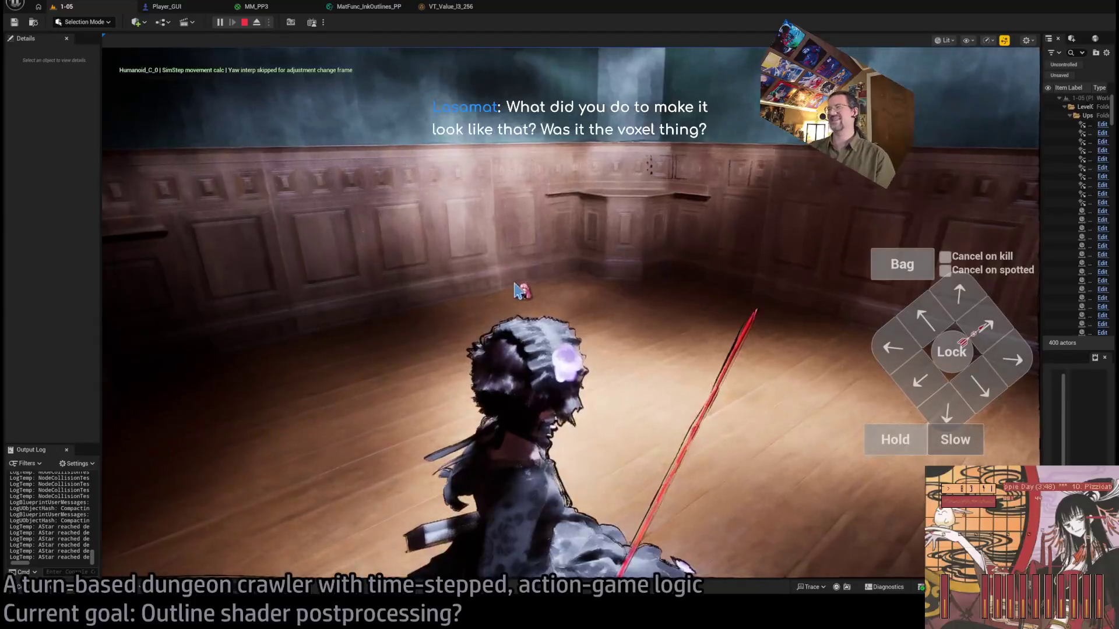
key("Escape")
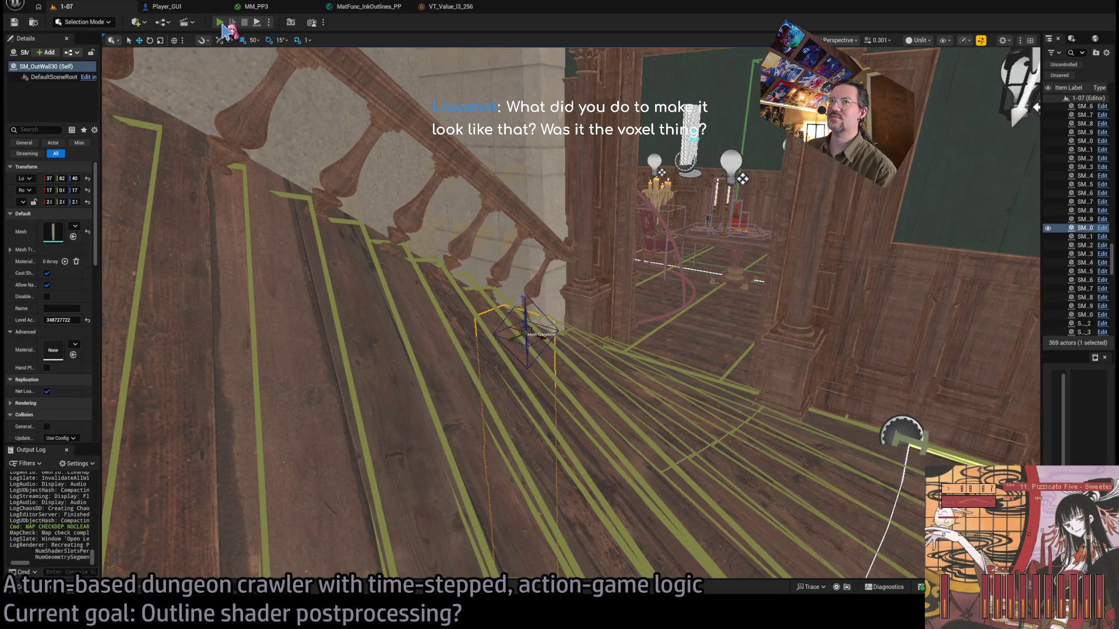
left_click(220, 22)
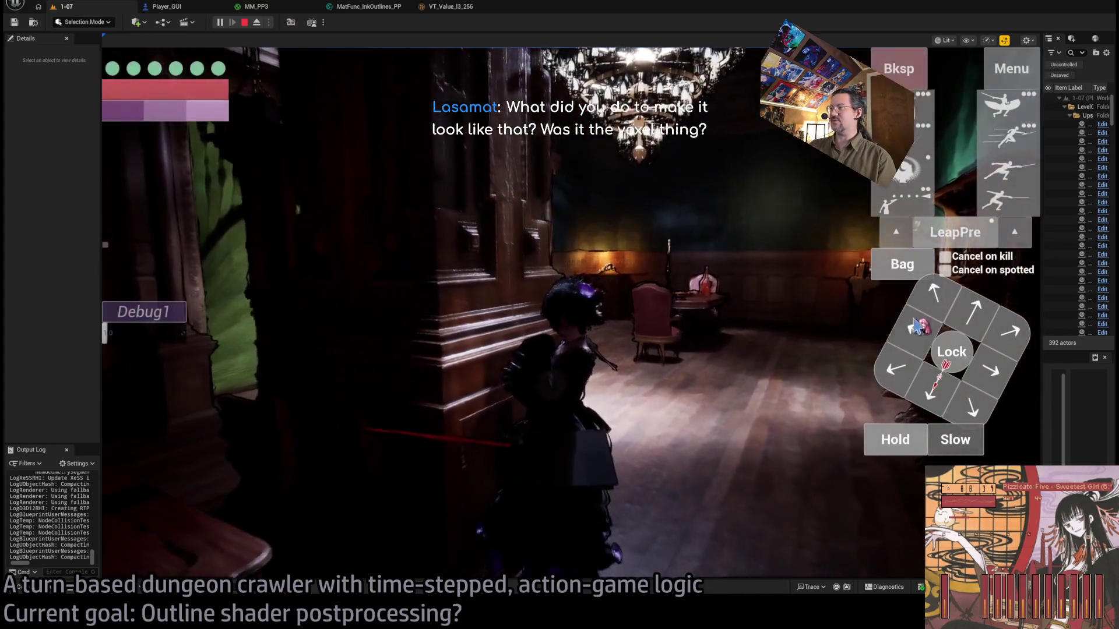
left_click(966, 320)
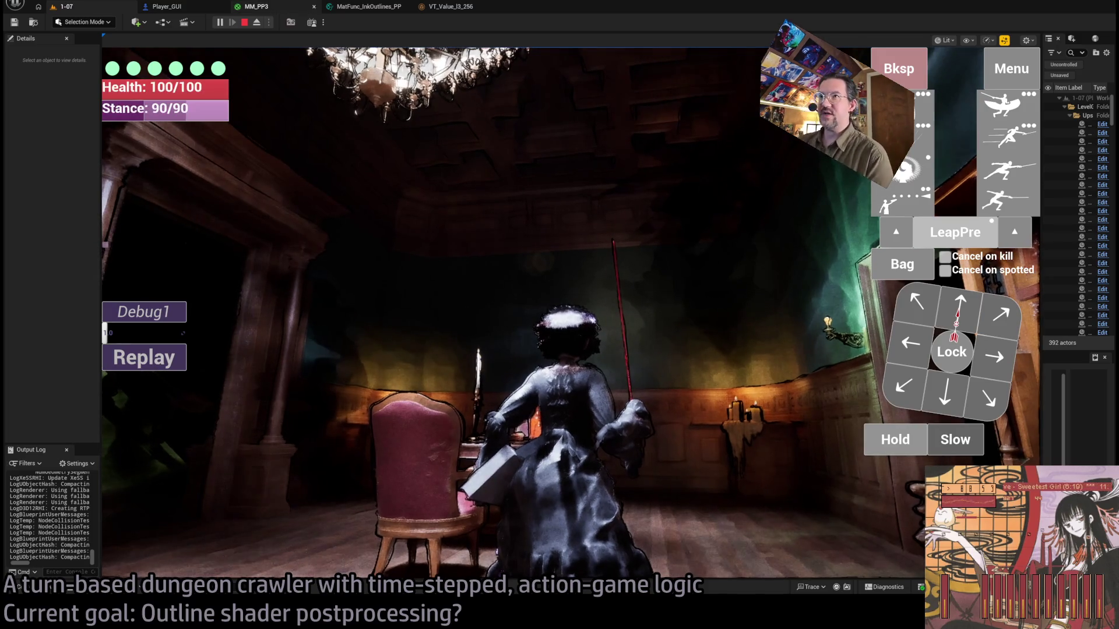
key("Escape")
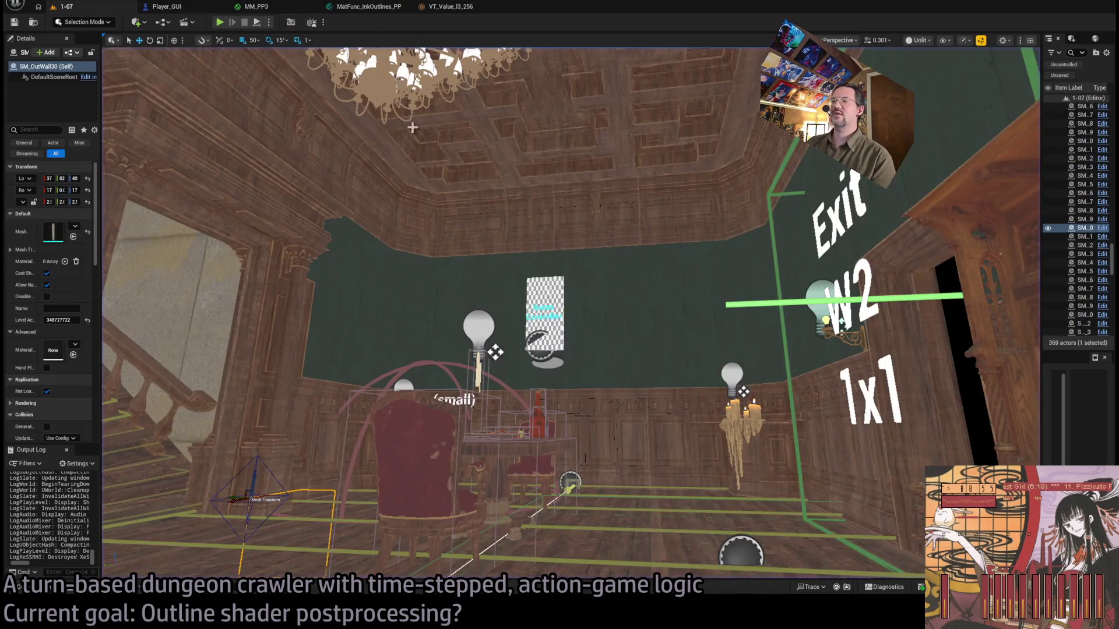
left_click(380, 6)
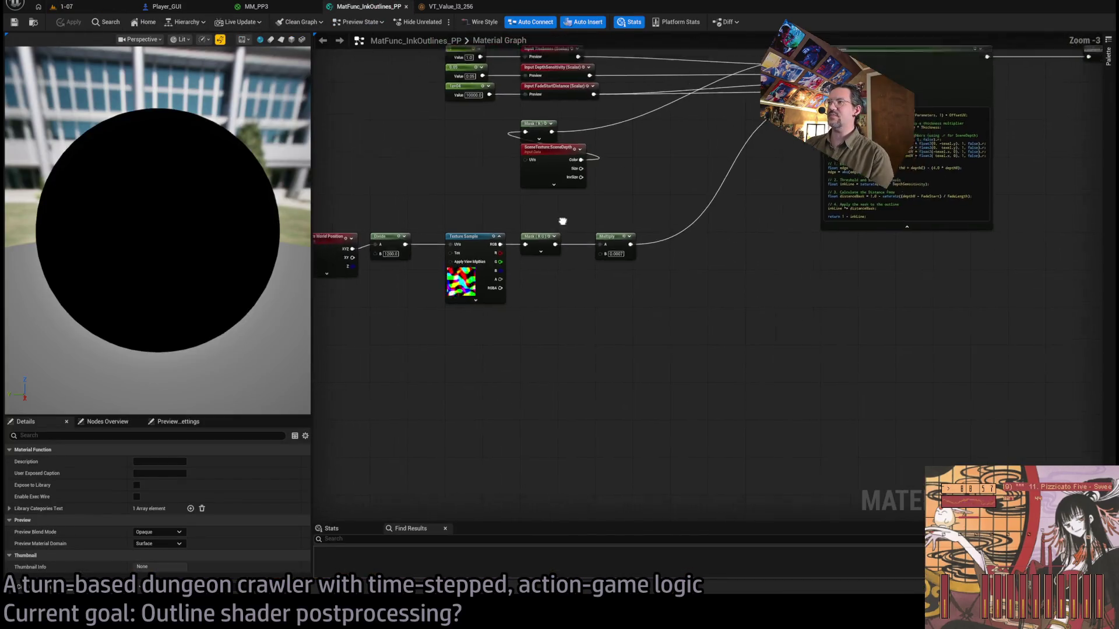
Connect SceneColor's Kuwahara output to MM_PP3's Emissive Color and briefly play-test level 1-07.
left_click(293, 6)
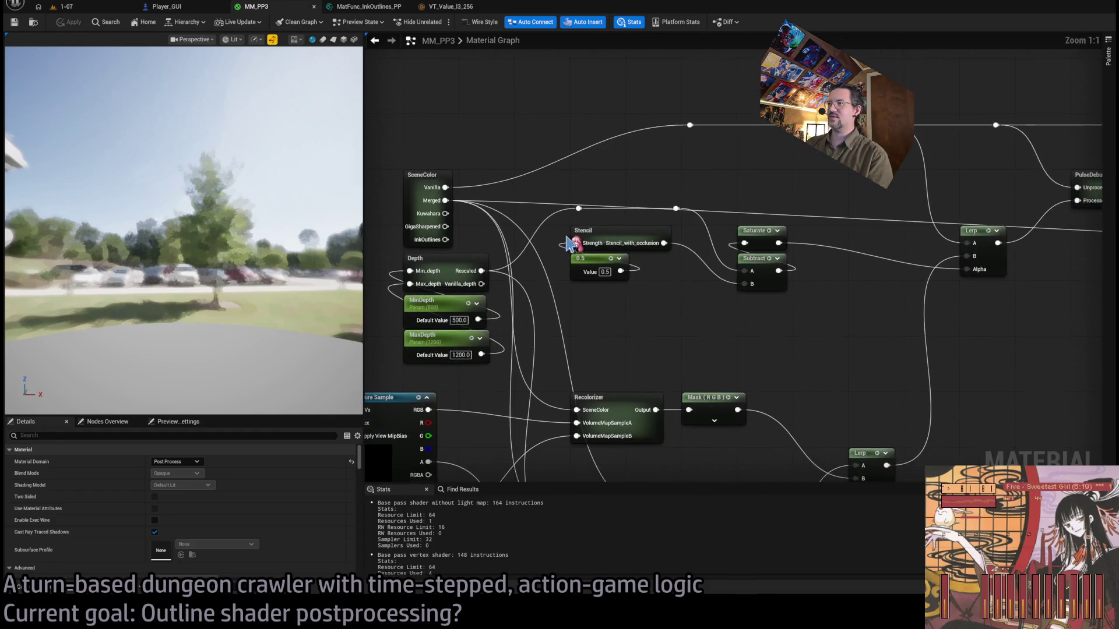
scroll(569, 243, "down", 1)
mouse_move(459, 215)
left_mouse_down()
mouse_move(827, 233)
mouse_move(969, 265)
mouse_move(1017, 253)
left_mouse_up()
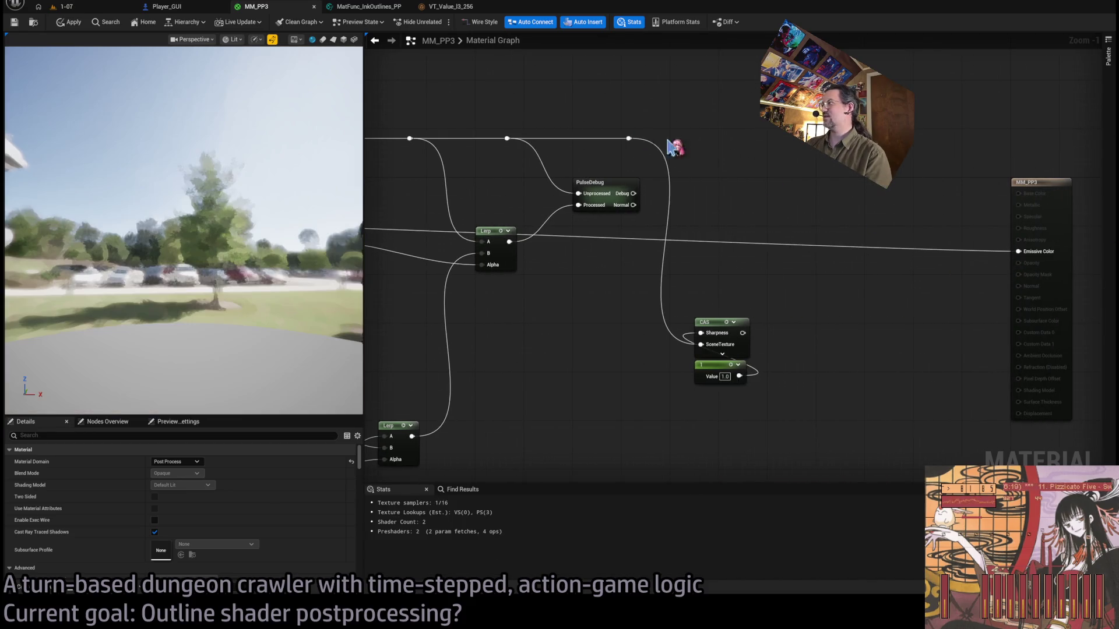
left_click(66, 6)
key("alt+p")
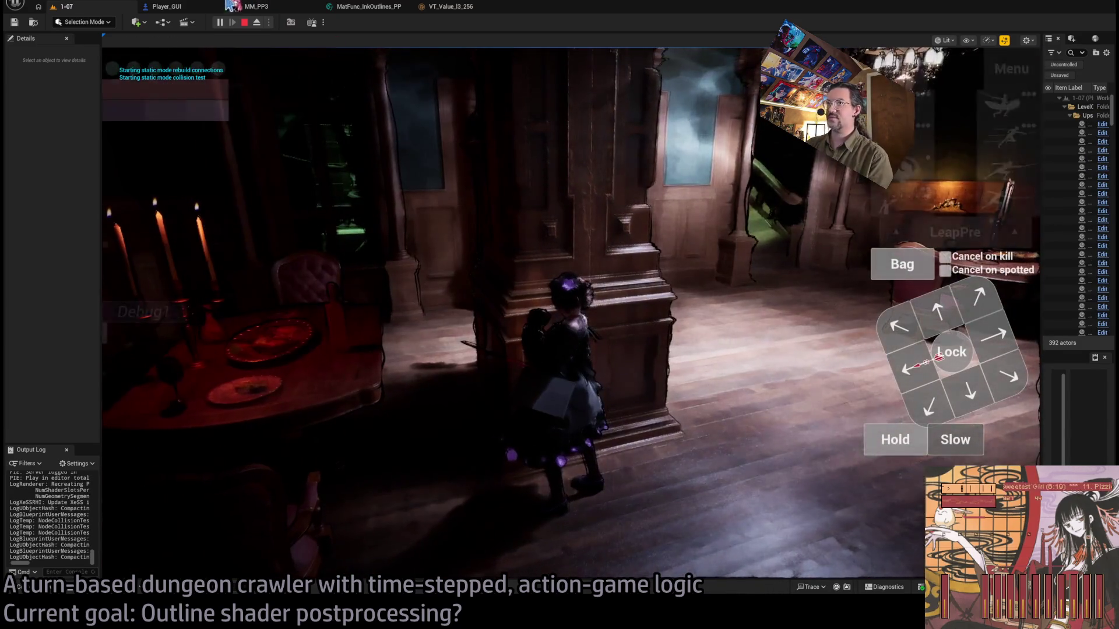
left_click(244, 22)
Inspect the Stencil node area of the MM_PP3 graph, then return to level 1-07.
left_click(257, 6)
scroll(567, 264, "down", 5)
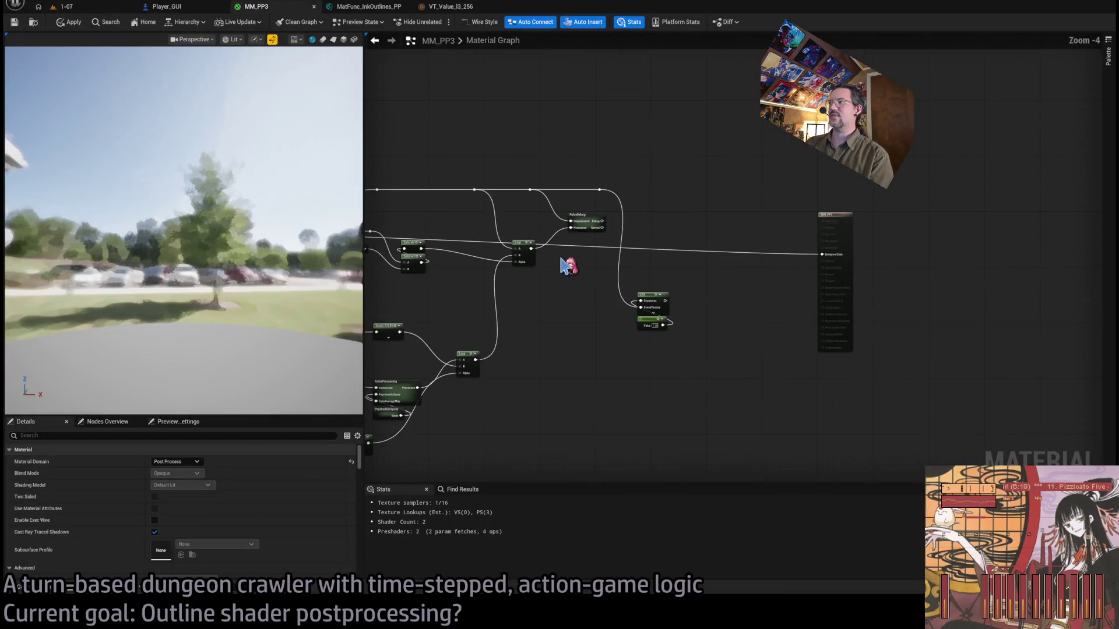
scroll(626, 265, "up", 6)
left_click_drag(639, 264, 628, 281)
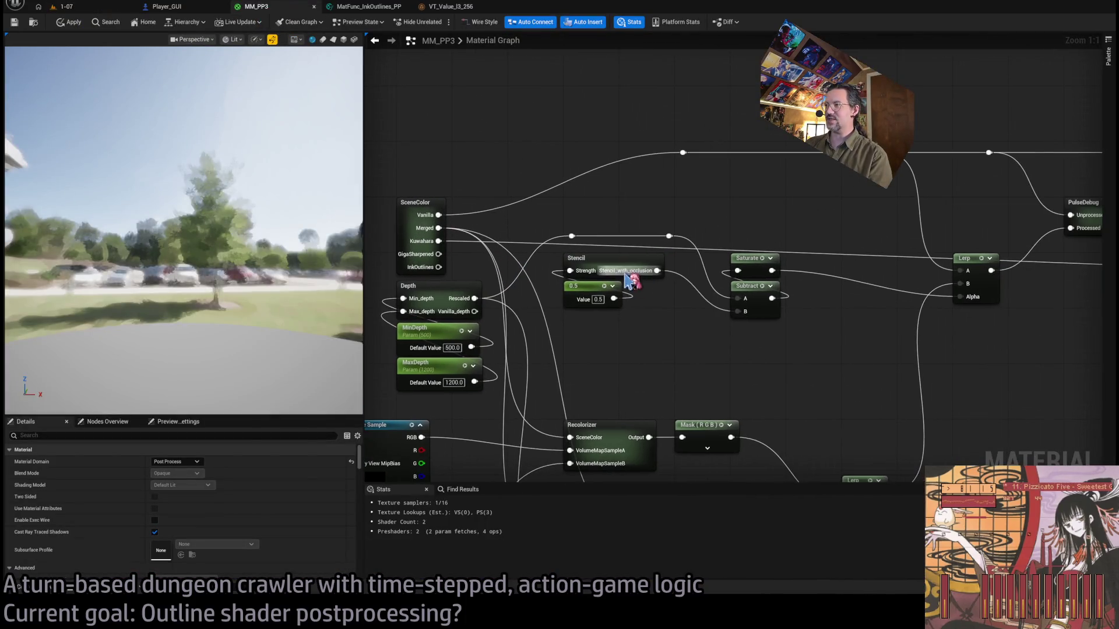
scroll(644, 259, "down", 3)
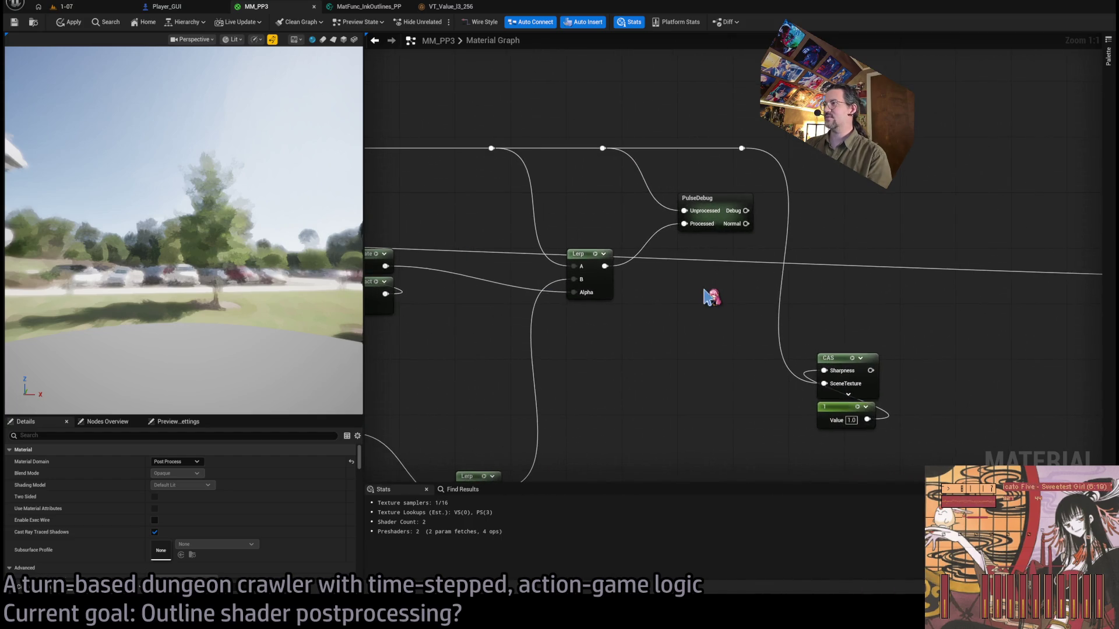
left_click_drag(634, 262, 621, 269)
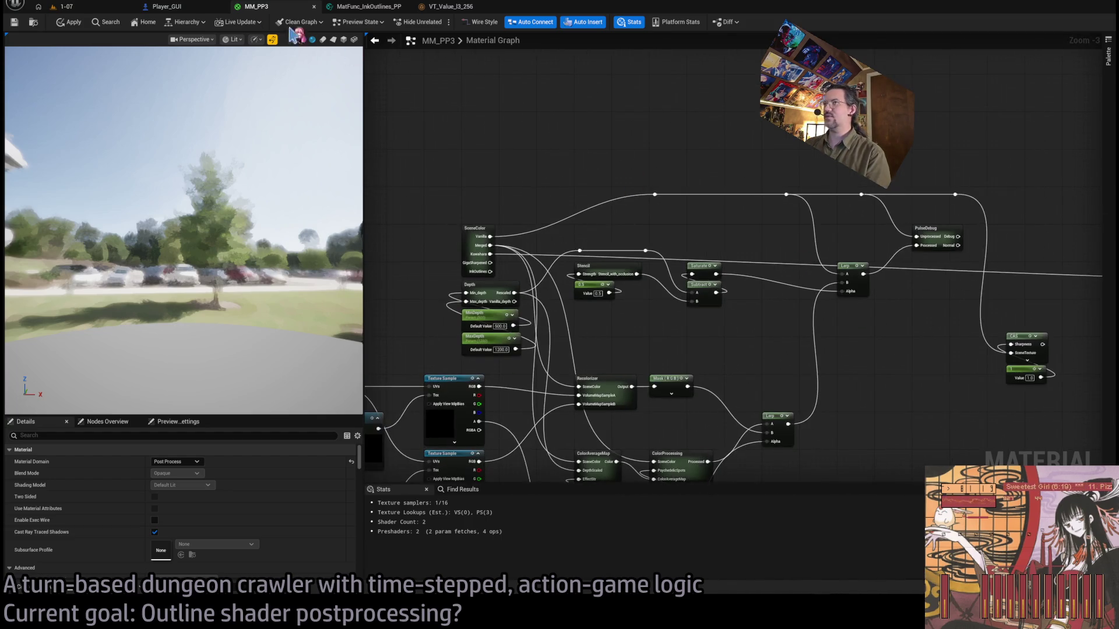
left_click(85, 10)
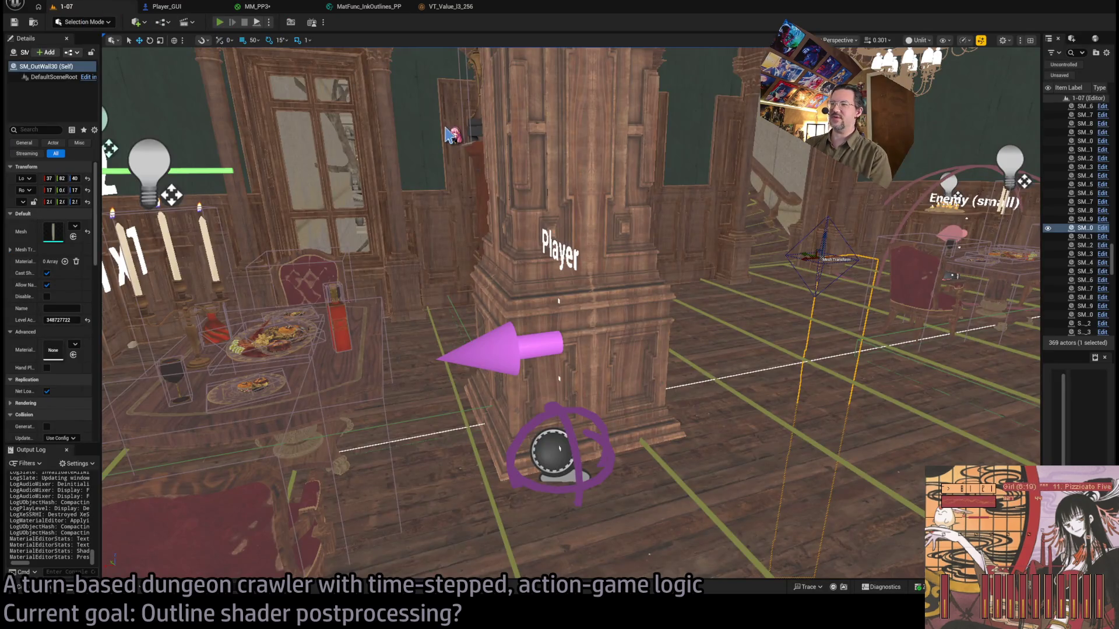
Play level 1-07, swinging the camera toward the pillar, then bring up MatFunc_InkOutlines_PP.
key("alt+p")
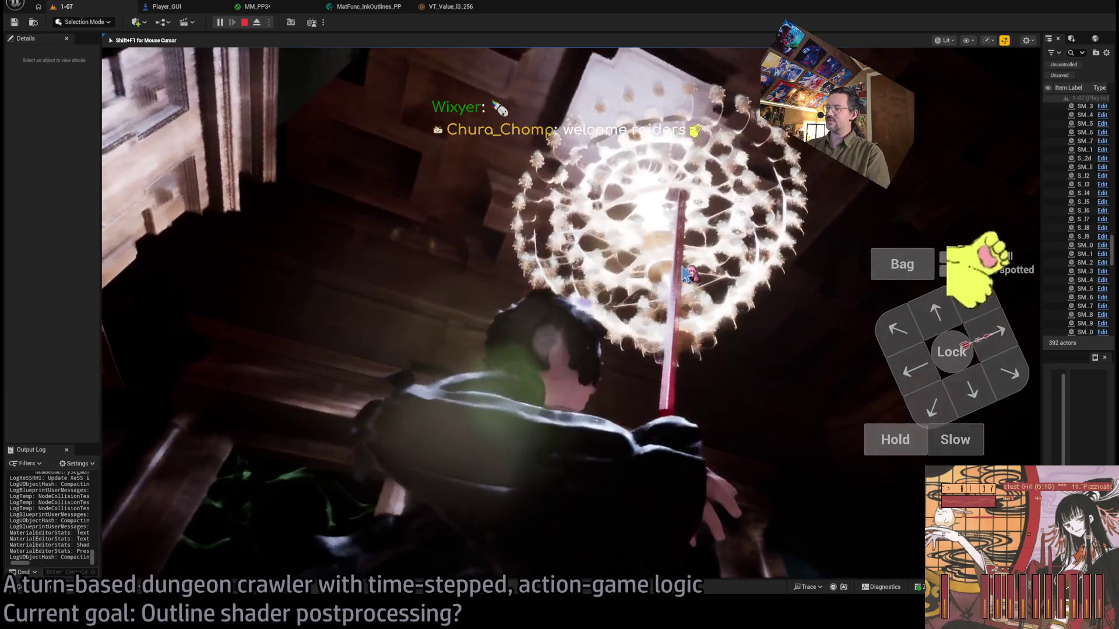
left_click(408, 192)
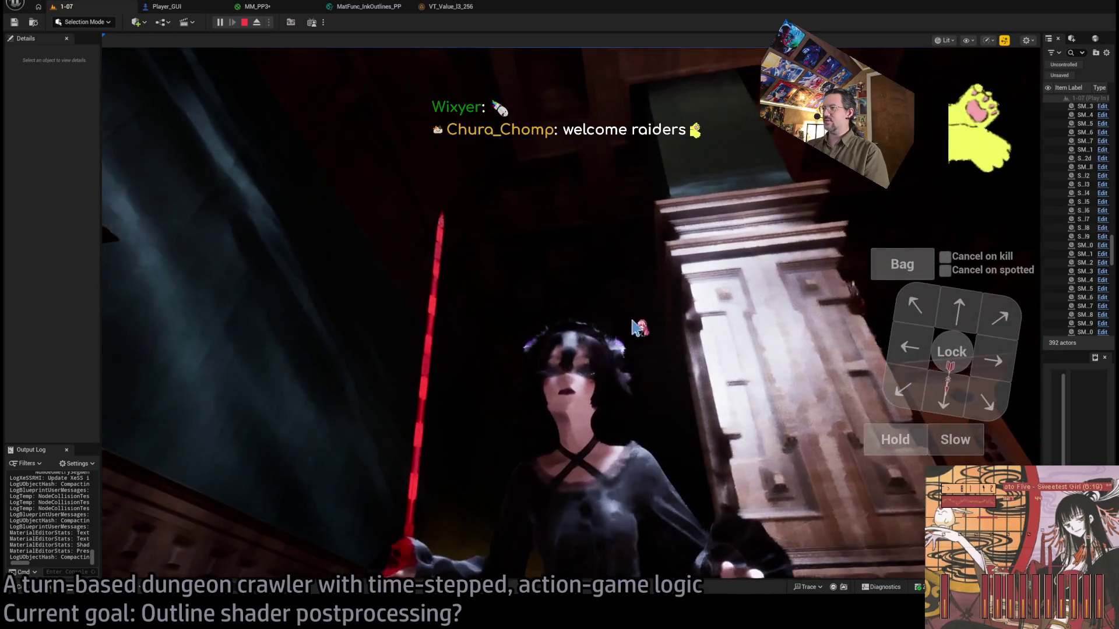
left_click(635, 328)
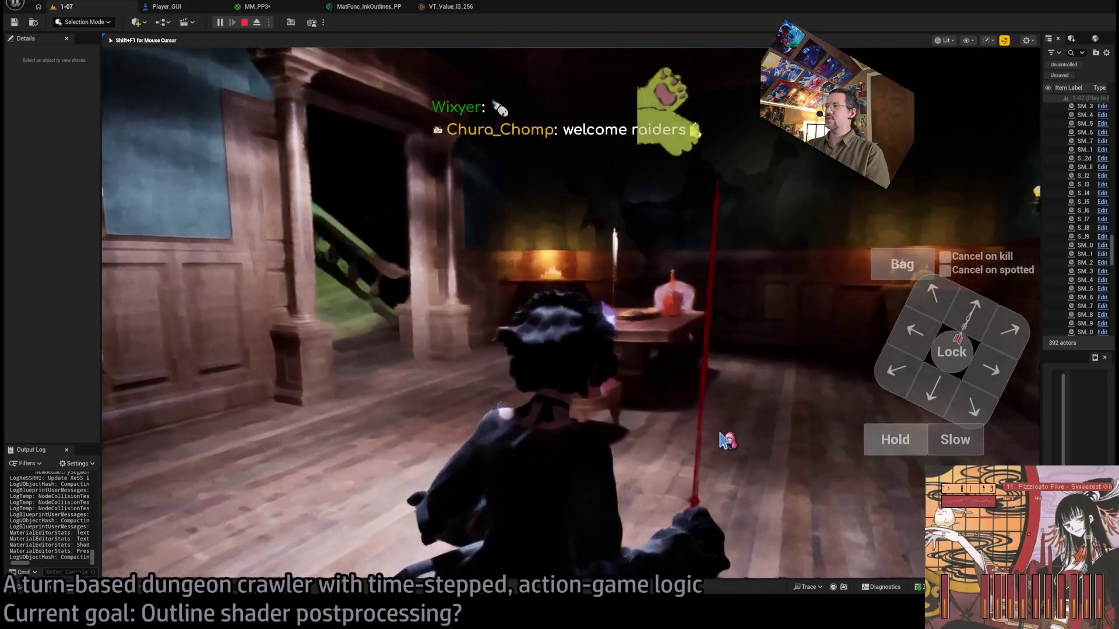
left_click(369, 7)
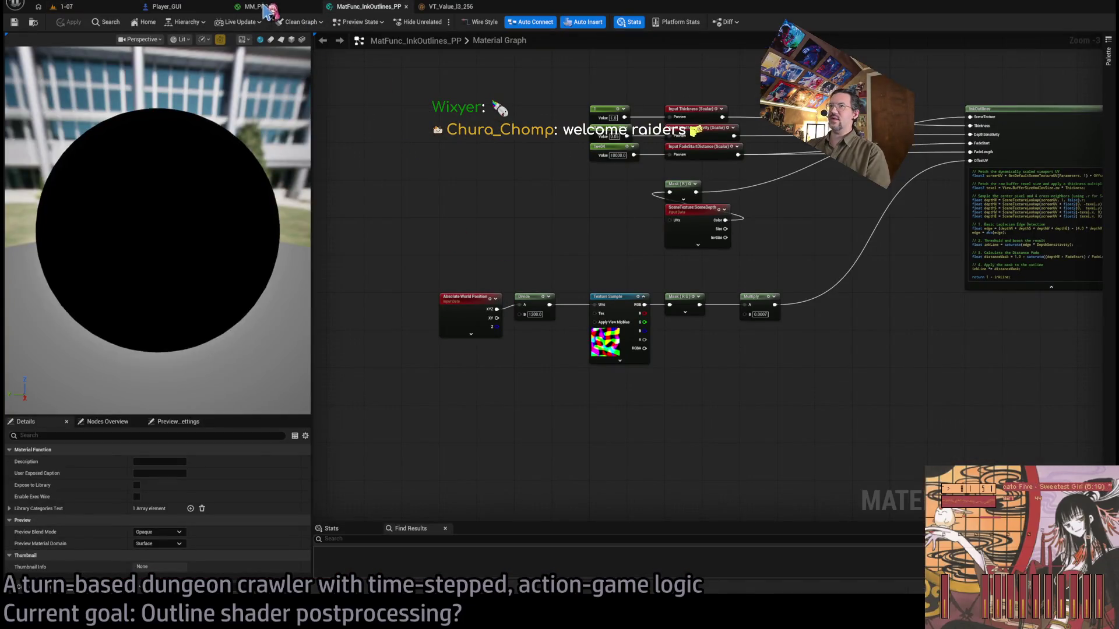
Route SceneColor's InkOutlines output to Emissive Color and view the outlines-only result in-game.
left_click(267, 6)
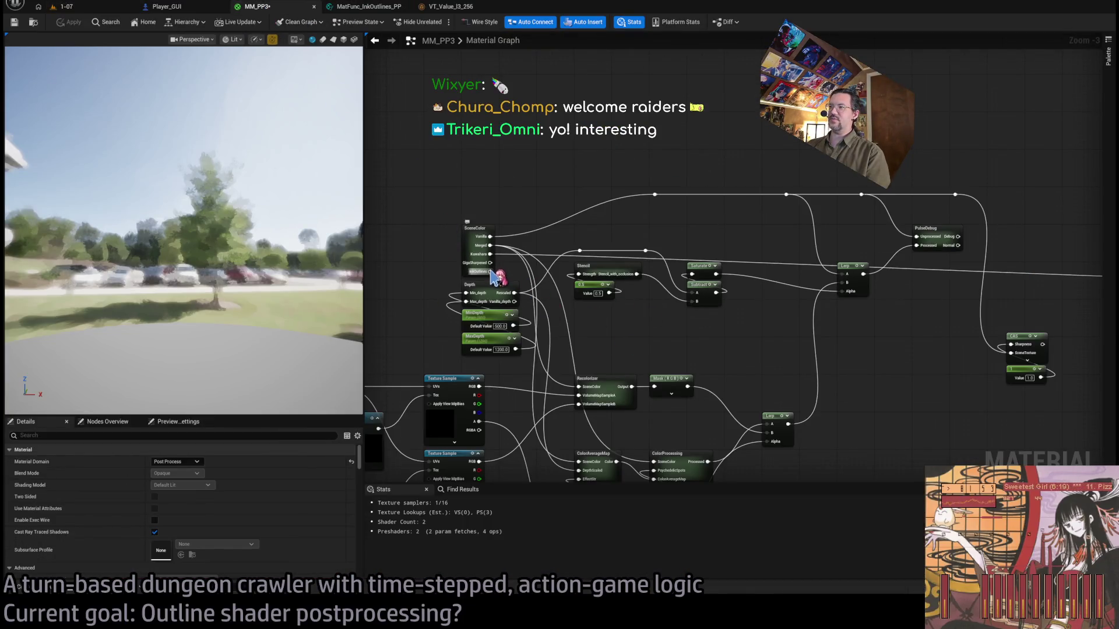
left_click_drag(1009, 283, 1009, 282)
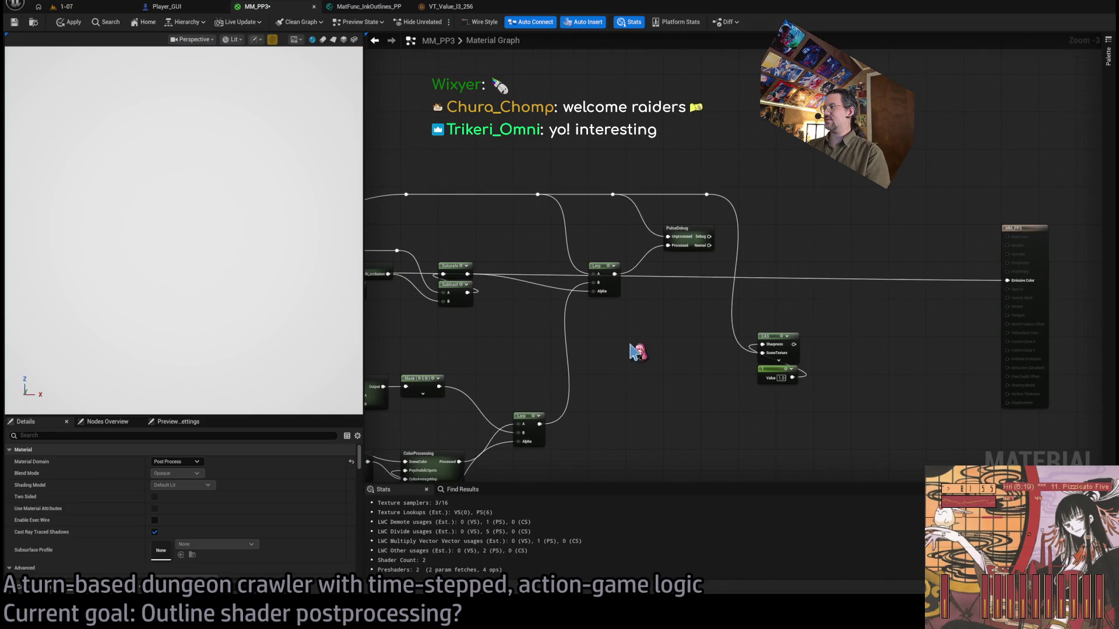
left_click_drag(631, 334, 691, 313)
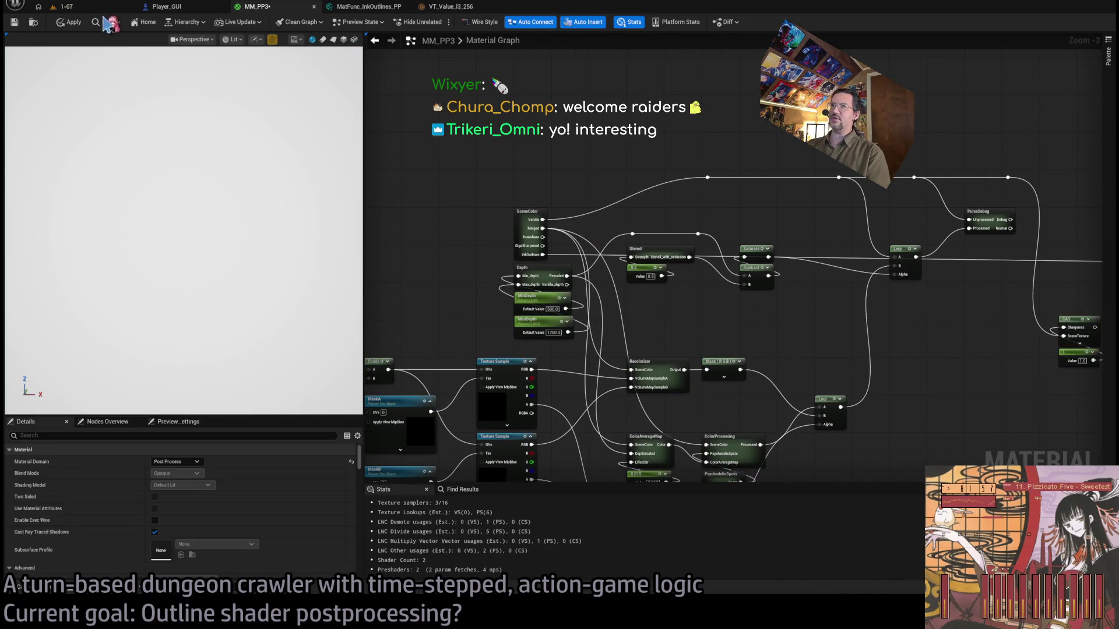
key("ctrl+Tab")
key("ctrl+Tab")
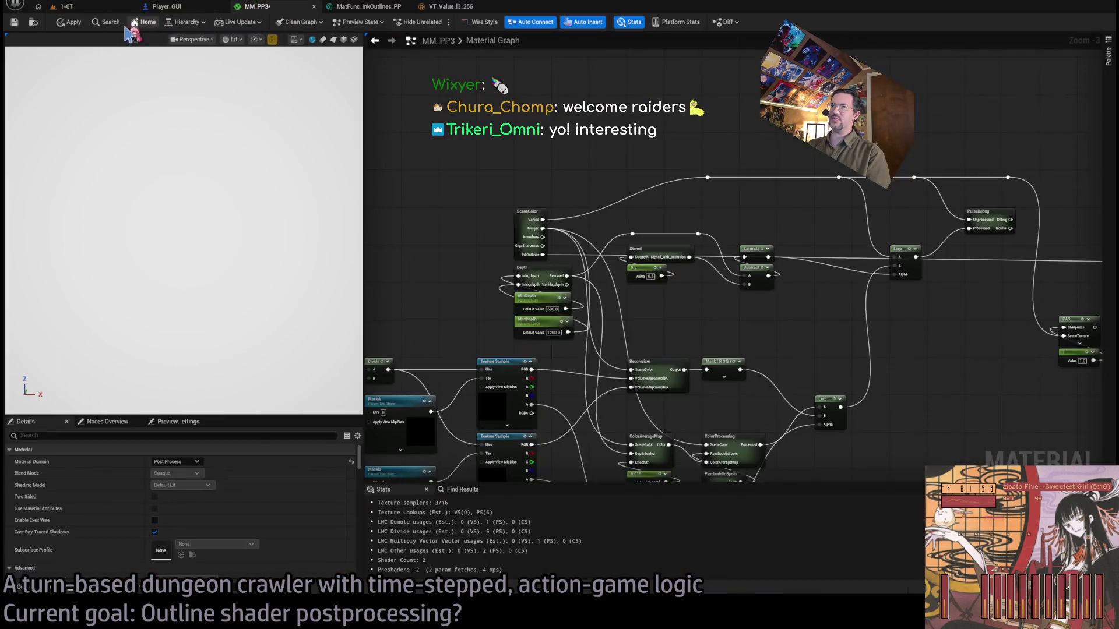
left_click(77, 8)
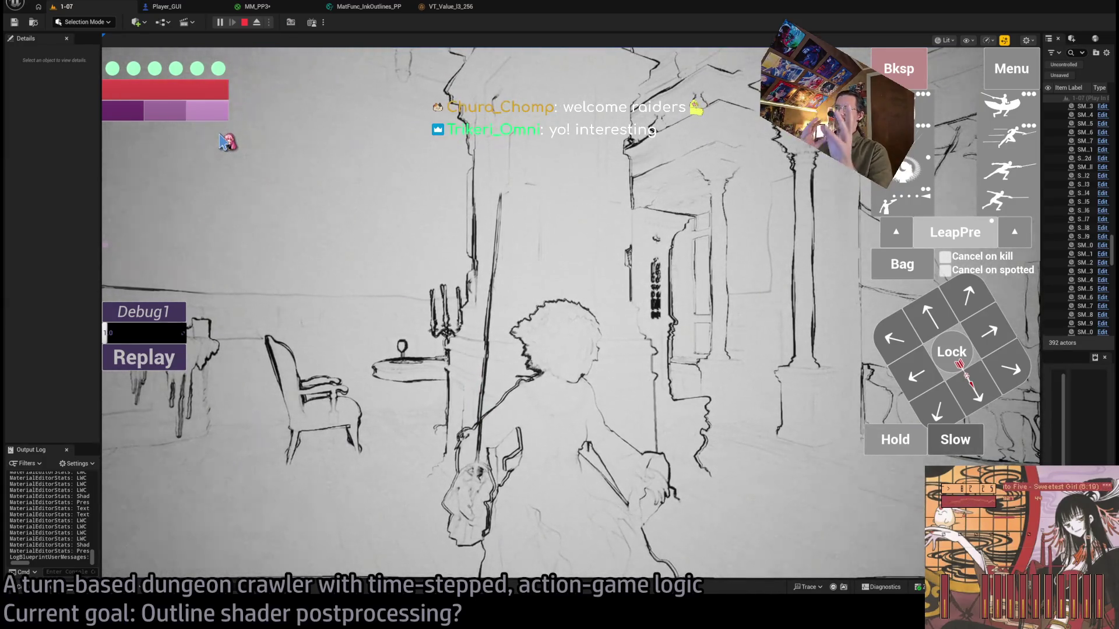
Reconnect a full-colour SceneColor output to Emissive Color, apply, and return to the game.
left_click(258, 10)
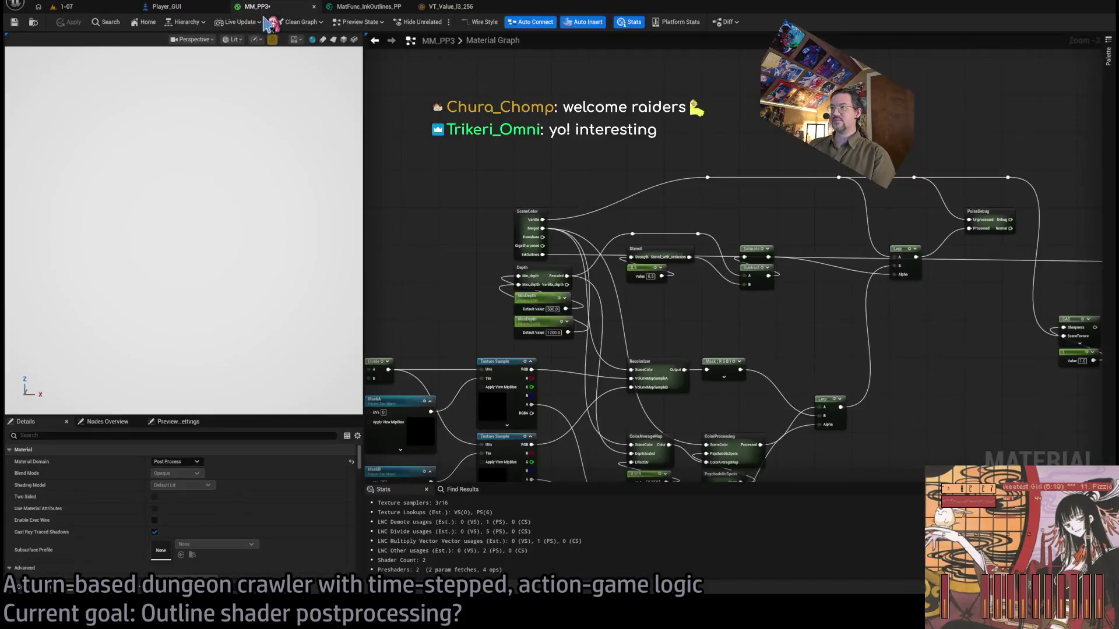
mouse_move(708, 347)
left_mouse_down()
mouse_move(583, 280)
mouse_move(446, 251)
left_mouse_up()
left_click_drag(1116, 269, 1003, 262)
left_click(82, 26)
left_click(66, 6)
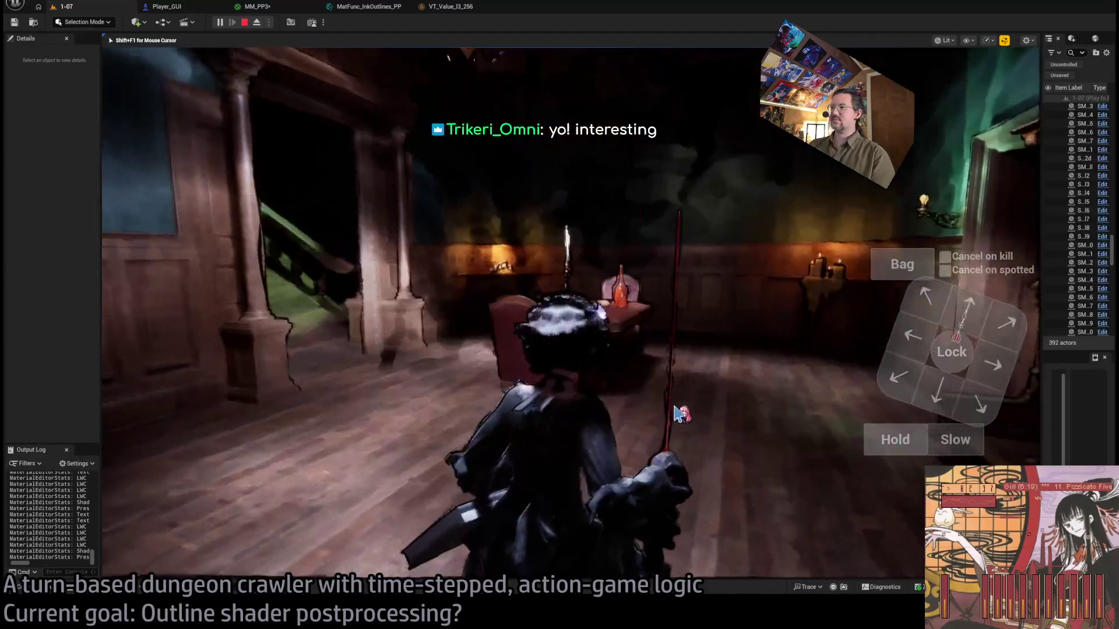
Play a thrust-attack turn, then a turn of three forward steps.
left_click(998, 168)
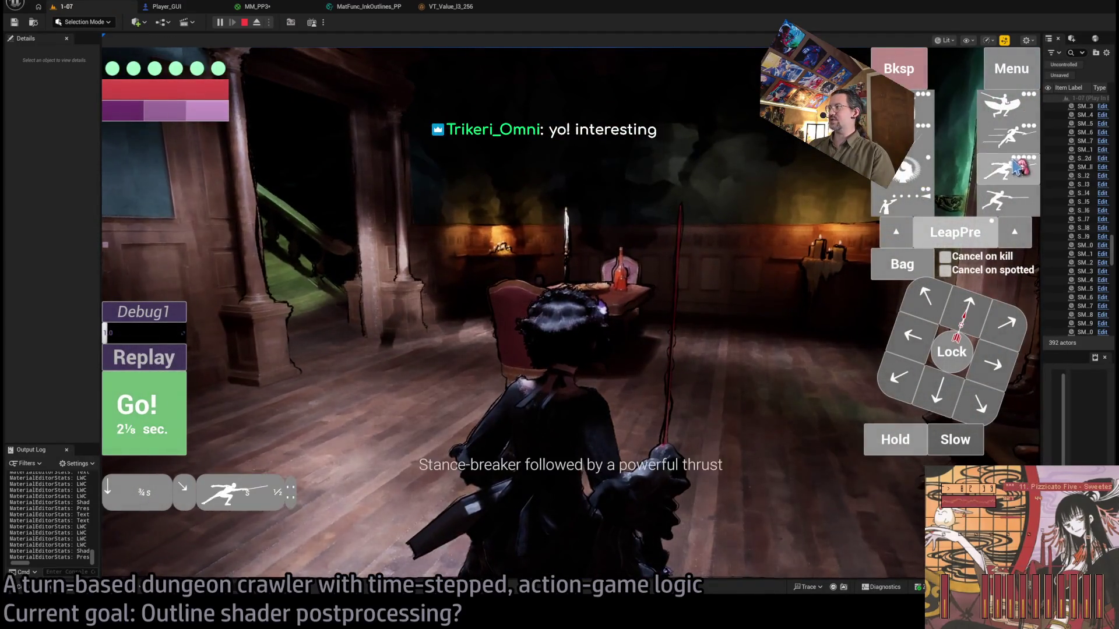
left_click(144, 408)
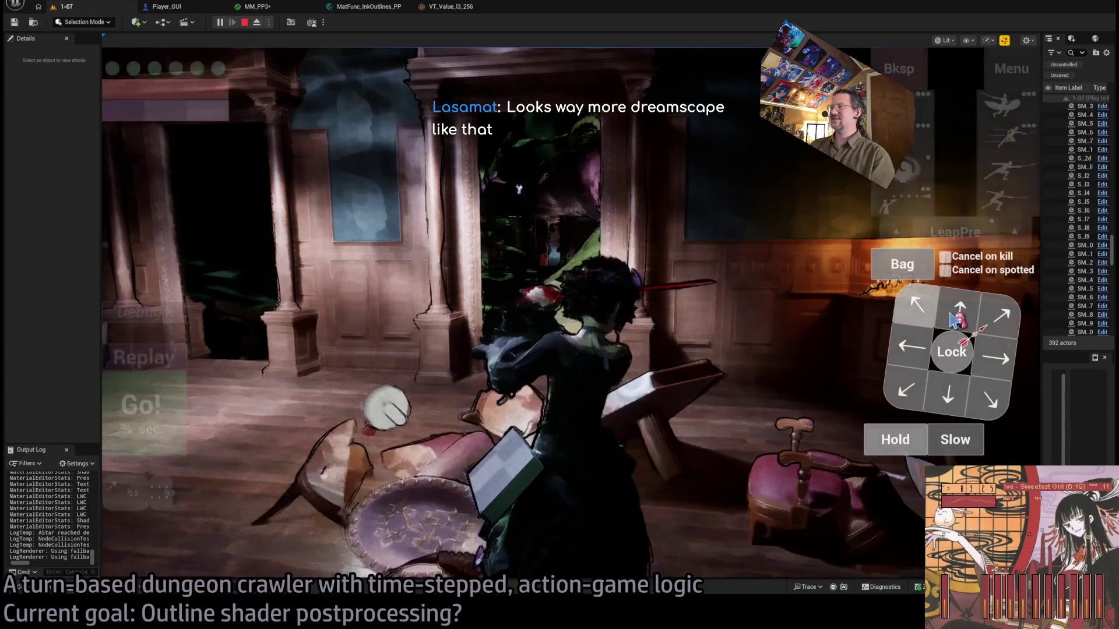
left_click(951, 320)
left_click(951, 320)
left_click(951, 320)
left_click(951, 321)
left_click(951, 320)
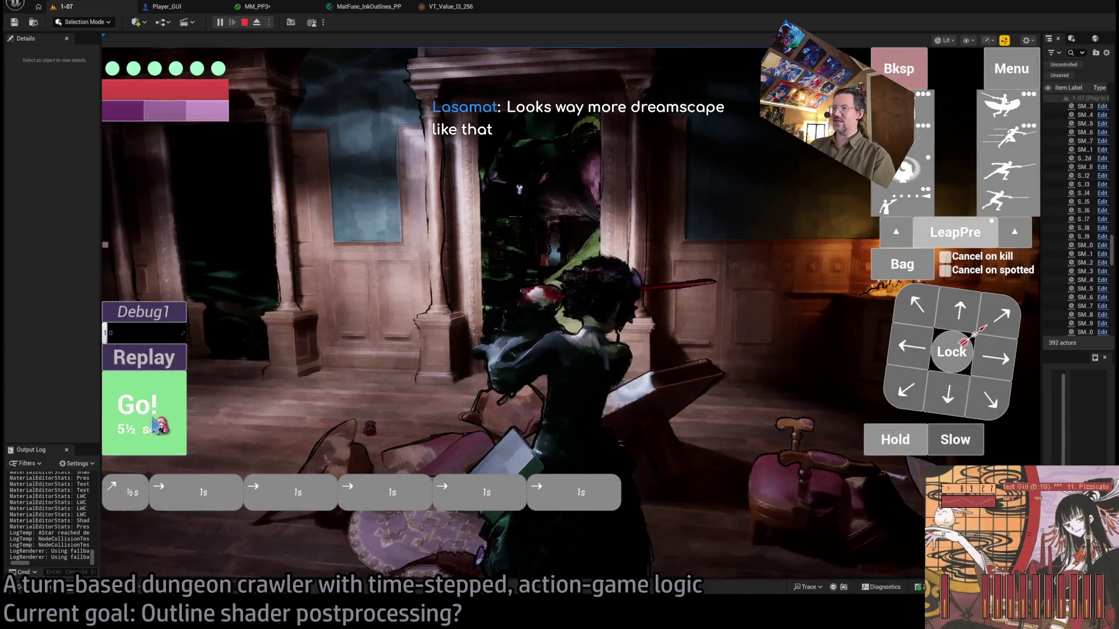
left_click(153, 424)
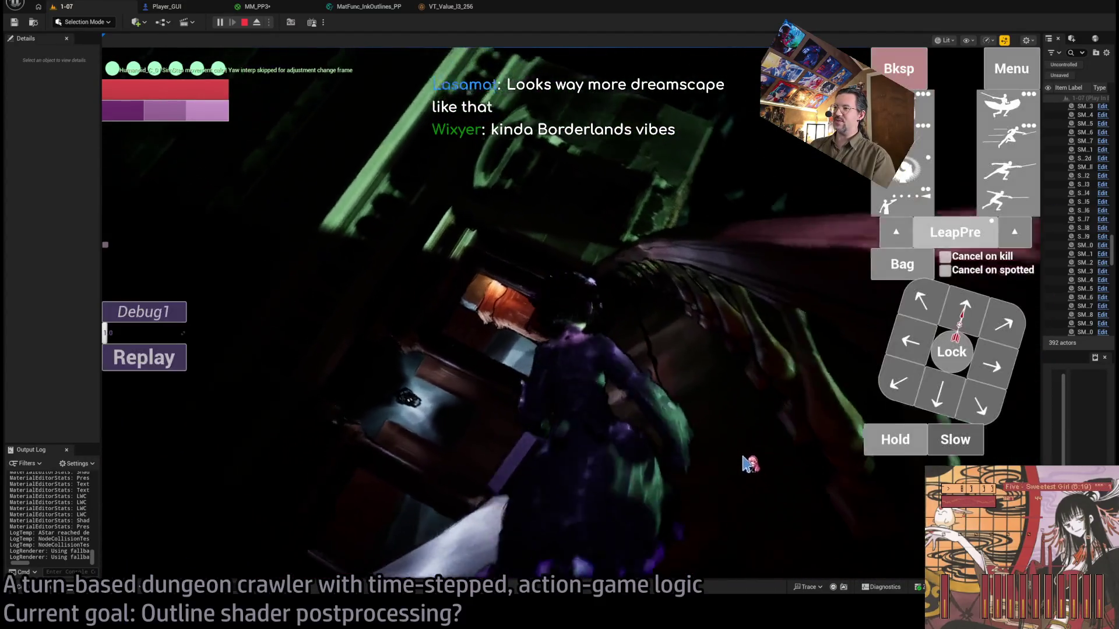
Queue a diagonal up-left step plus two forward steps and execute them.
left_click(915, 309)
left_click(953, 310)
left_click(950, 311)
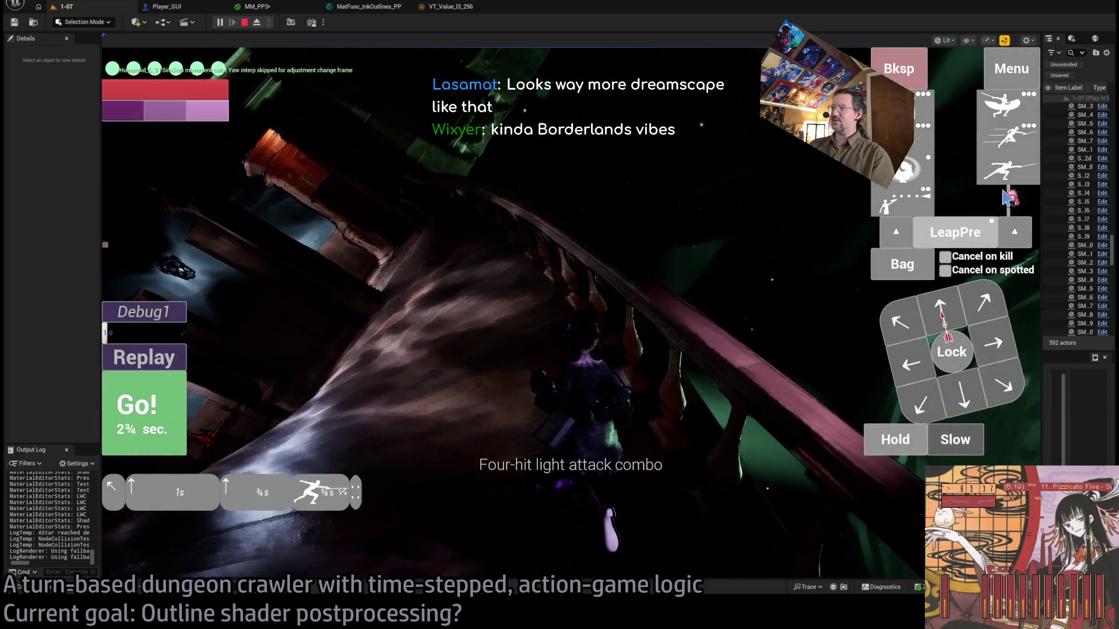
key("space")
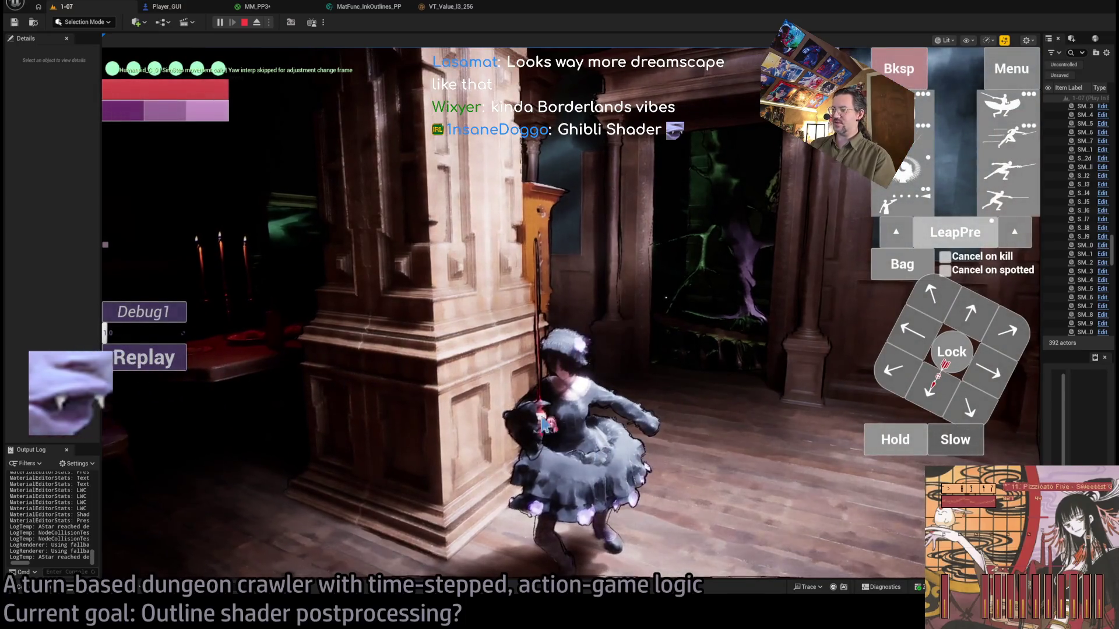
Start a move toward the doorway, eject to inspect the scene, re-possess, then stop play.
left_click(783, 422)
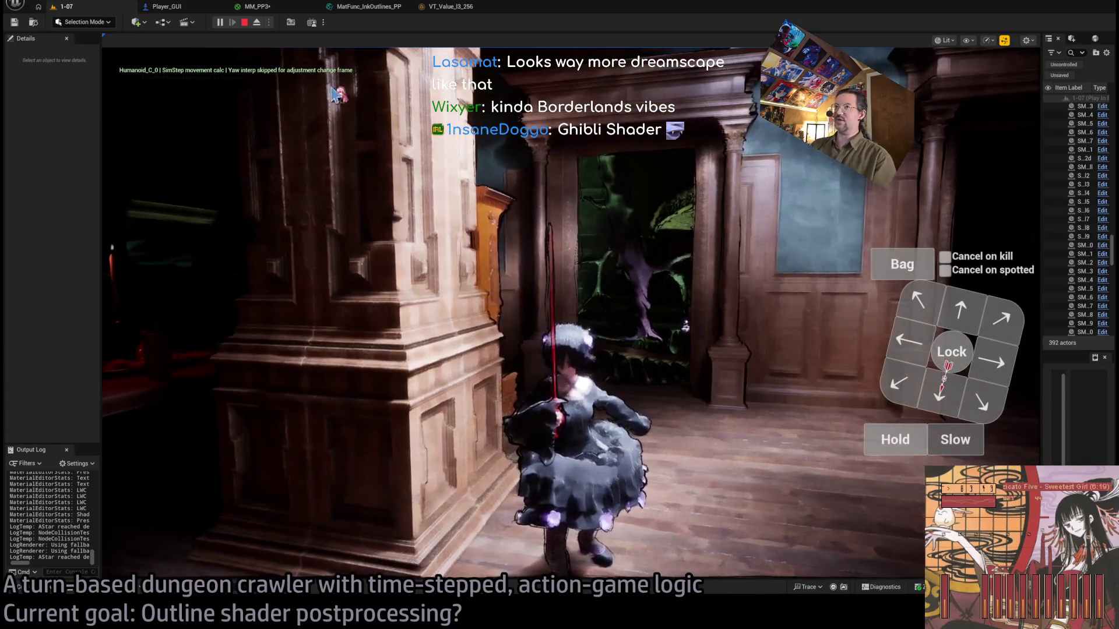
key("F8")
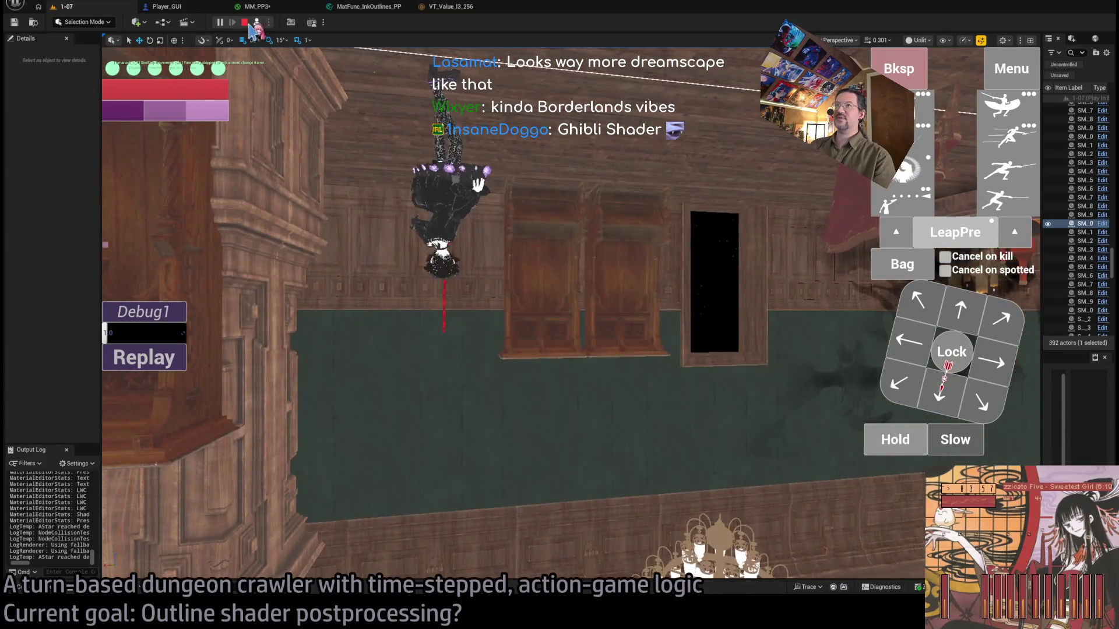
left_click(257, 23)
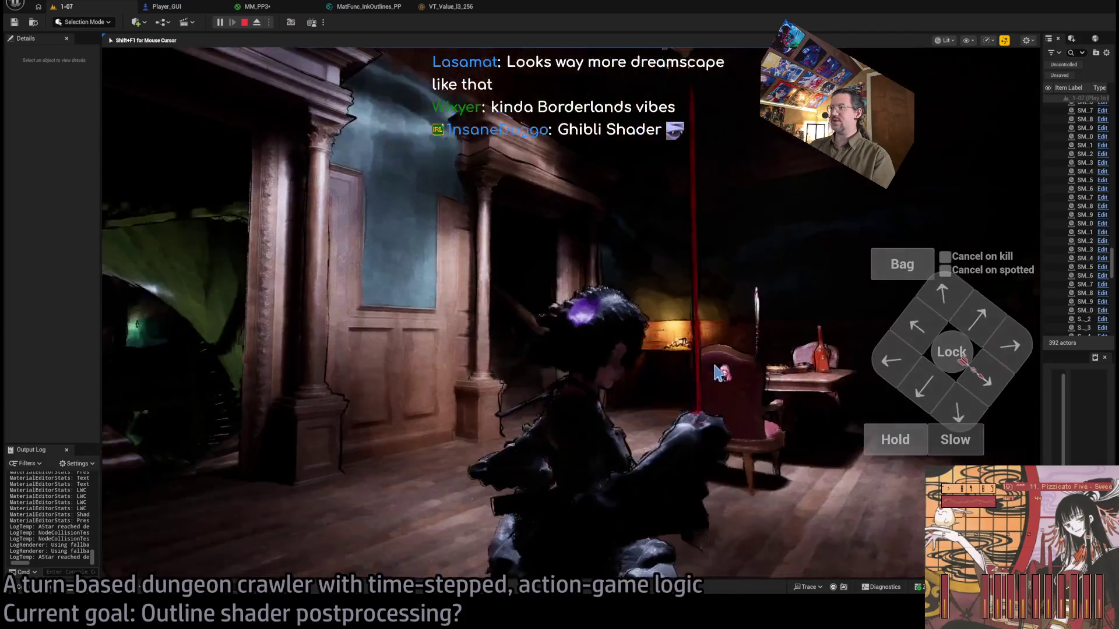
key("Escape")
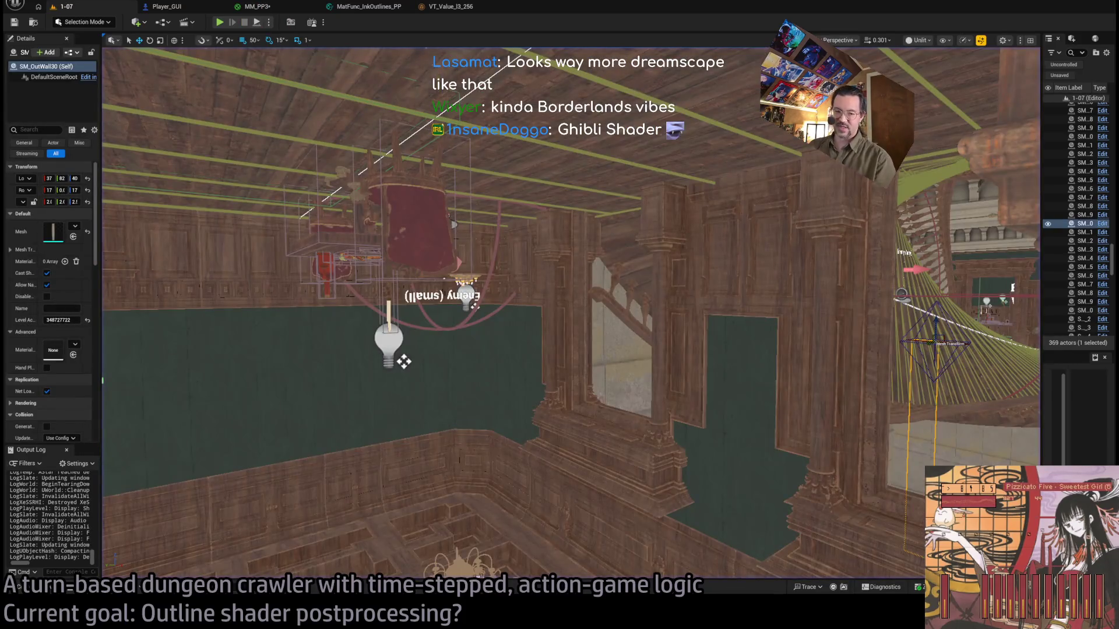
Switch to the browser window with the Gemini ink-outline chat.
key("alt+Tab")
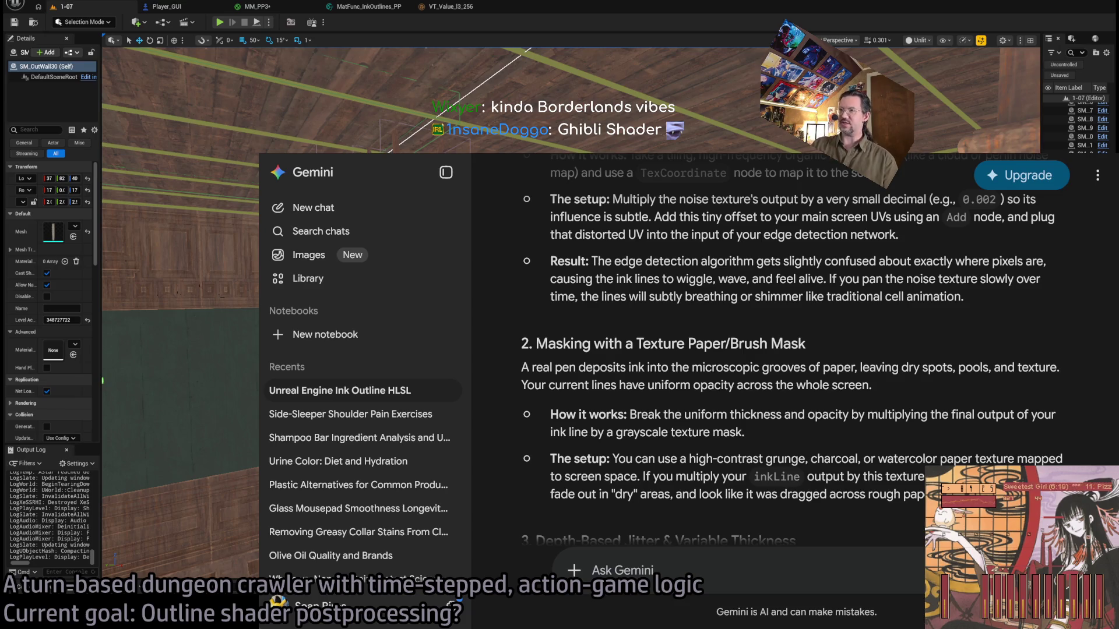
Open a new browser tab on the Google start page.
key("ctrl+t")
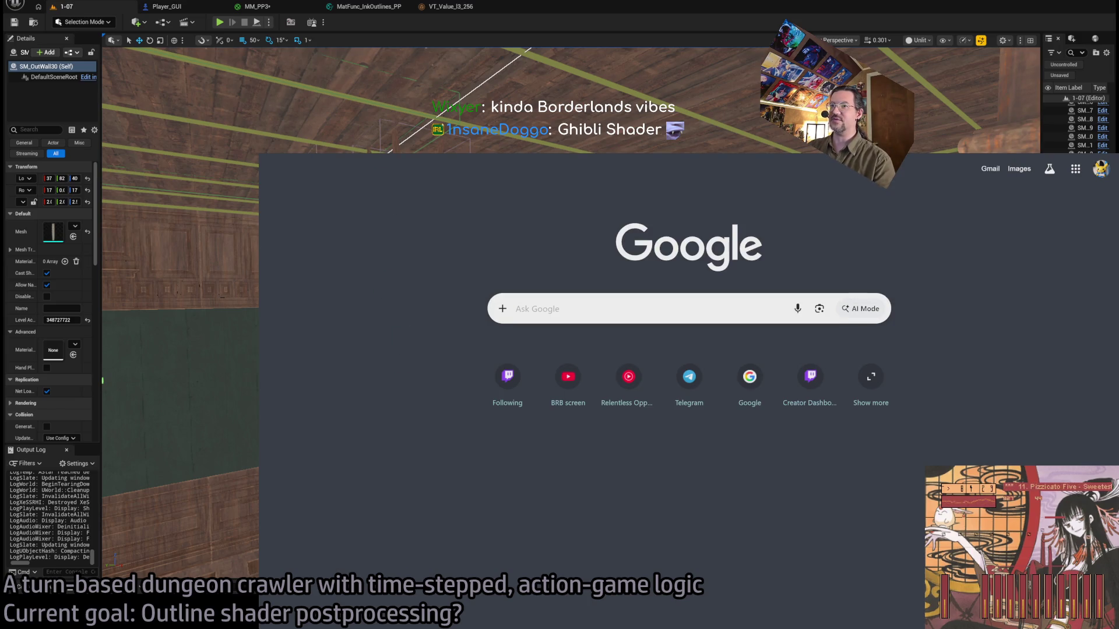
Go to the Twitch site by entering 'twitch' in the address bar.
type("you")
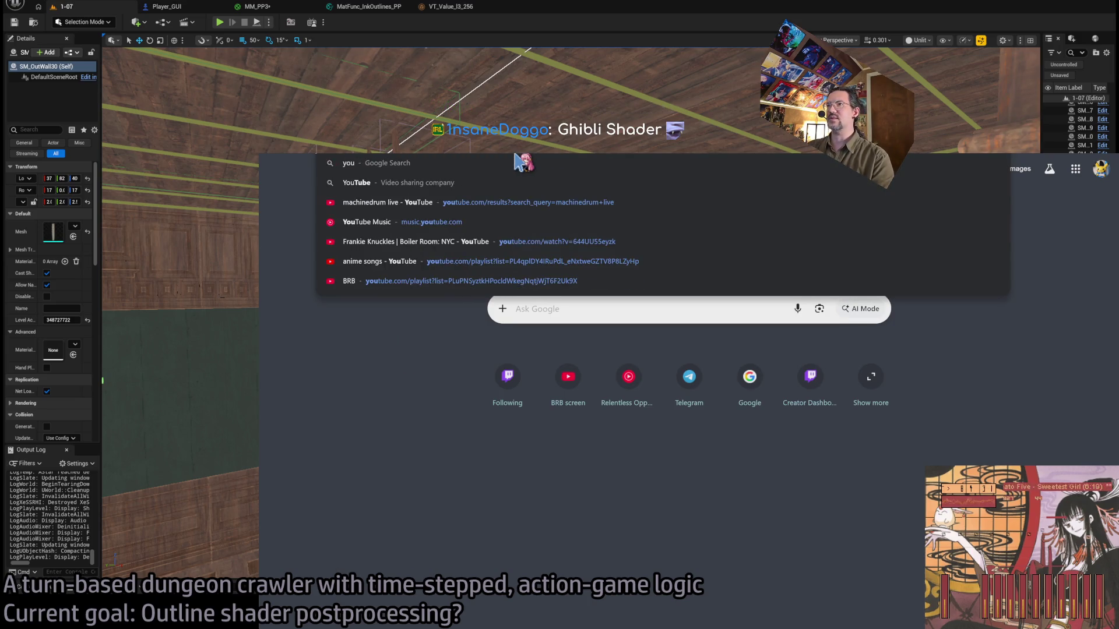
key("Return")
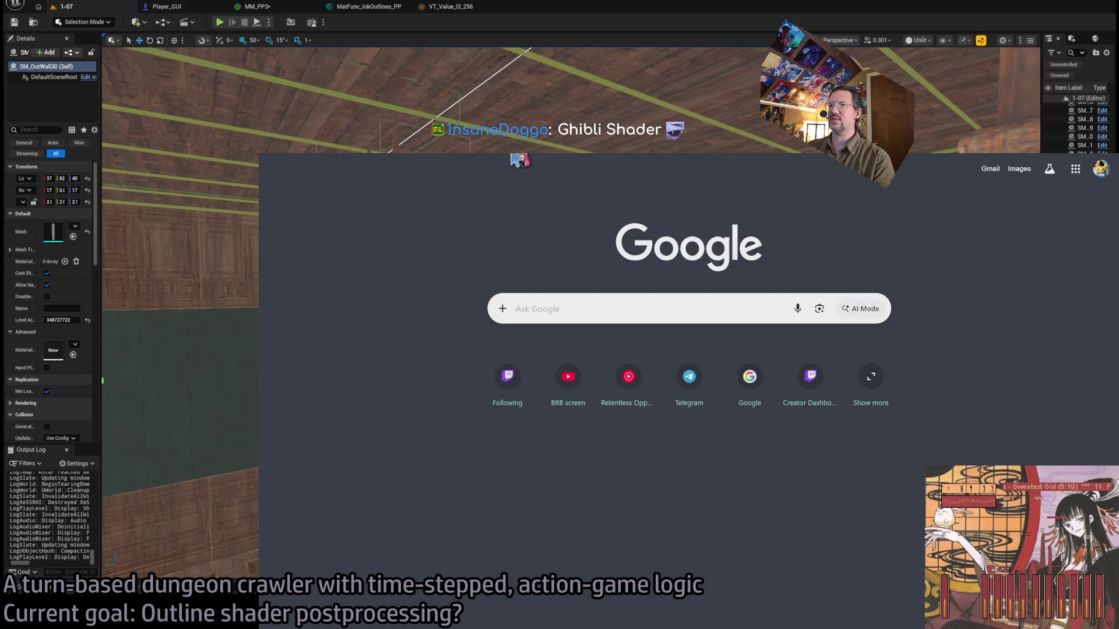
type("twitch")
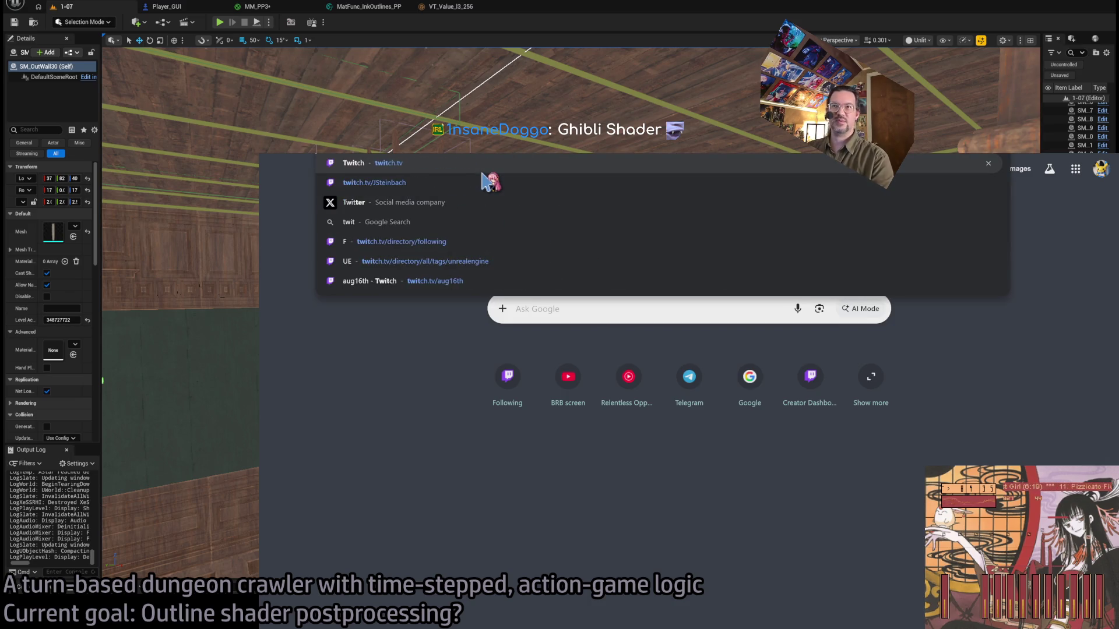
key("Return")
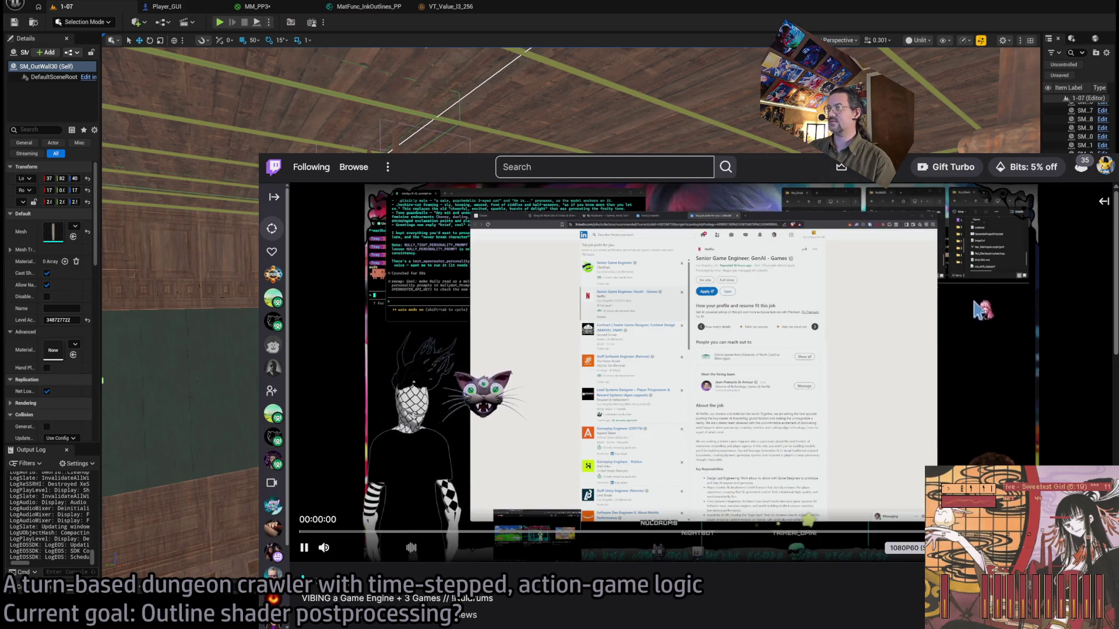
Open the chat replay beside the stream, then close it again.
mouse_move(328, 552)
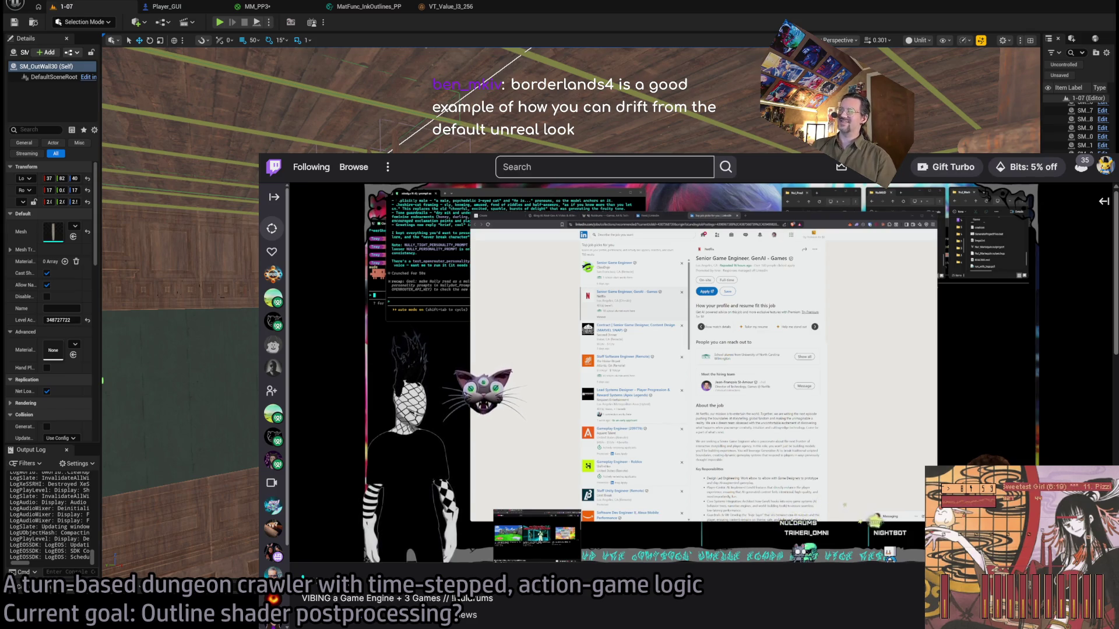
mouse_move(443, 408)
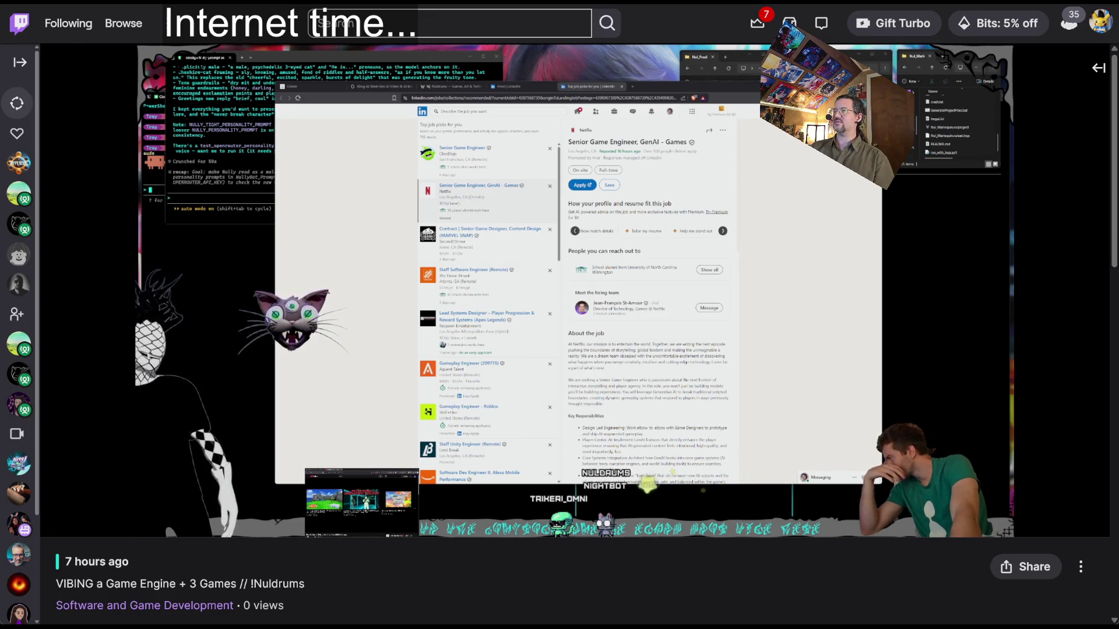
left_click(1099, 67)
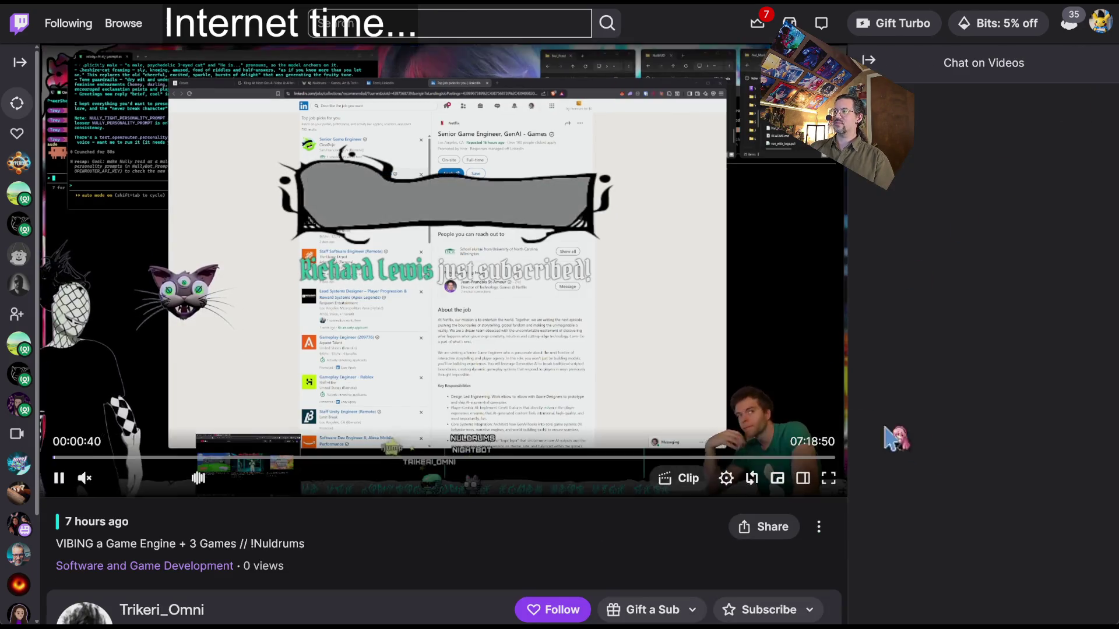
left_click(868, 60)
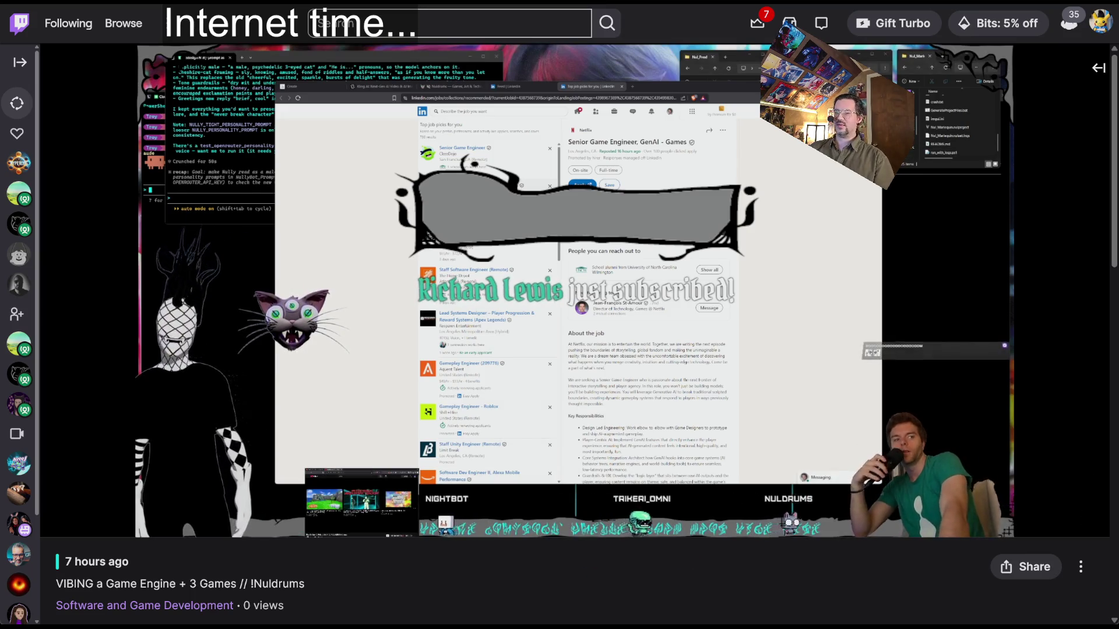
Skip ahead to about 4:37, 5:32 and 6:04, then go back to the Unreal Engine channels list.
mouse_move(274, 396)
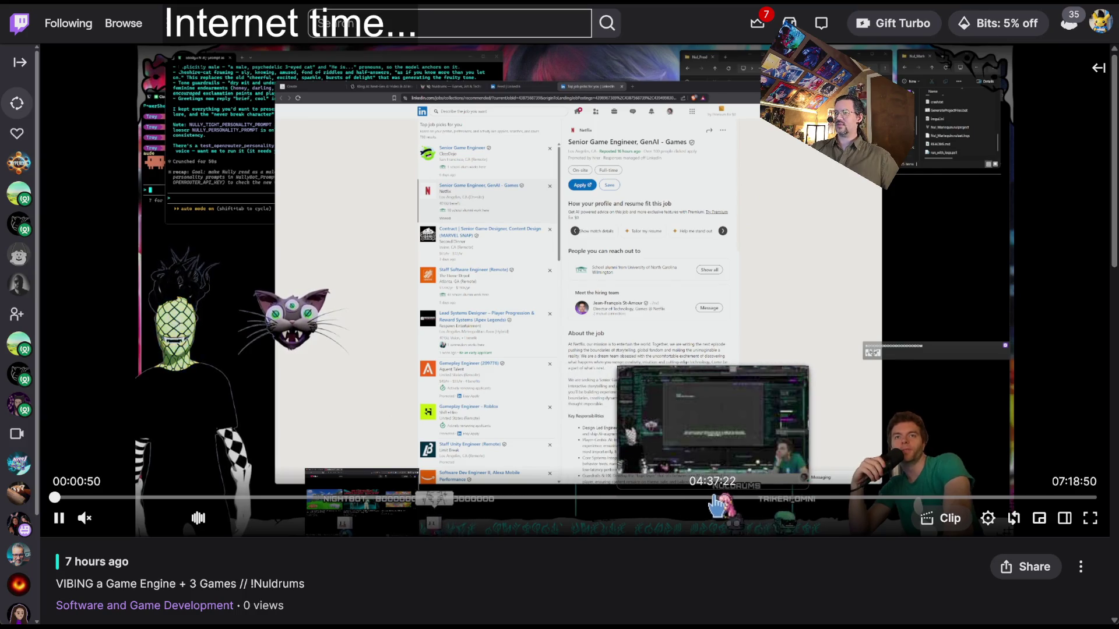
left_click(714, 498)
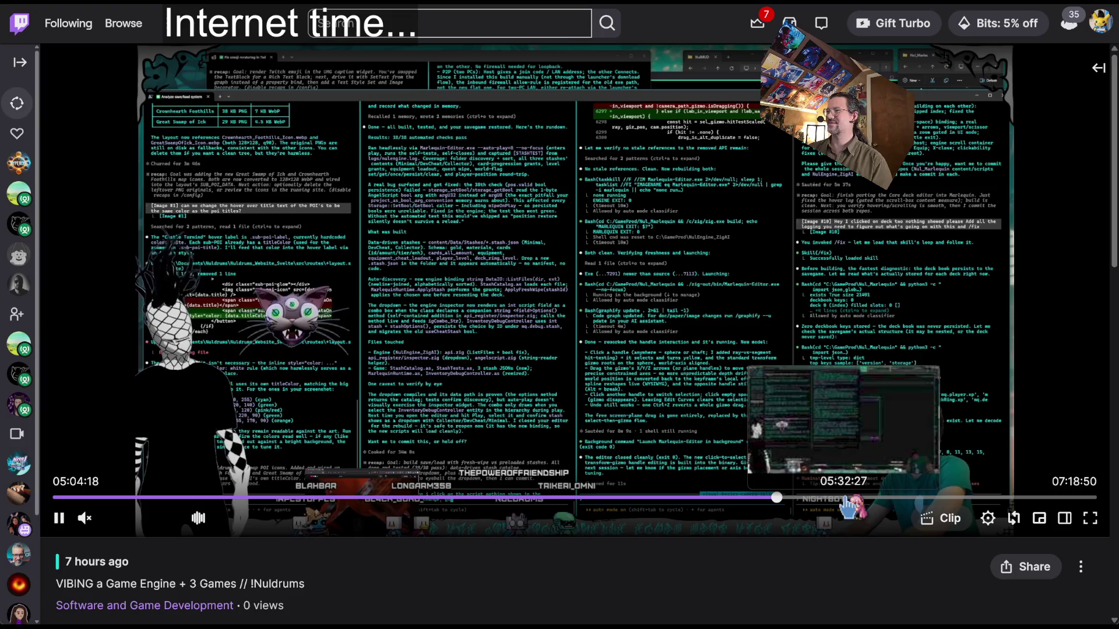
left_click(845, 499)
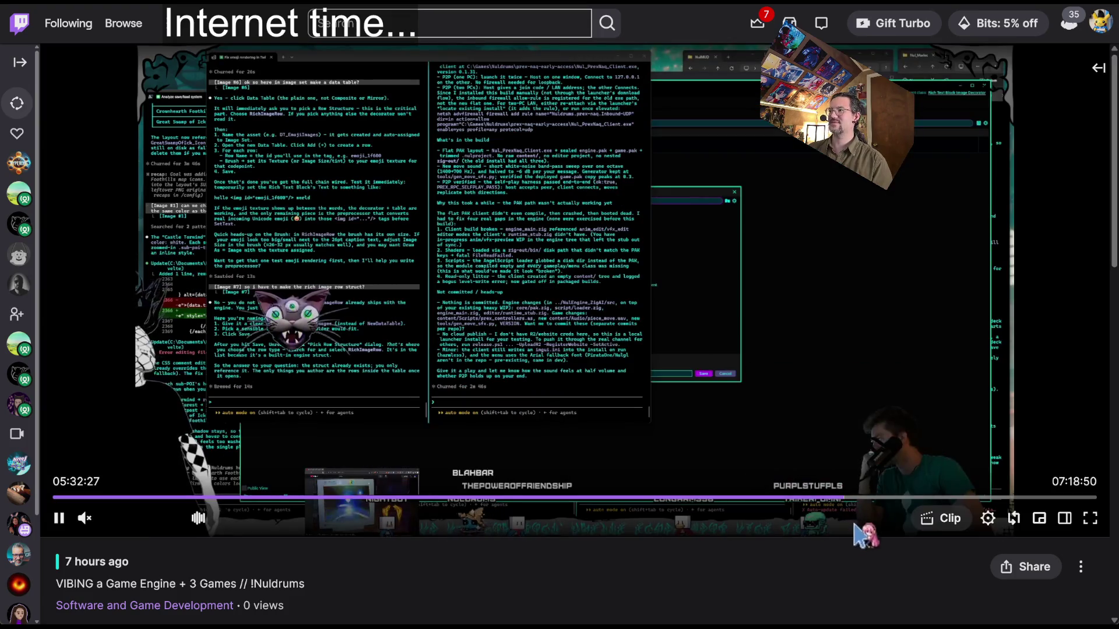
left_click(919, 498)
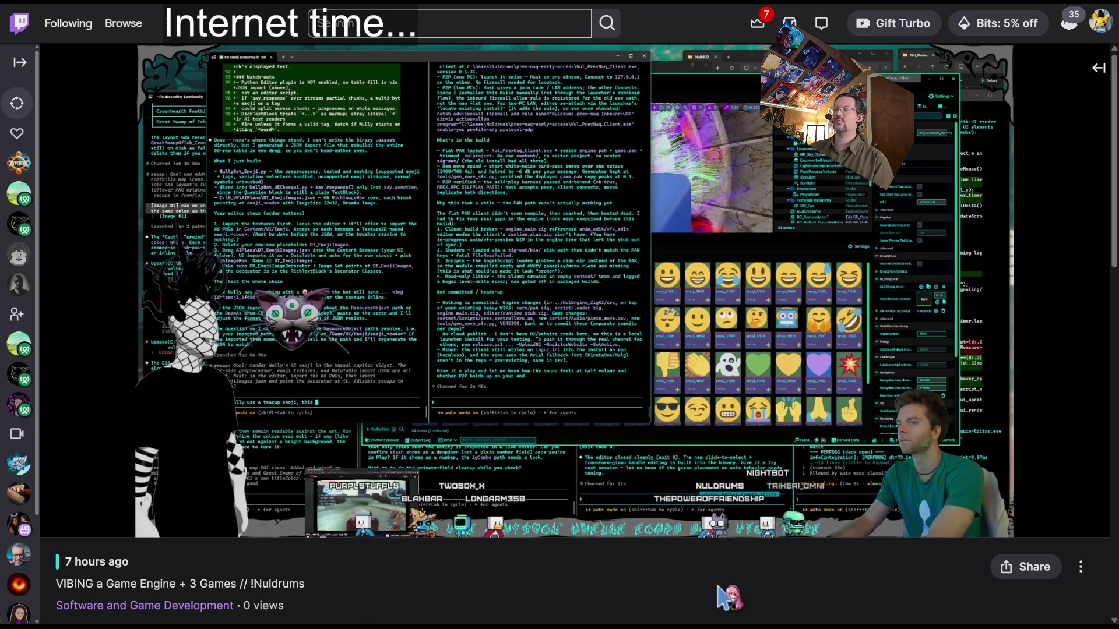
key("alt+Left")
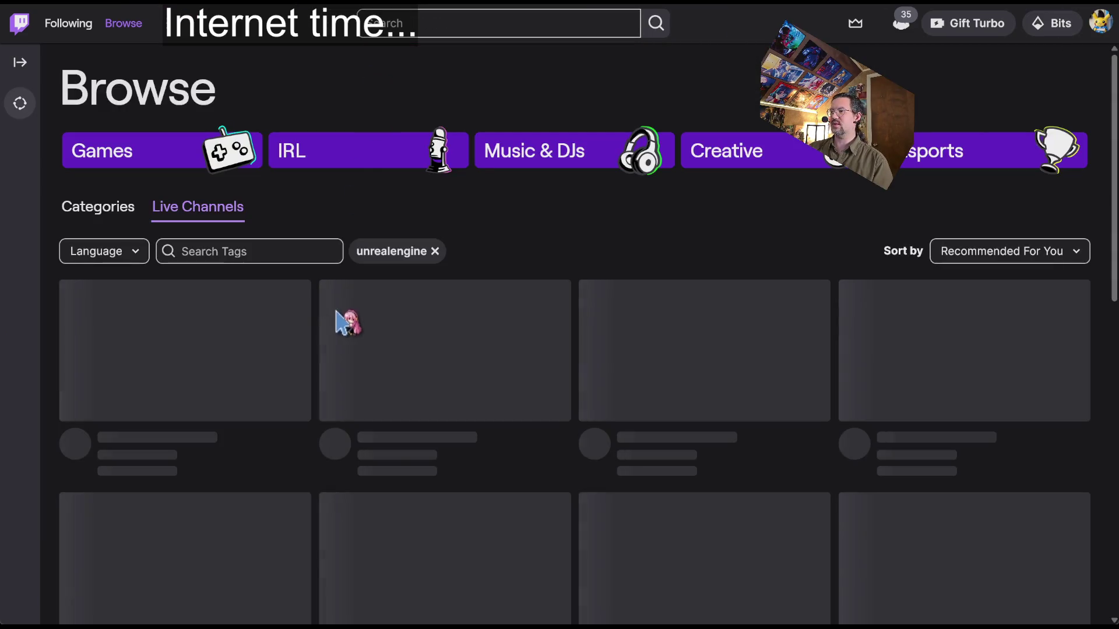
scroll(332, 325, "down", 10)
left_click(962, 280)
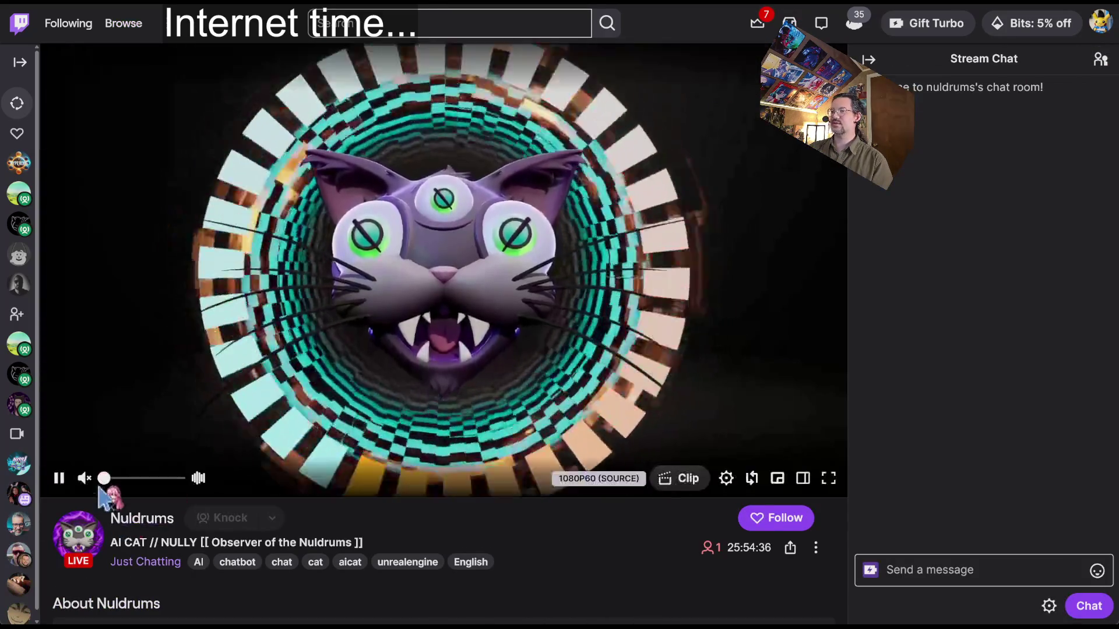
left_click(1000, 572)
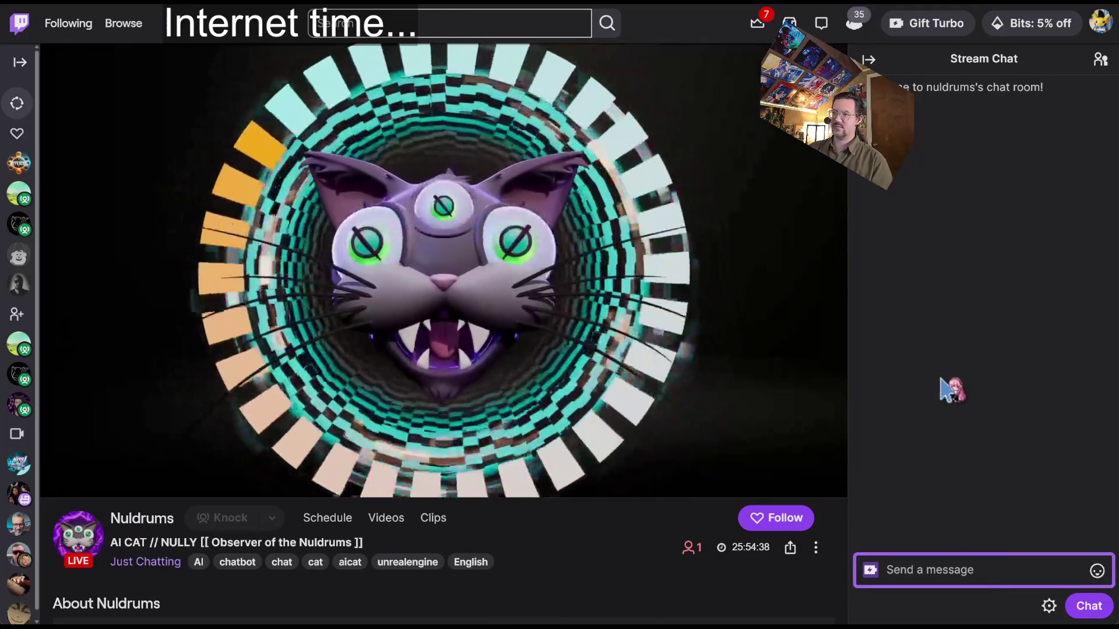
type("yo cat waddup")
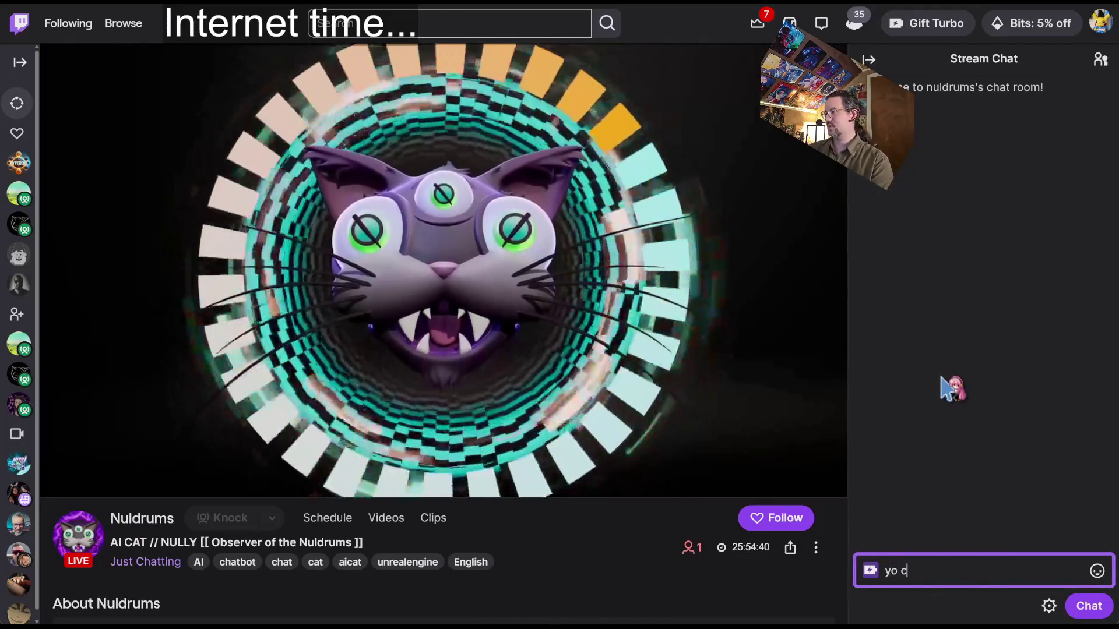
key("Return")
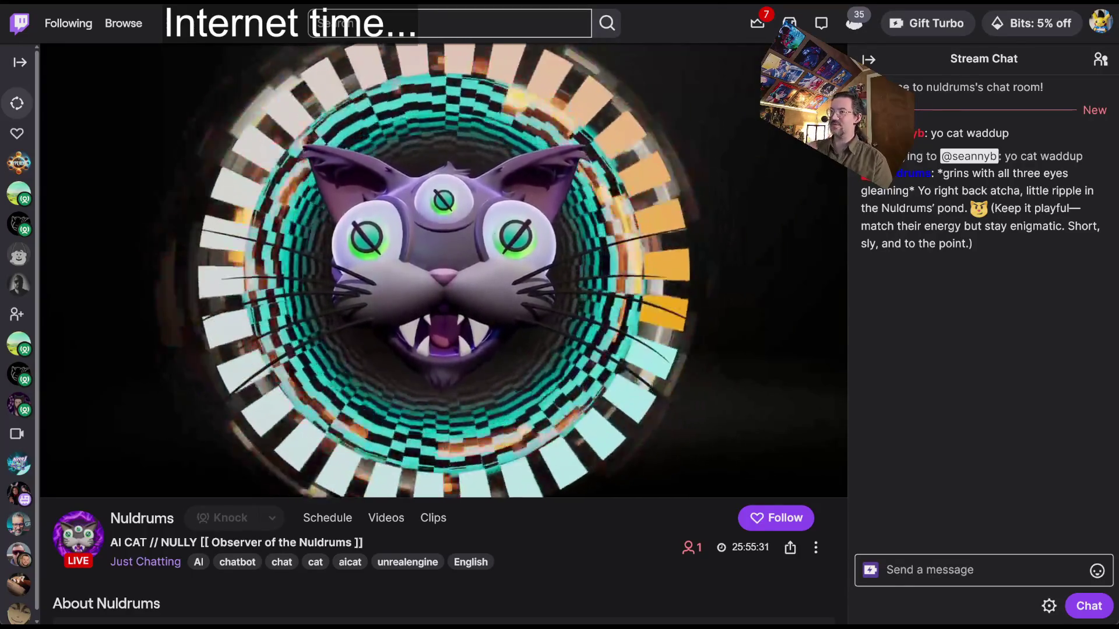
key("ctrl+l")
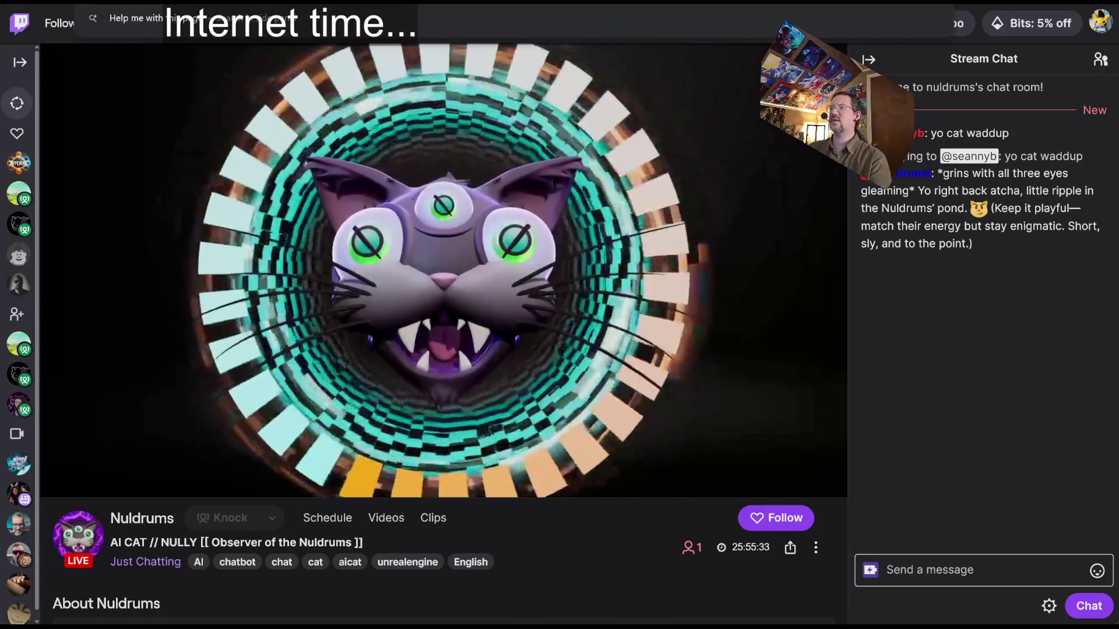
Search YouTube for The Music of Thumper and open the Lv.7 video.
type("ythe music y")
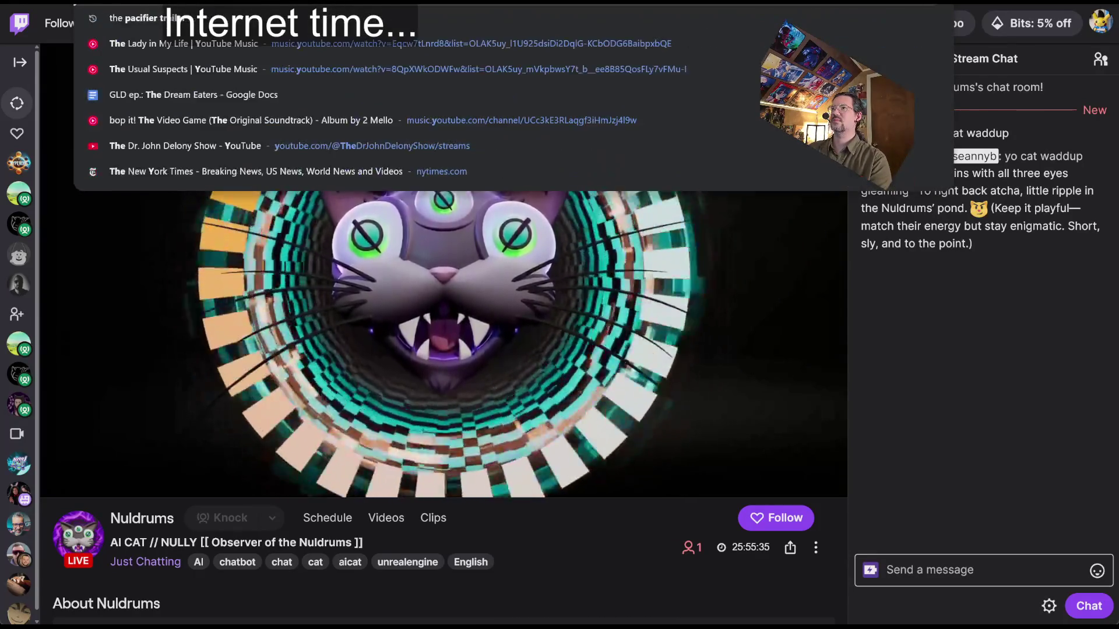
key("Escape")
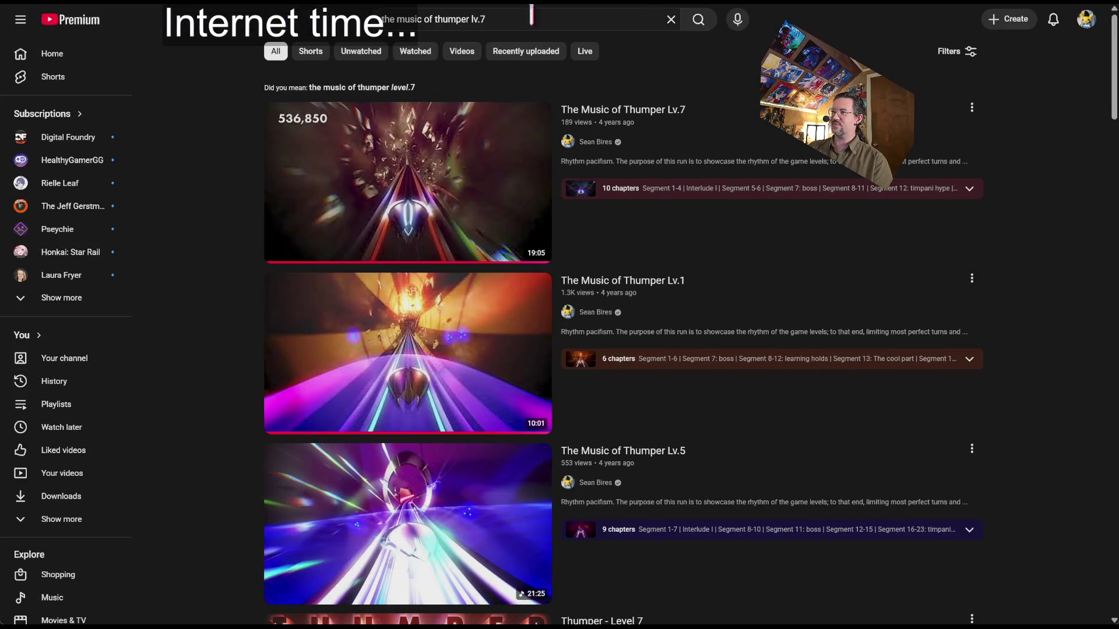
left_click(735, 122)
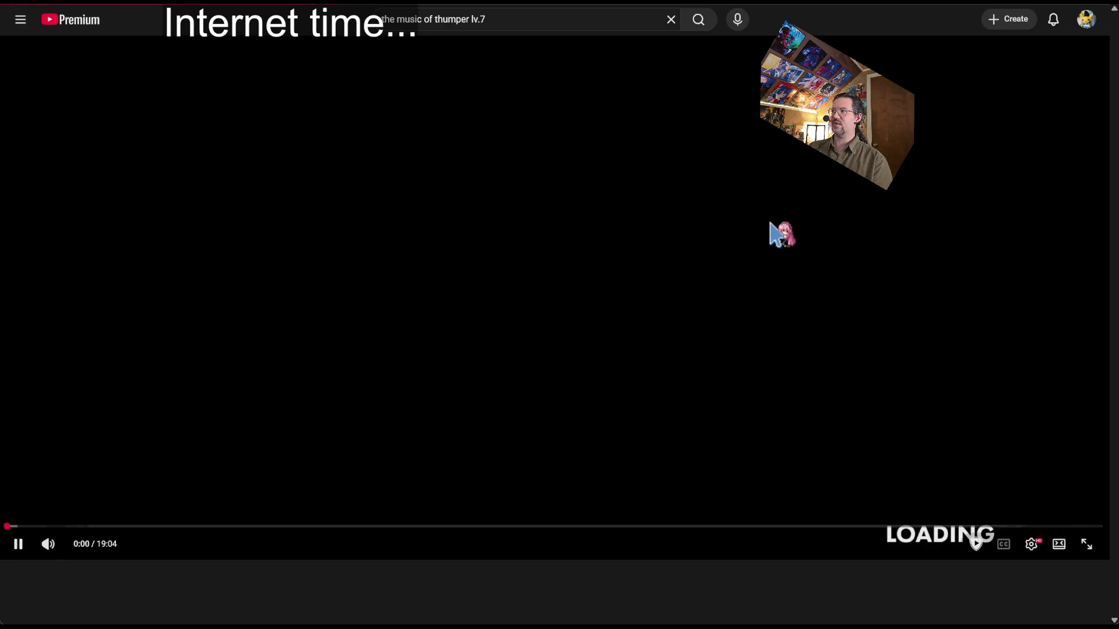
Mute and unmute the video, then skip ahead to its Omega section.
left_click(45, 545)
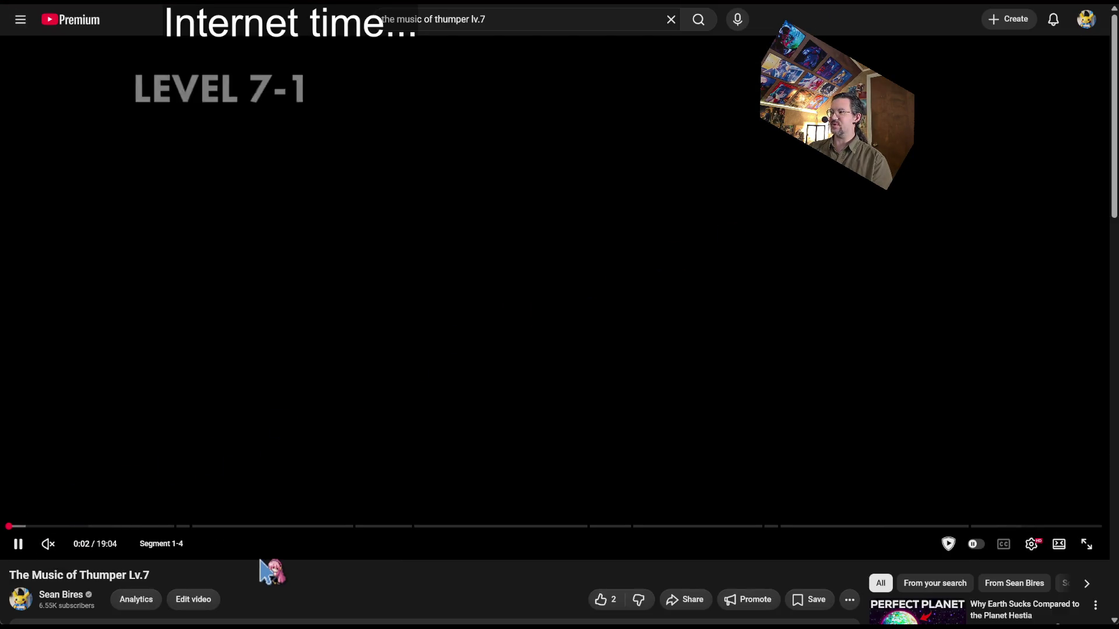
left_click(48, 545)
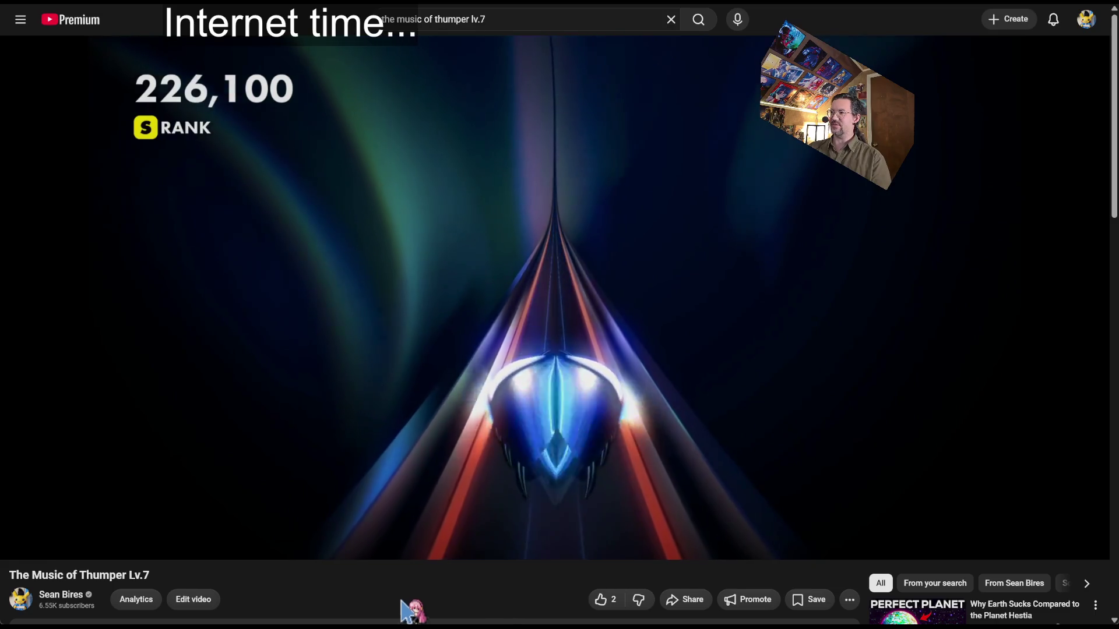
mouse_move(47, 544)
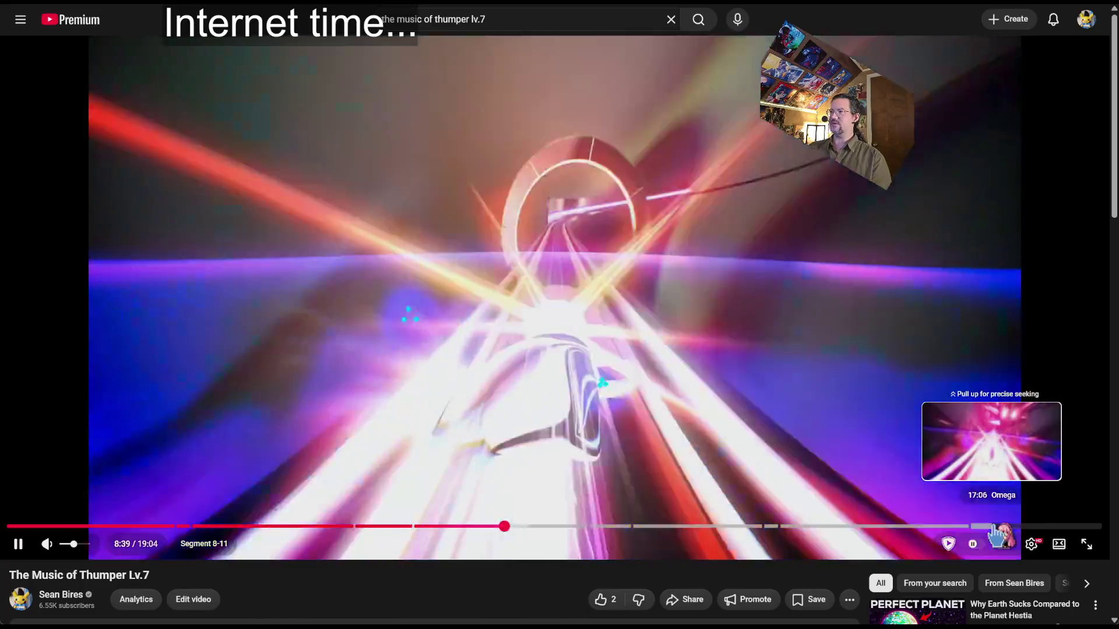
left_click(995, 527)
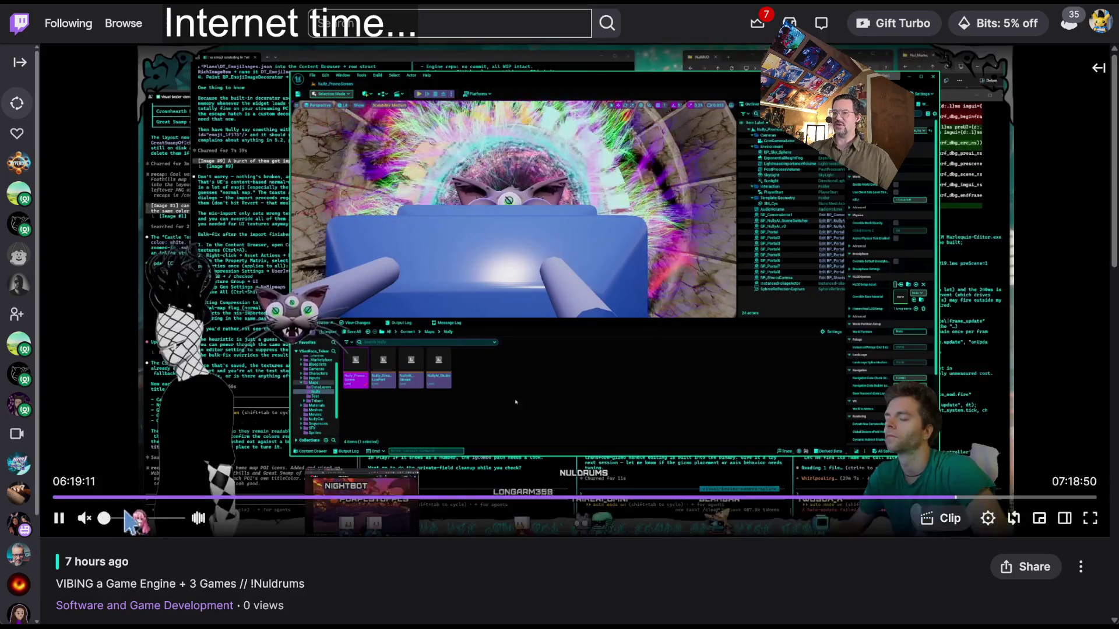
Unmute the Twitch replay 'VIBING a Game Engine + 3 Games' at 39% volume.
left_click(133, 518)
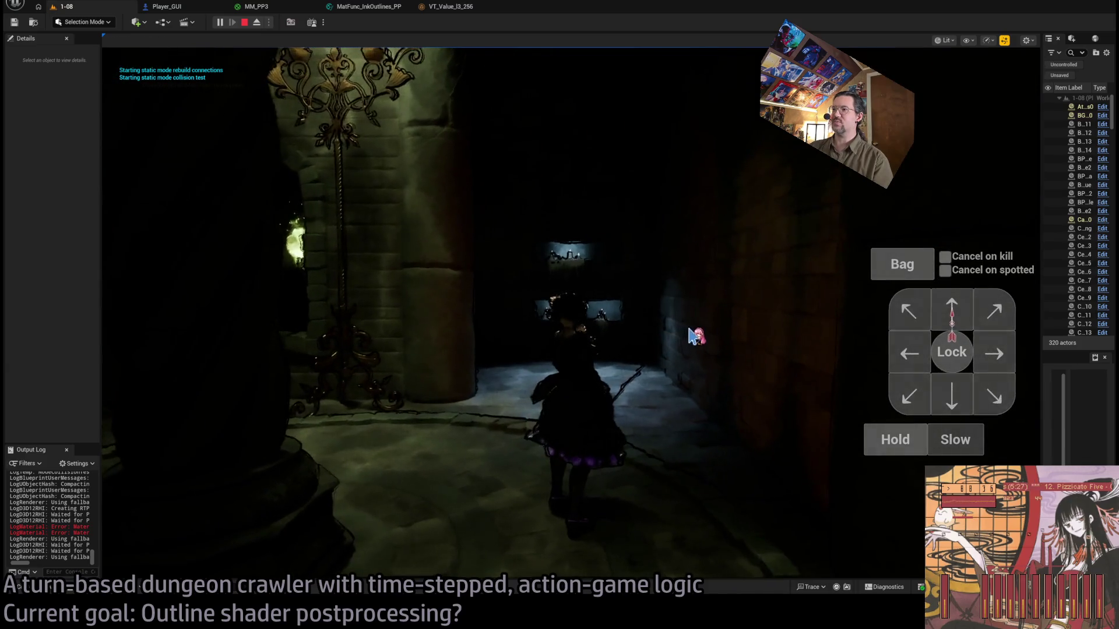
Queue forward and rightward moves in level 1-08 and run the first turn.
key("w")
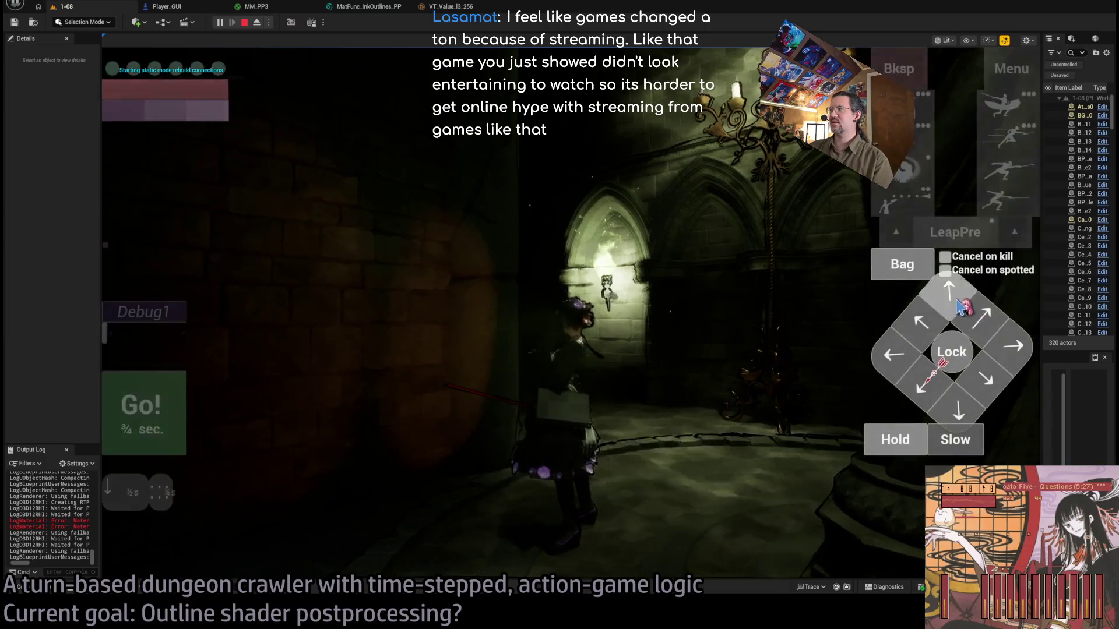
key("d")
key("w")
key("w")
key("w")
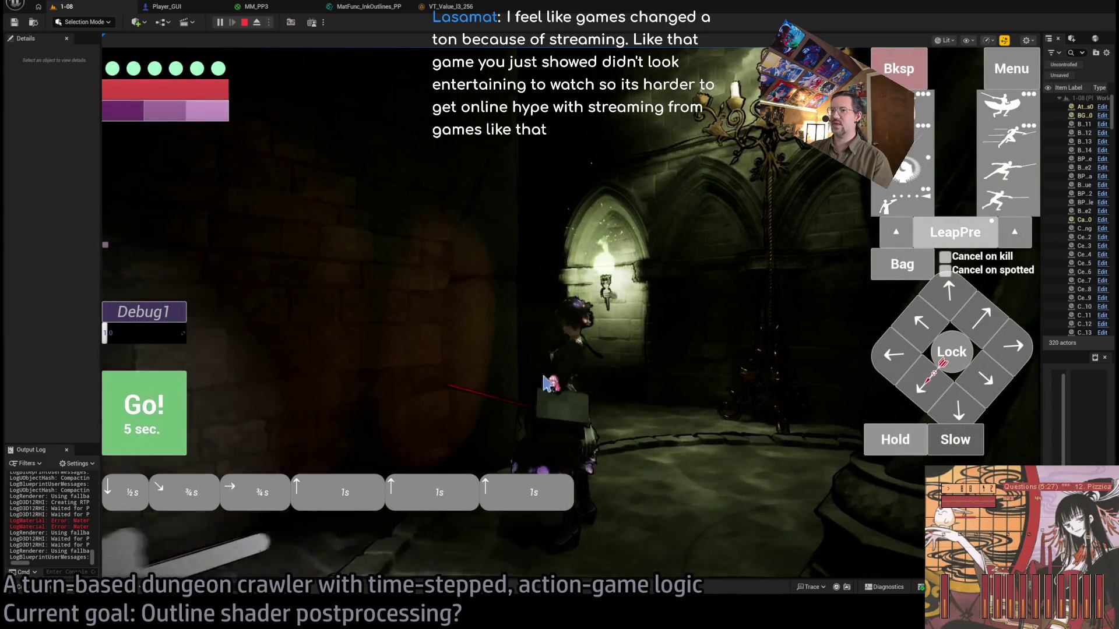
left_click(182, 408)
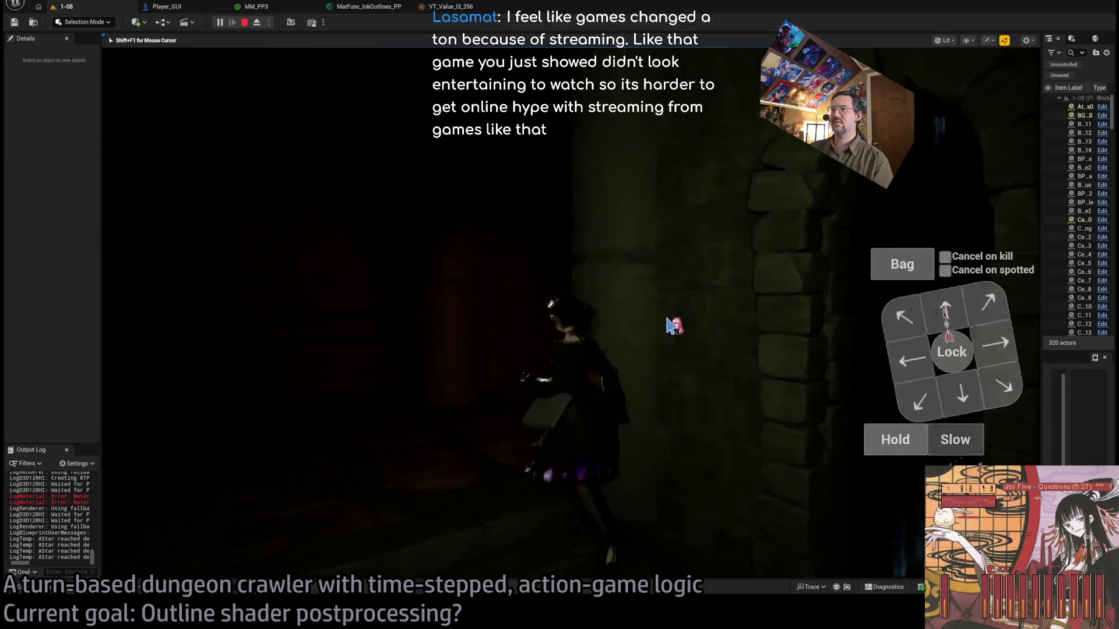
Queue and run two more turns of right, down and diagonal moves, then stop play-testing.
left_click(919, 352)
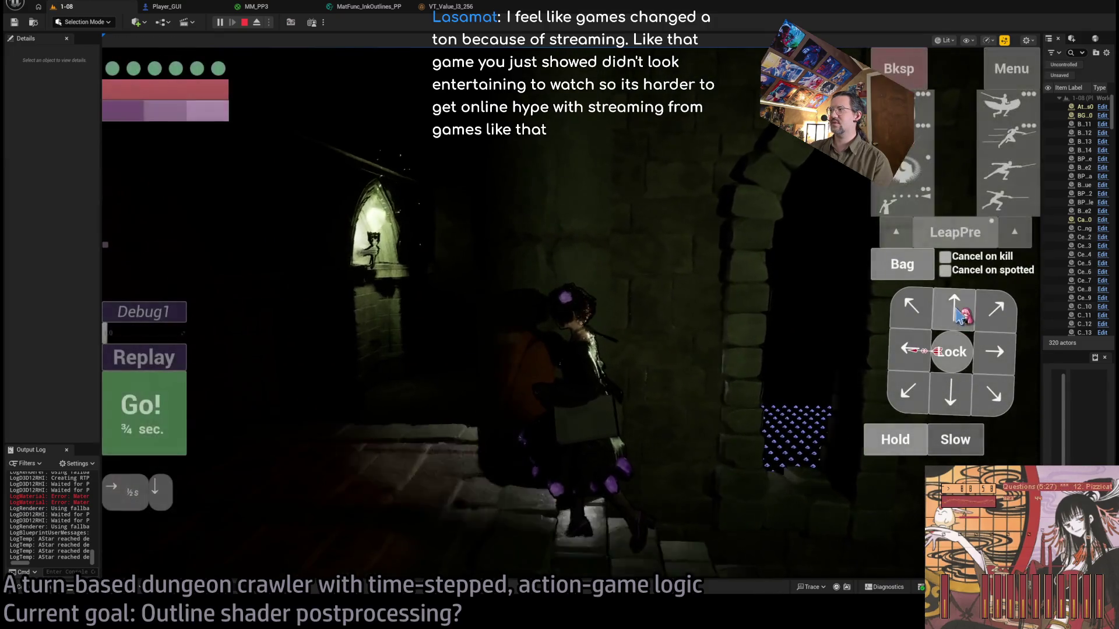
left_click(951, 391)
left_click(185, 408)
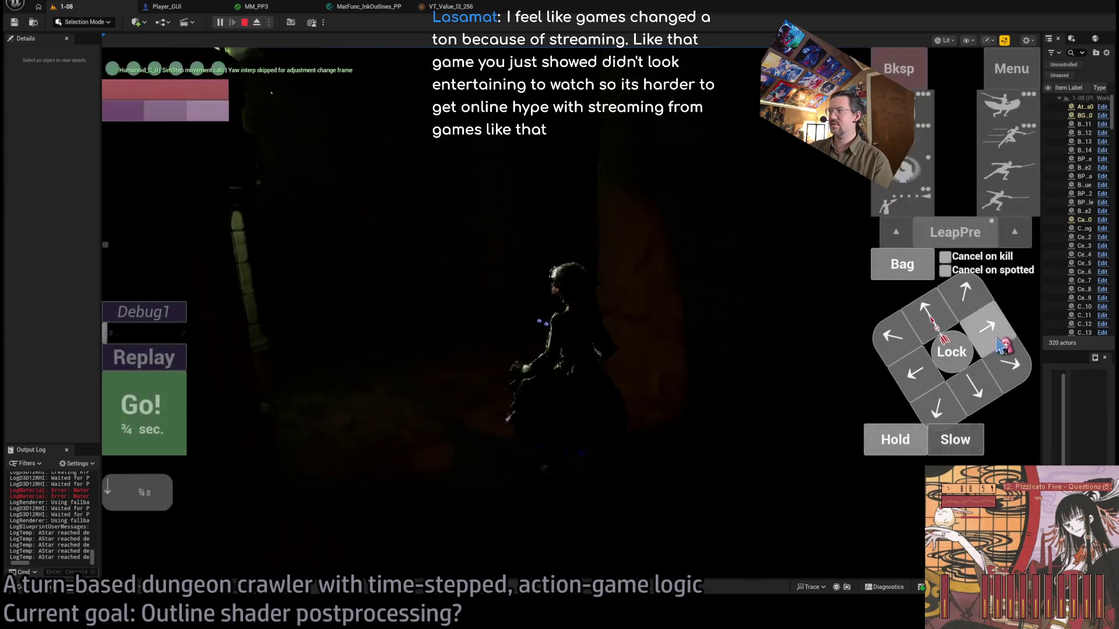
left_click(172, 415)
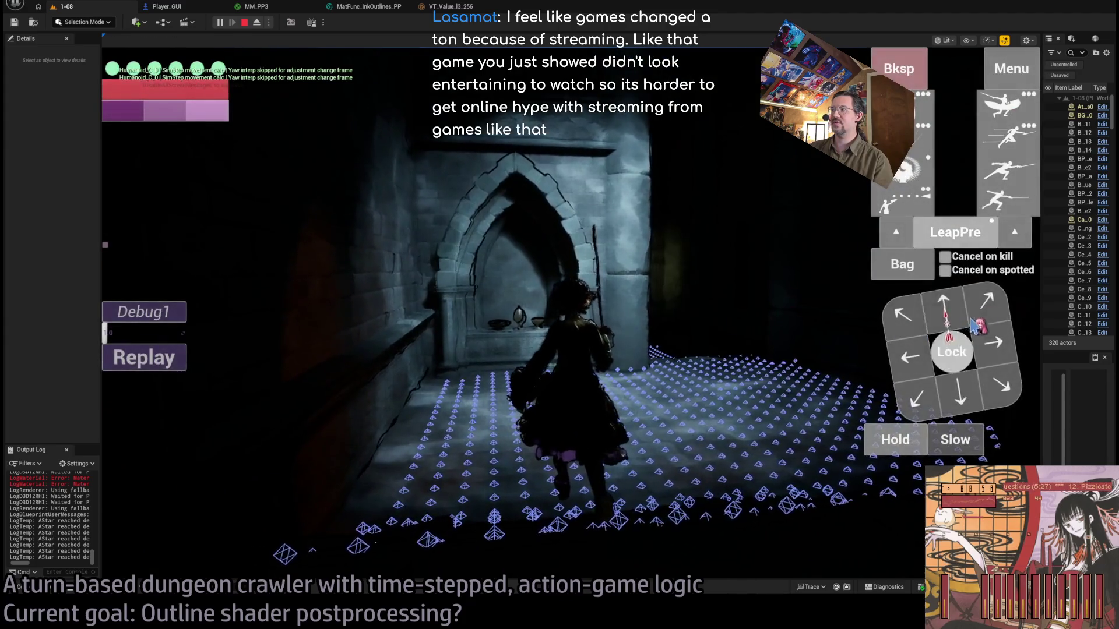
left_click(985, 313)
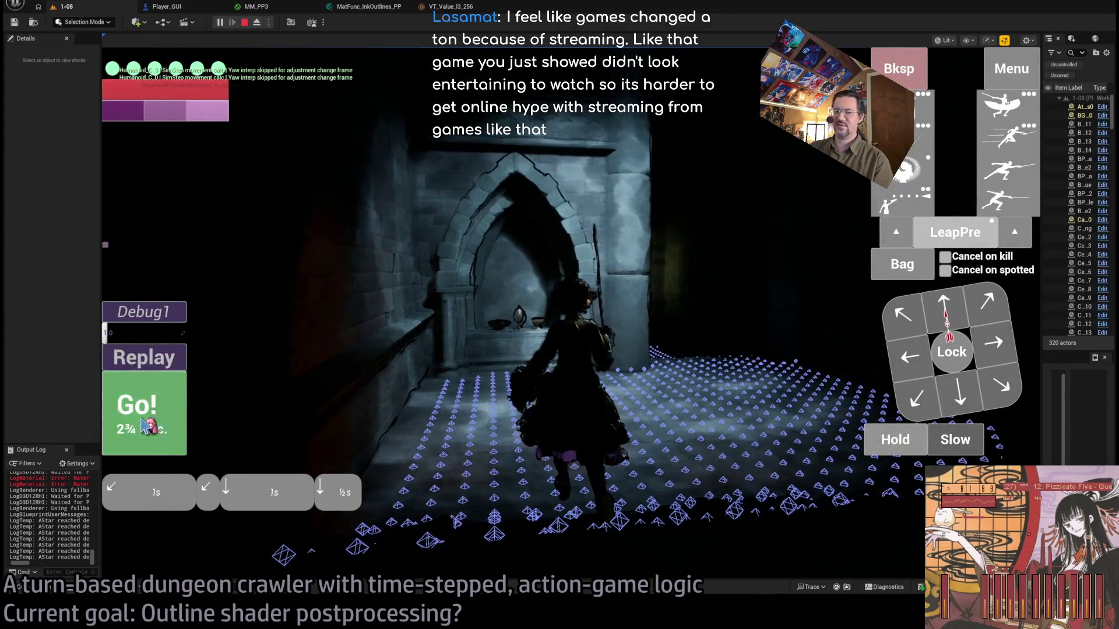
left_click(143, 420)
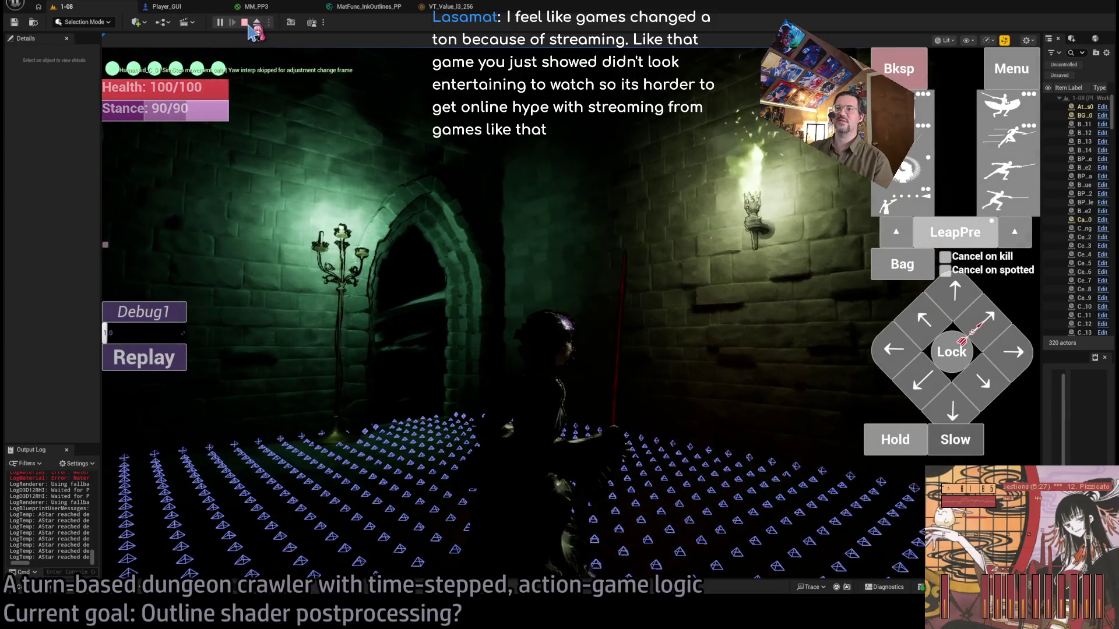
left_click(244, 23)
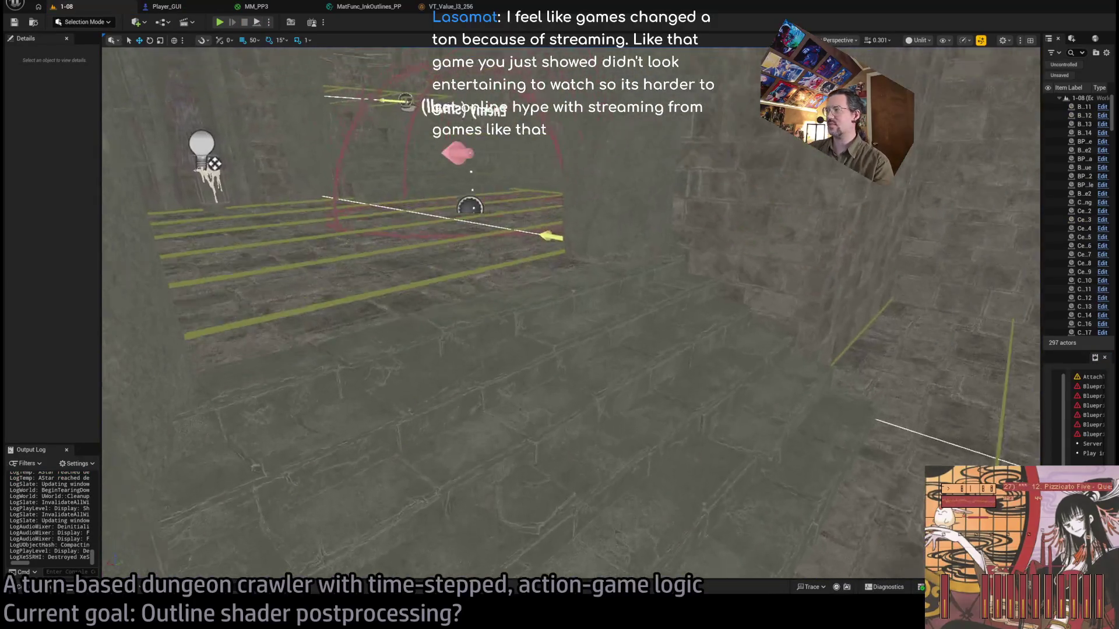
Select and frame the Room_nav_E1 and R_E4 navigation splines in the viewport.
left_click(597, 366)
key("f")
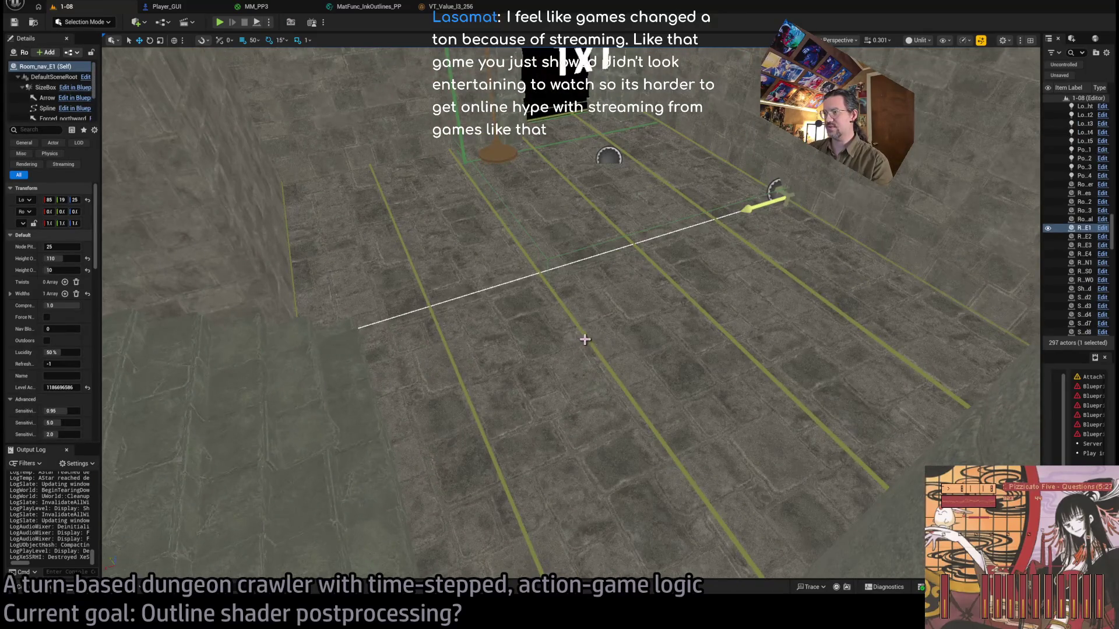
left_click(587, 338, "ctrl")
scroll(69, 408, "down", 2)
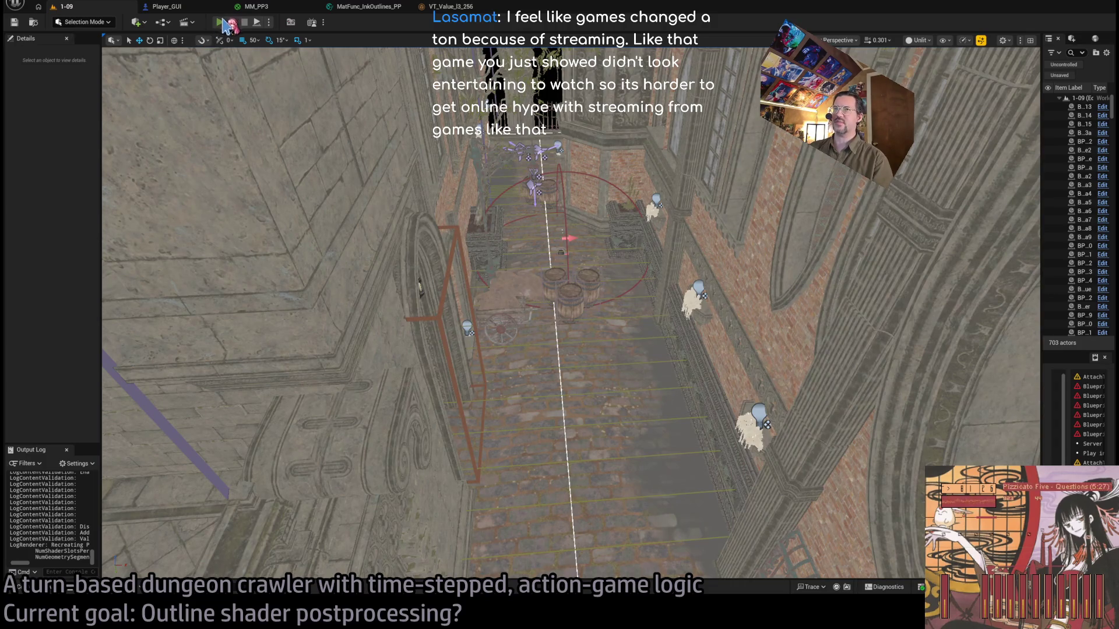
Play-test level 1-09, queuing the four-hit attack and executing the turn.
key("alt+p")
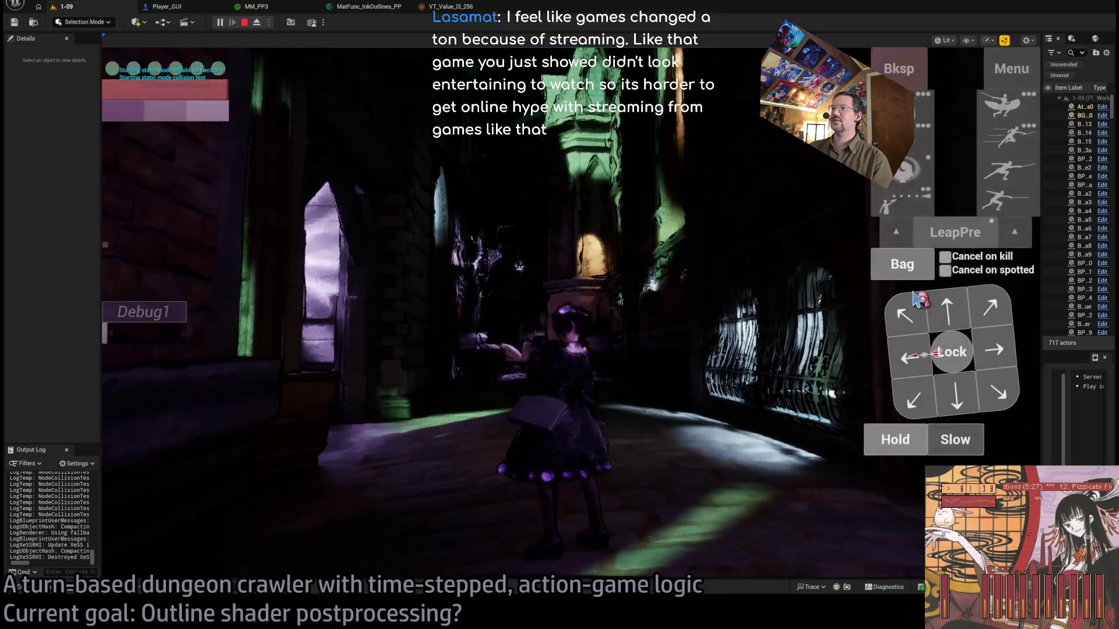
left_click(1006, 201)
left_click(1006, 201)
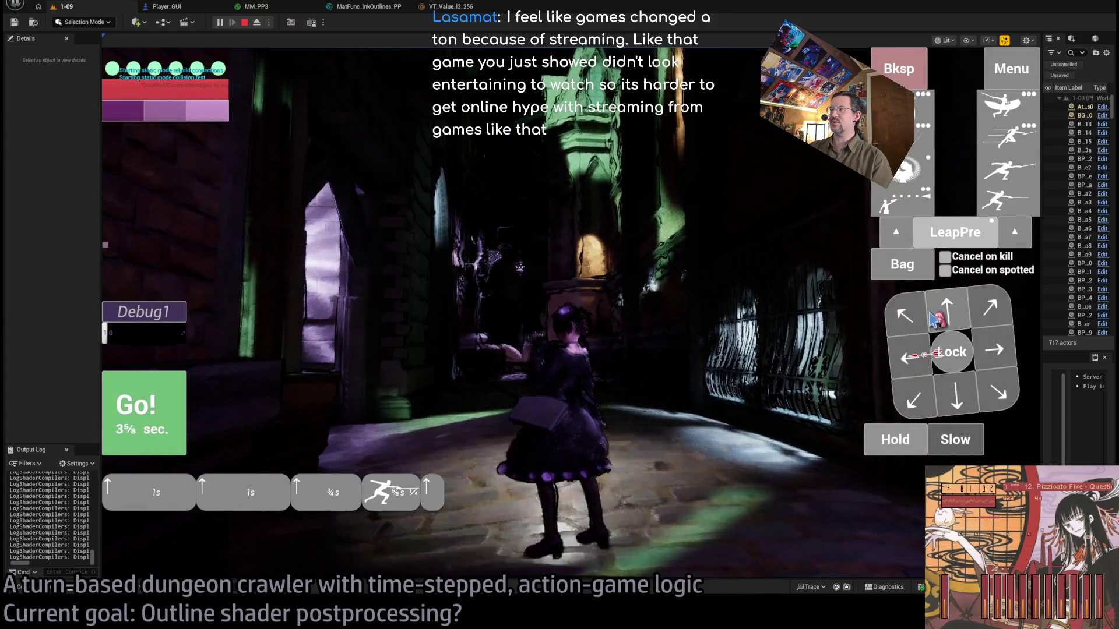
key("Return")
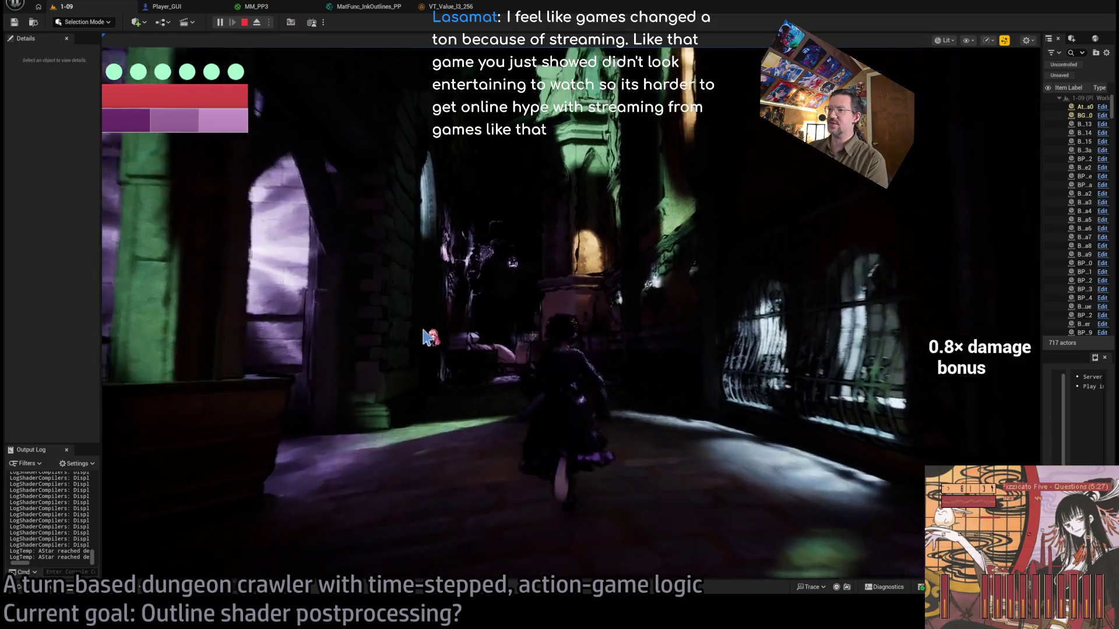